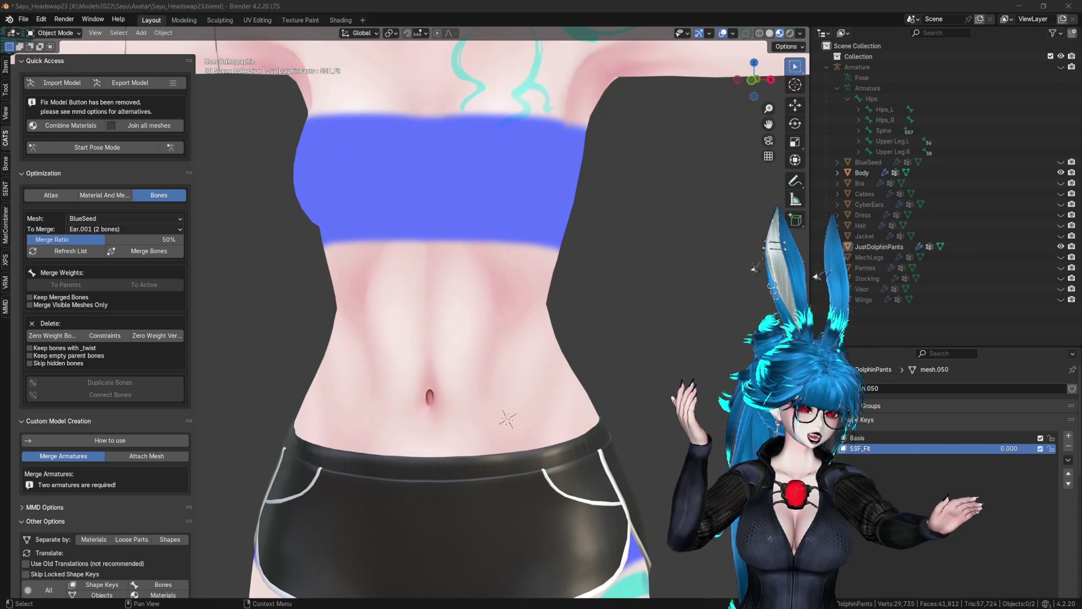
# Zoom out on the body mesh in Blender, then return to Unity to reimport SayuVRC.fbx.
pyautogui.click(611, 4)
pyautogui.scroll(-5, 590, 198)
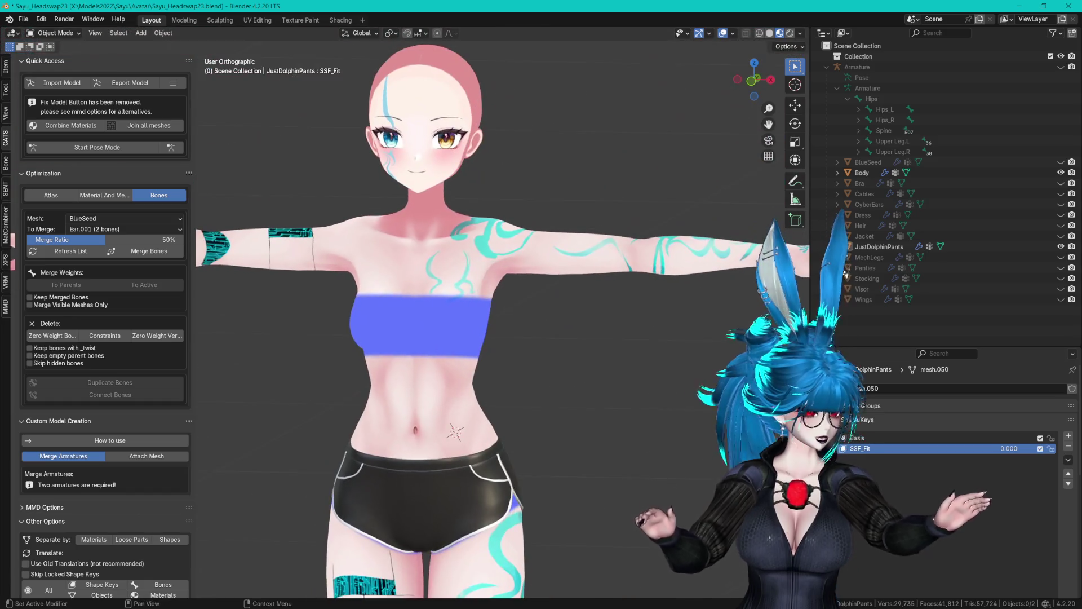
pyautogui.hotkey('alt', 'Tab')
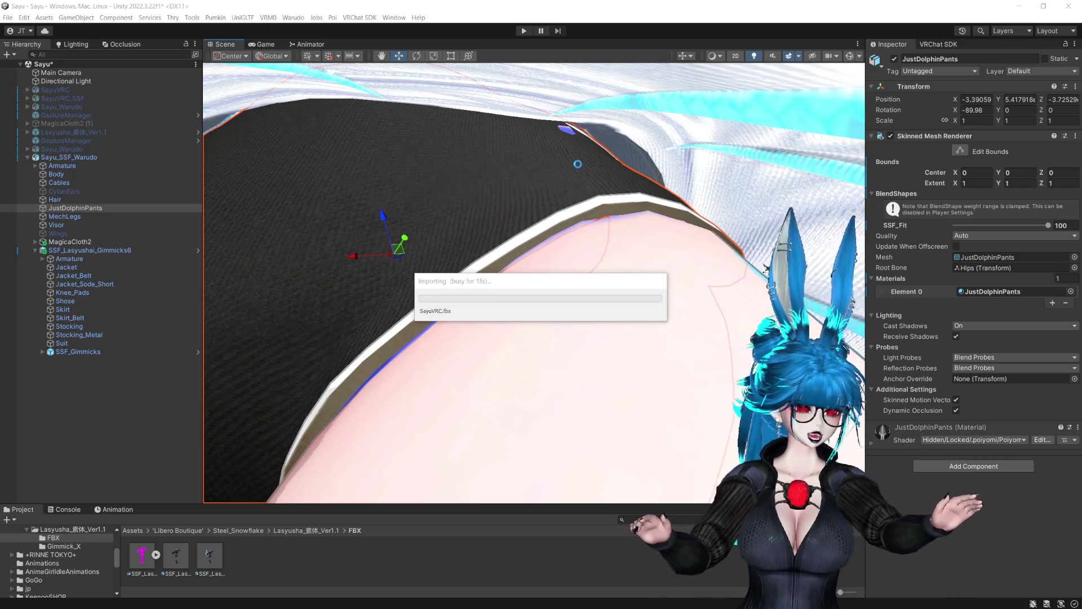
# Inspect the reimported avatar's thighs, jacket, white skirt and belt in the Scene view.
pyautogui.moveTo(586, 150)
pyautogui.mouseDown()
pyautogui.moveTo(392, 287)
pyautogui.moveTo(640, 161)
pyautogui.moveTo(614, 126)
pyautogui.moveTo(596, 164)
pyautogui.mouseUp()
pyautogui.moveTo(556, 212)
pyautogui.mouseDown()
pyautogui.moveTo(514, 315)
pyautogui.moveTo(445, 317)
pyautogui.mouseUp()
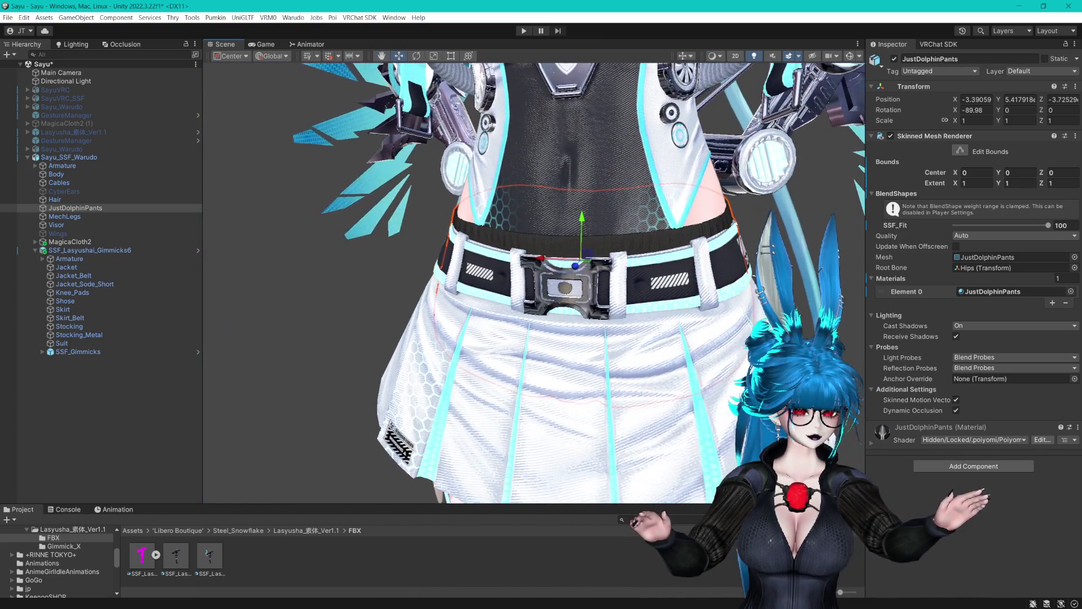
pyautogui.scroll(-5, 534, 282)
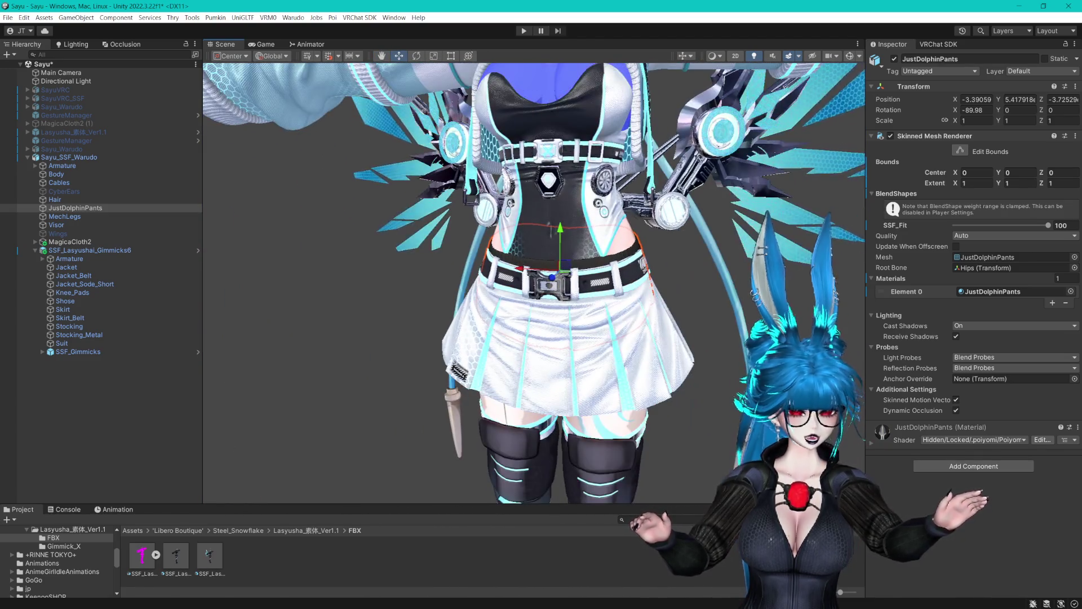
pyautogui.scroll(4, 709, 346)
pyautogui.scroll(2, 715, 307)
pyautogui.scroll(-2, 708, 282)
pyautogui.scroll(3, 705, 279)
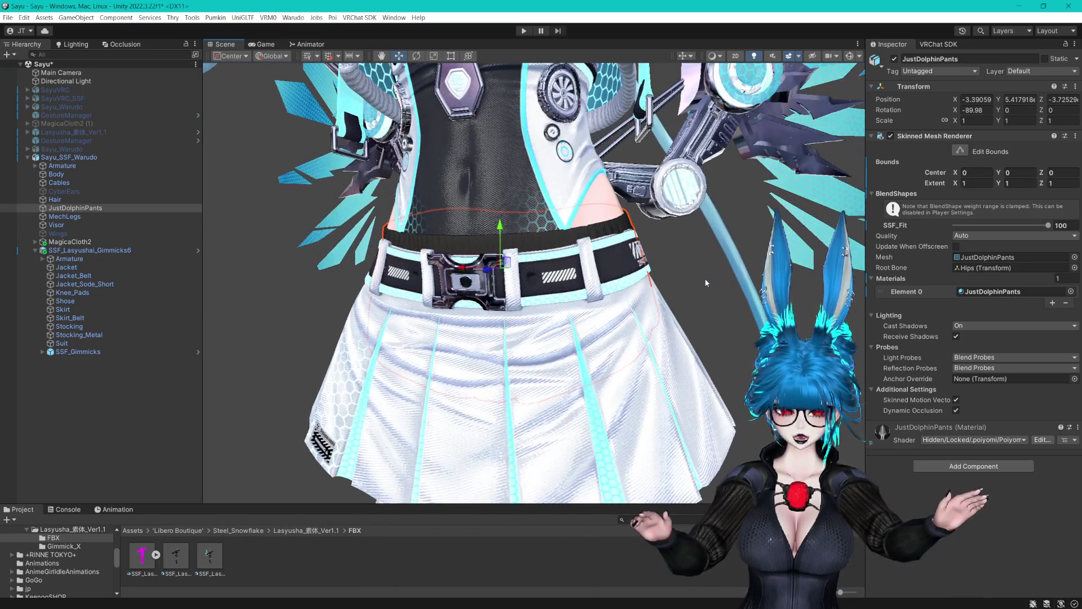
pyautogui.scroll(-2, 681, 265)
# Save the Sayu scene, deselect JustDolphinPants and check the legs.
pyautogui.hotkey('ctrl', 's')
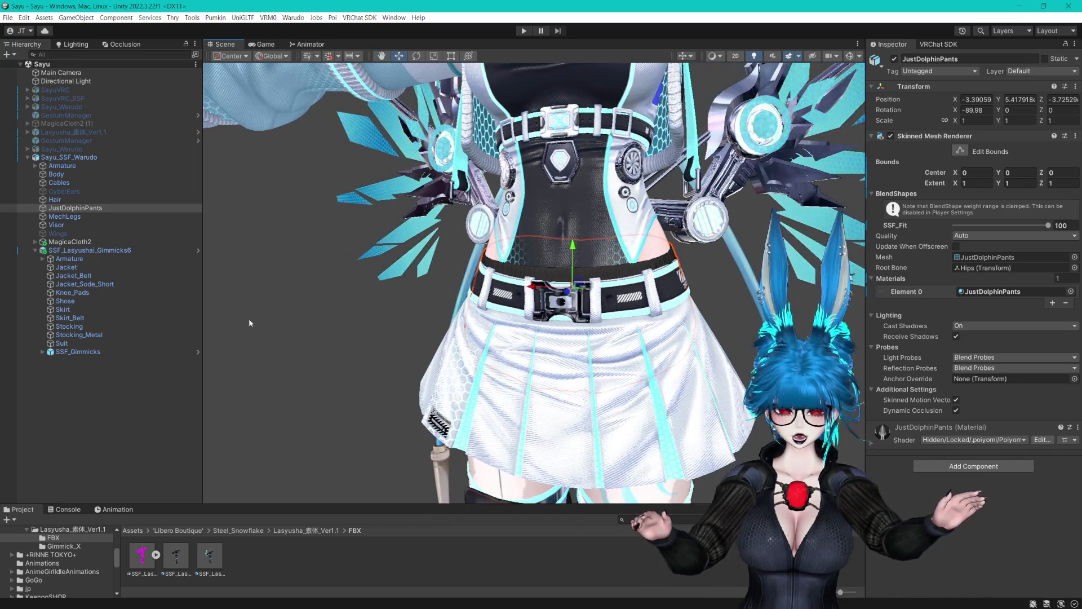
pyautogui.click(292, 314)
pyautogui.scroll(-5, 658, 340)
pyautogui.scroll(3, 664, 253)
pyautogui.moveTo(664, 315)
pyautogui.mouseDown()
pyautogui.moveTo(663, 169)
pyautogui.moveTo(646, 389)
pyautogui.mouseUp()
pyautogui.scroll(3, 654, 248)
pyautogui.scroll(-2, 646, 235)
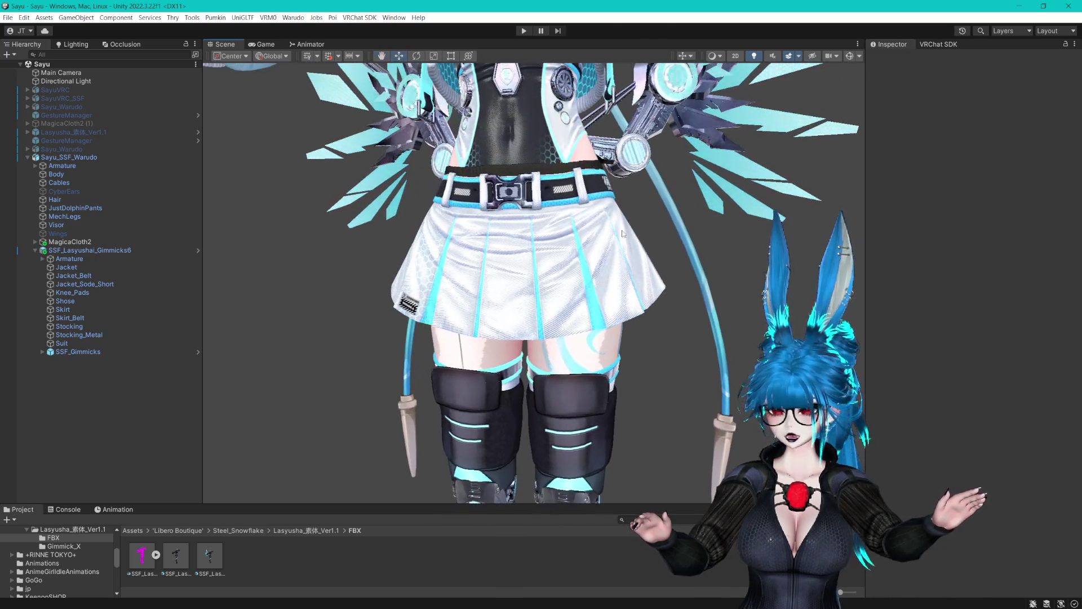
# Collapse and re-expand SSF_Lasyushai_Gimmicks6 and select the Sayu_SSF_Warudo avatar.
pyautogui.click(34, 248)
pyautogui.moveTo(536, 85); pyautogui.dragTo(535, 248)
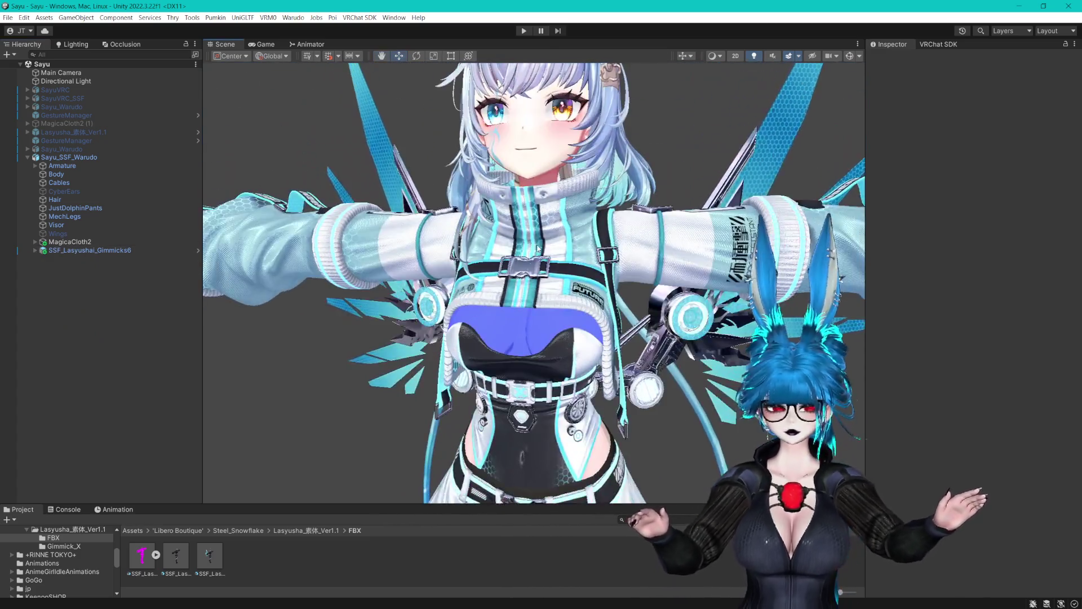
pyautogui.scroll(-3, 535, 248)
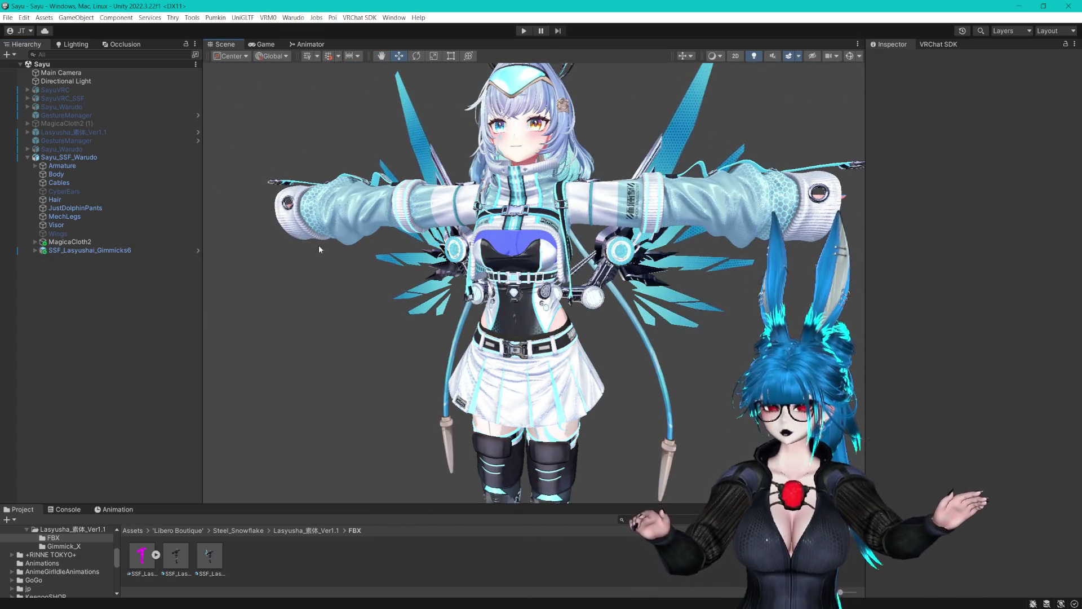
pyautogui.click(90, 157)
pyautogui.click(35, 250)
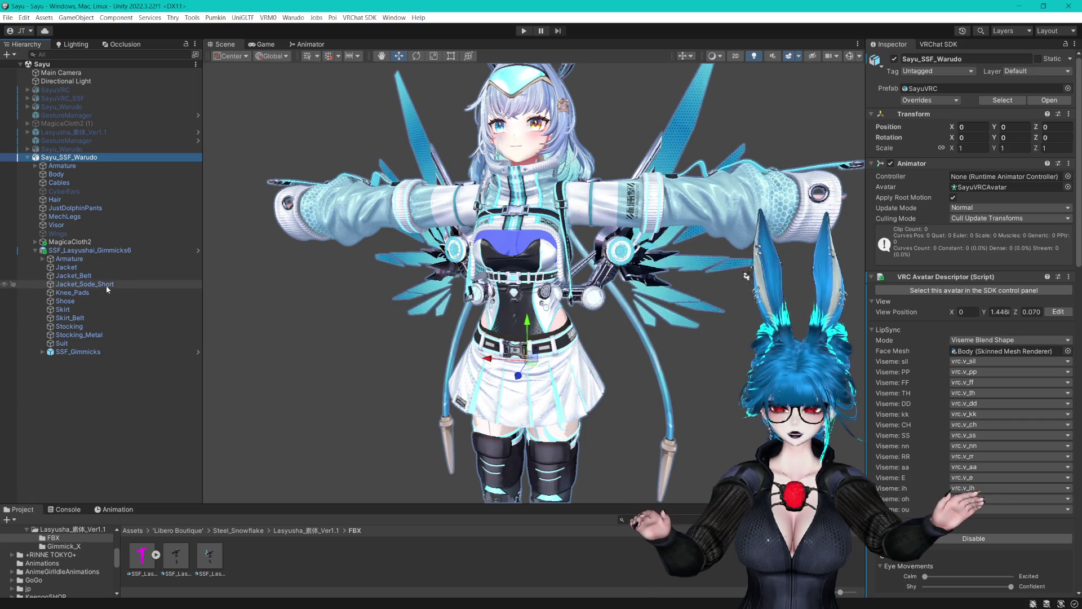
pyautogui.scroll(3, 535, 282)
pyautogui.scroll(-6, 538, 175)
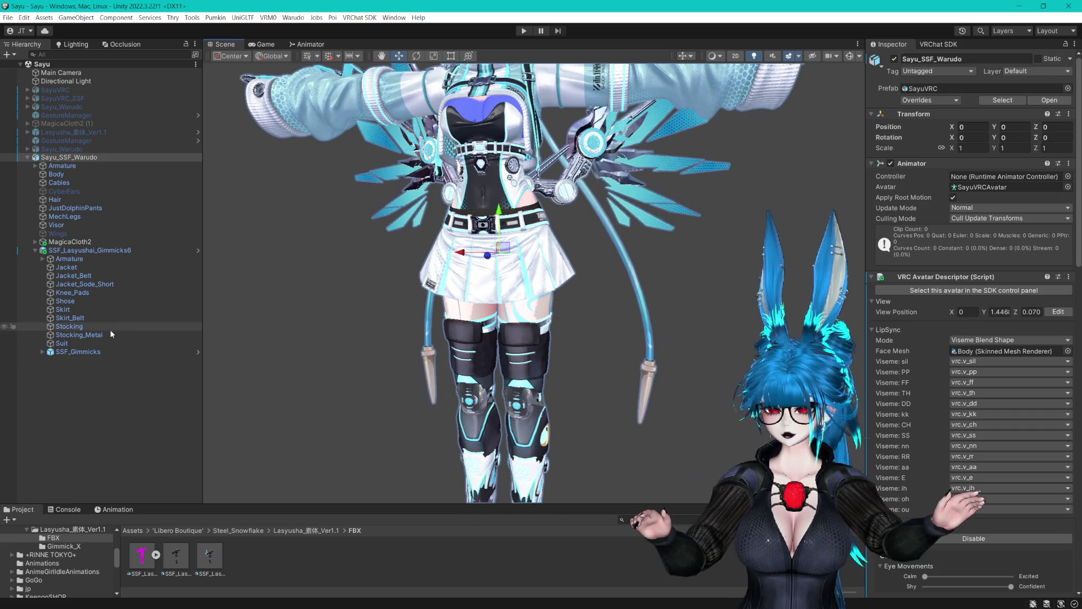
# Expand the outfit Armature, select SSF_Lasyushai_Gimmicks6 and turn on Scene gizmos.
pyautogui.click(42, 259)
pyautogui.click(41, 252)
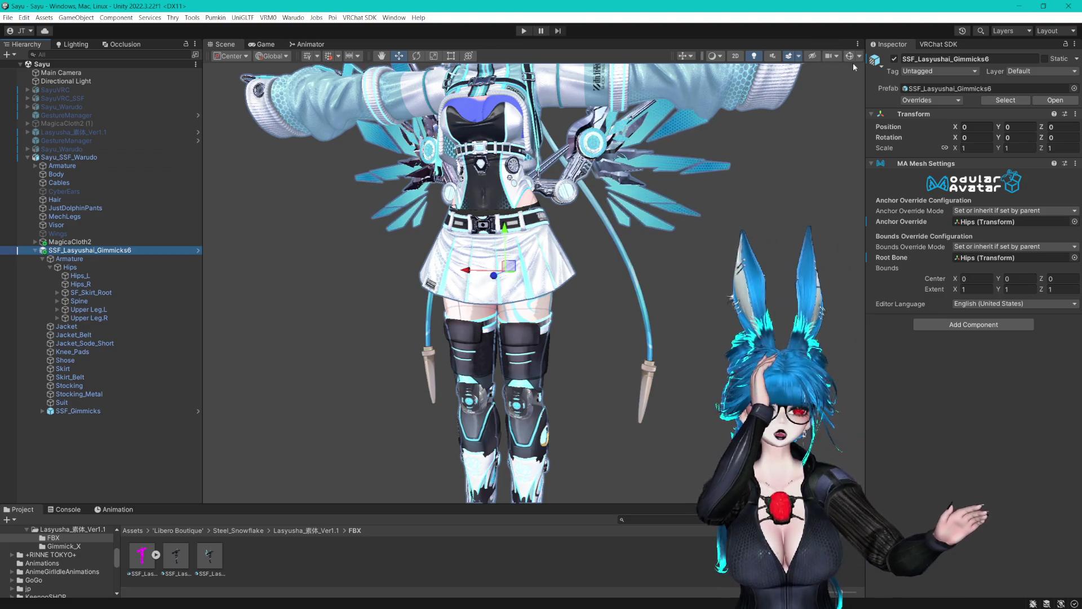
pyautogui.click(851, 57)
# Orbit round to the character's back, then select Sayu_SSF_Warudo to view its descriptor.
pyautogui.scroll(3, 657, 168)
pyautogui.scroll(-3, 656, 168)
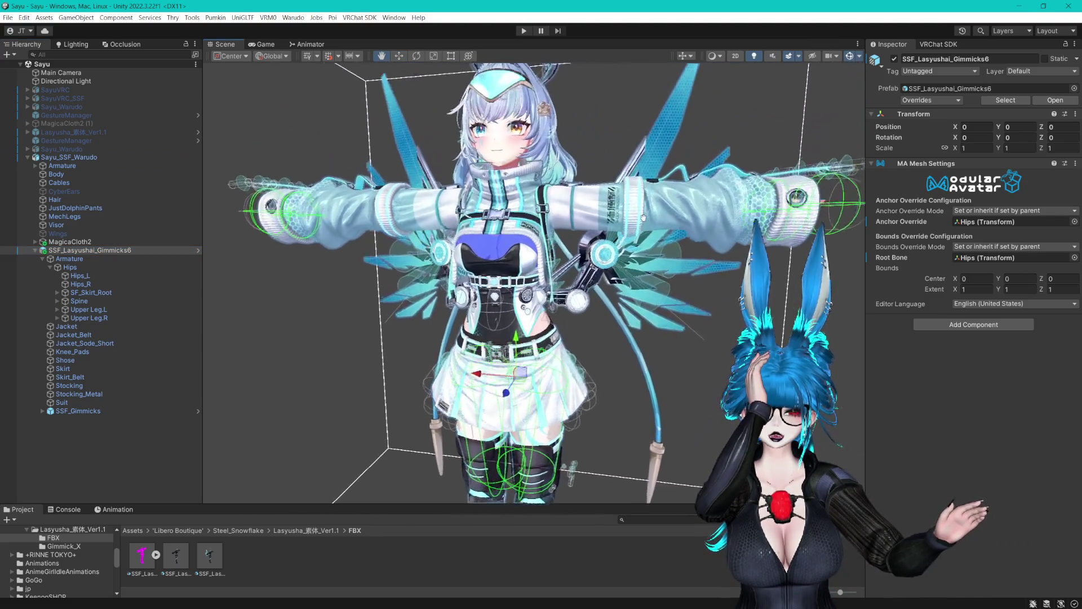
pyautogui.scroll(2, 638, 228)
pyautogui.scroll(5, 638, 228)
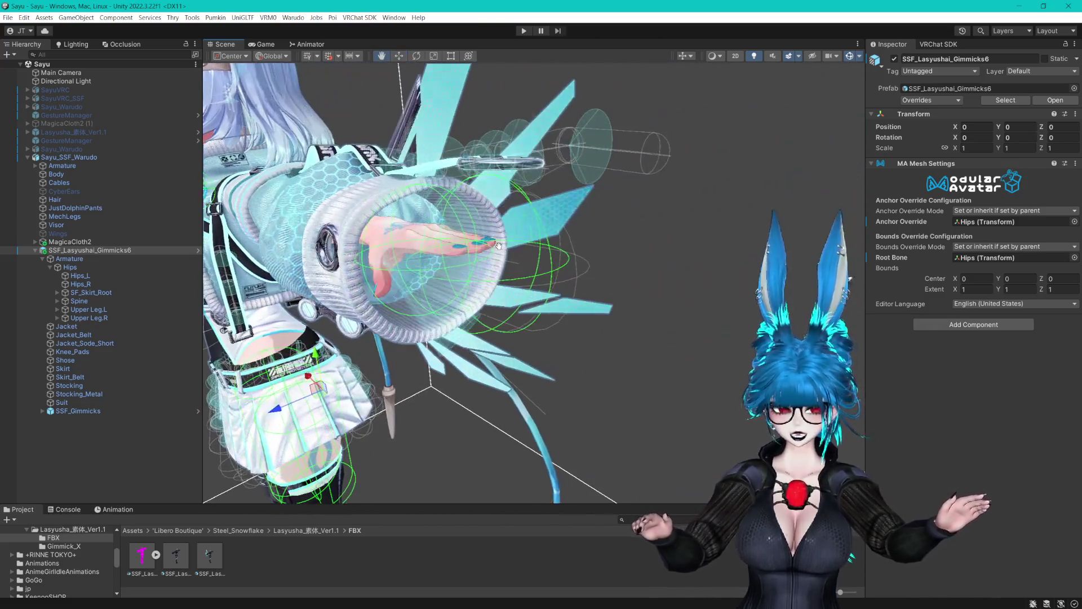
pyautogui.scroll(-5, 498, 245)
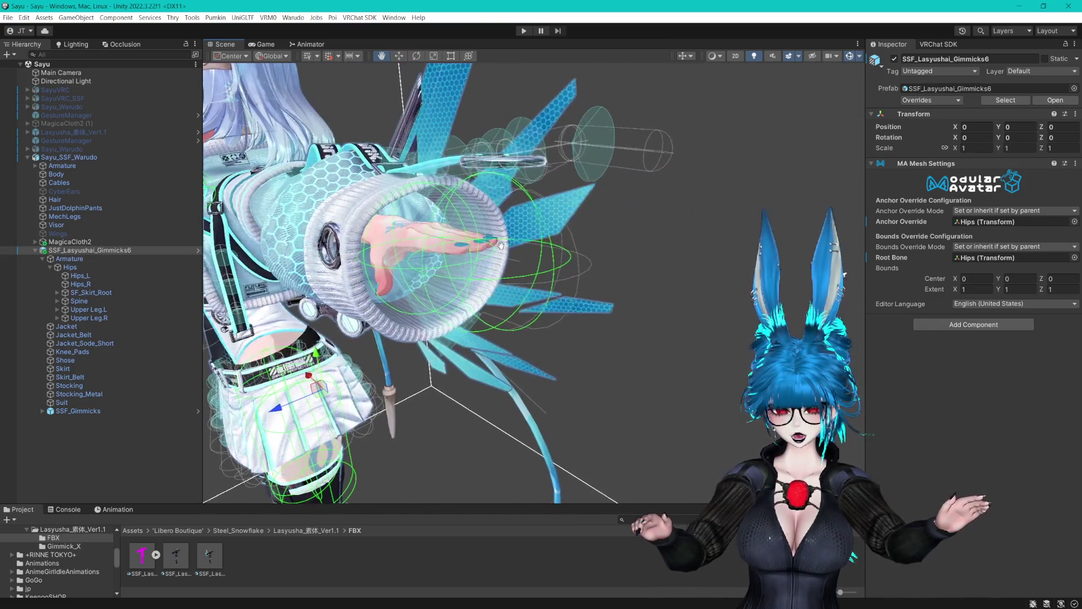
pyautogui.scroll(4, 592, 225)
pyautogui.scroll(-4, 665, 204)
pyautogui.scroll(-5, 665, 204)
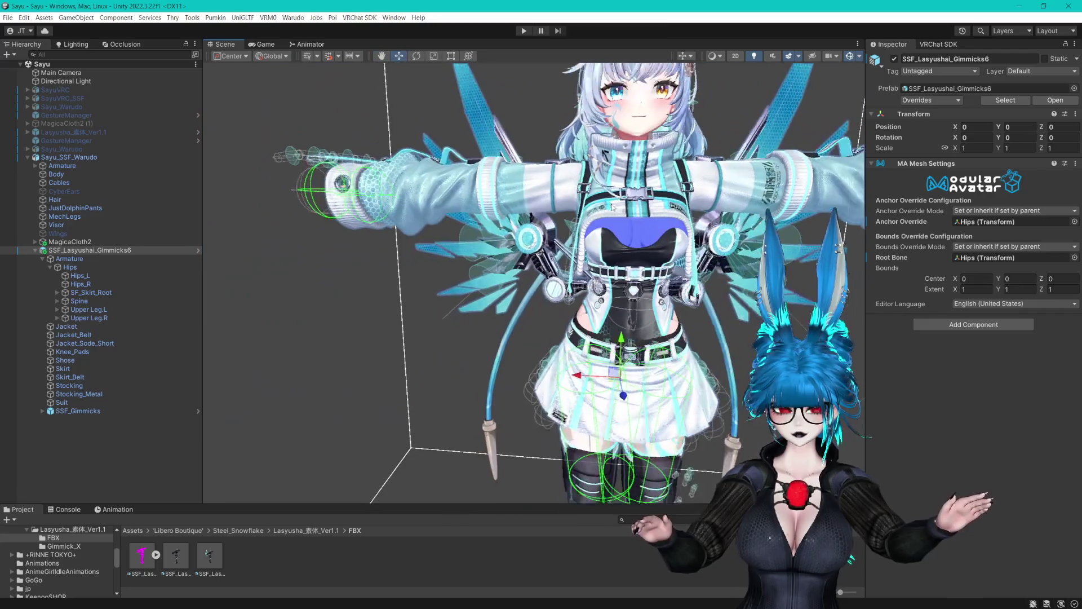
pyautogui.moveTo(632, 180)
pyautogui.mouseDown()
pyautogui.moveTo(586, 142)
pyautogui.moveTo(620, 186)
pyautogui.moveTo(598, 282)
pyautogui.moveTo(611, 239)
pyautogui.moveTo(631, 226)
pyautogui.moveTo(670, 233)
pyautogui.moveTo(606, 287)
pyautogui.mouseUp()
pyautogui.scroll(5, 597, 308)
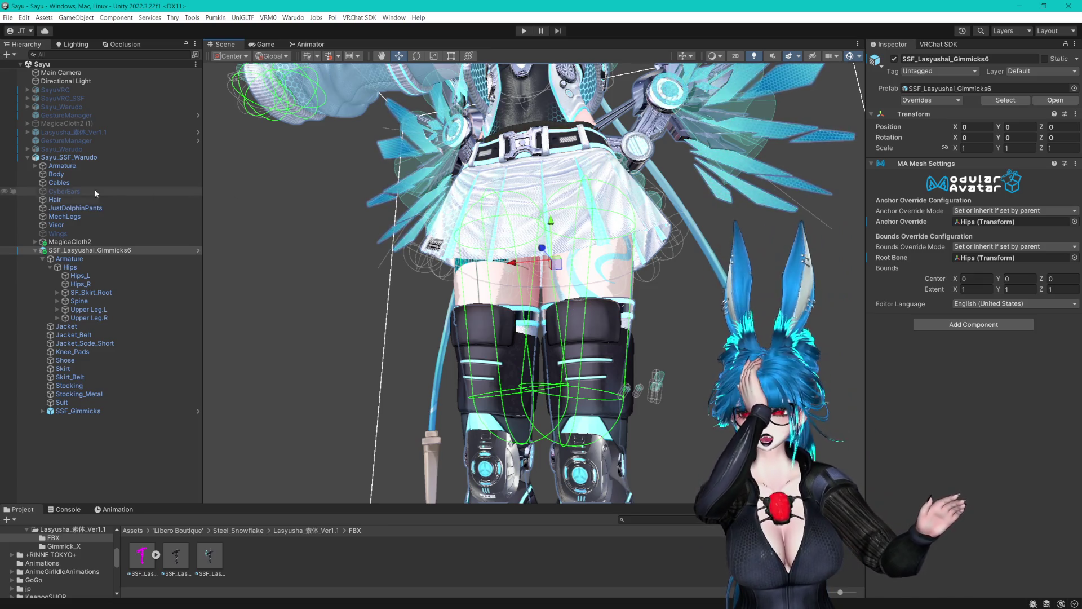
pyautogui.click(90, 156)
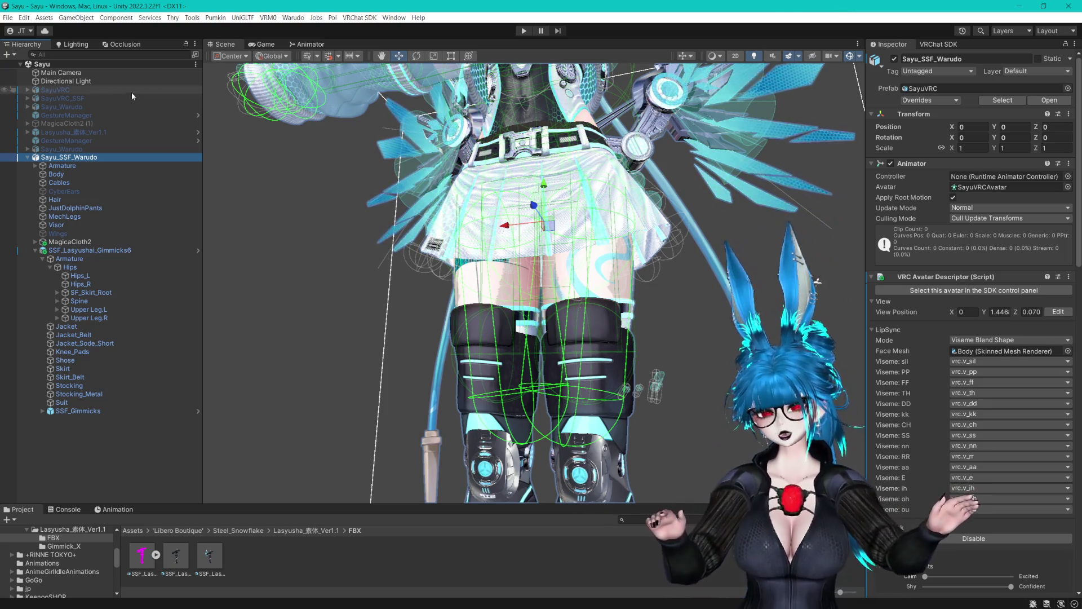
# Expand MagicaCloth2 to list its cloth parts and bring the leg colliders into view.
pyautogui.scroll(-5, 651, 265)
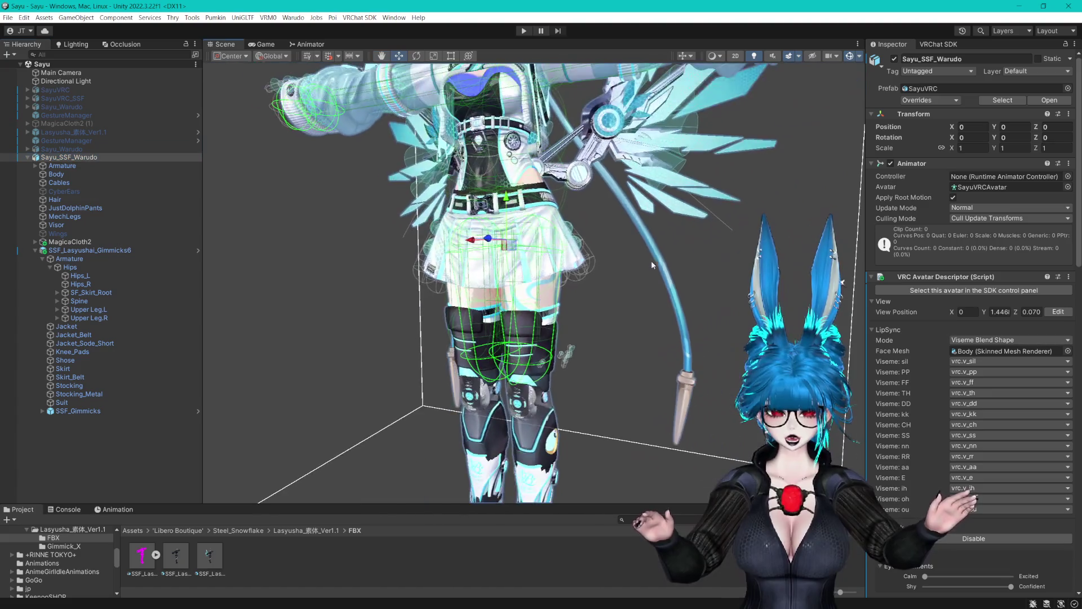
pyautogui.scroll(2, 651, 265)
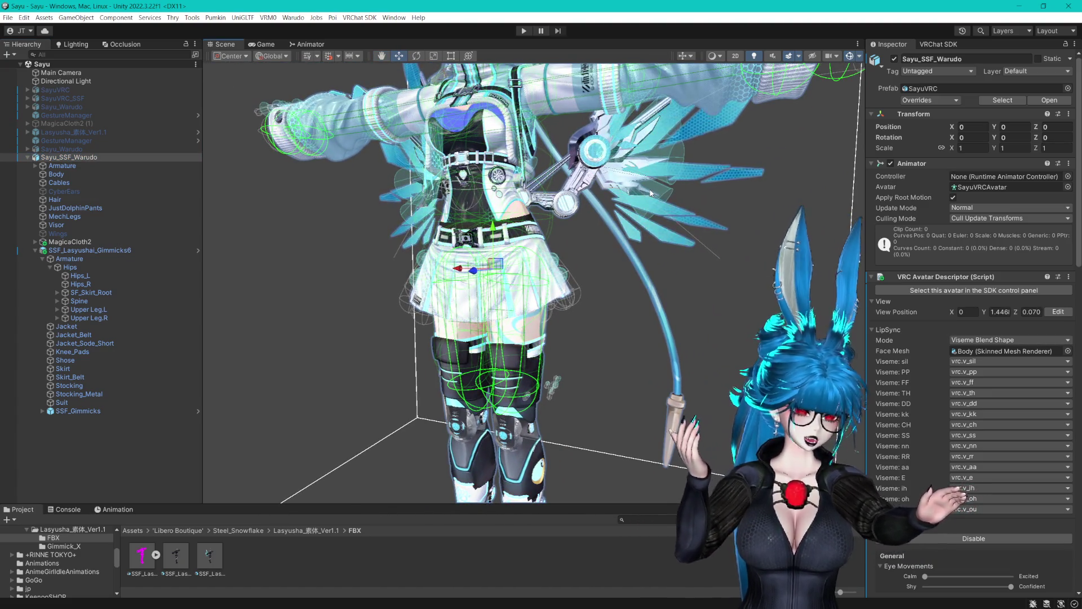
pyautogui.click(35, 241)
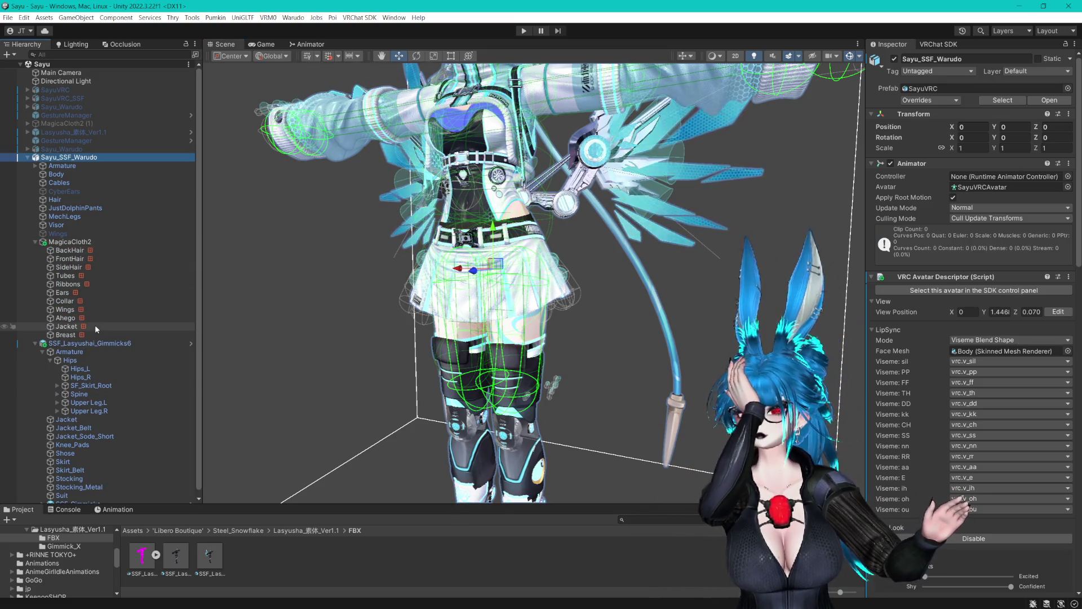
pyautogui.moveTo(621, 282); pyautogui.dragTo(634, 181)
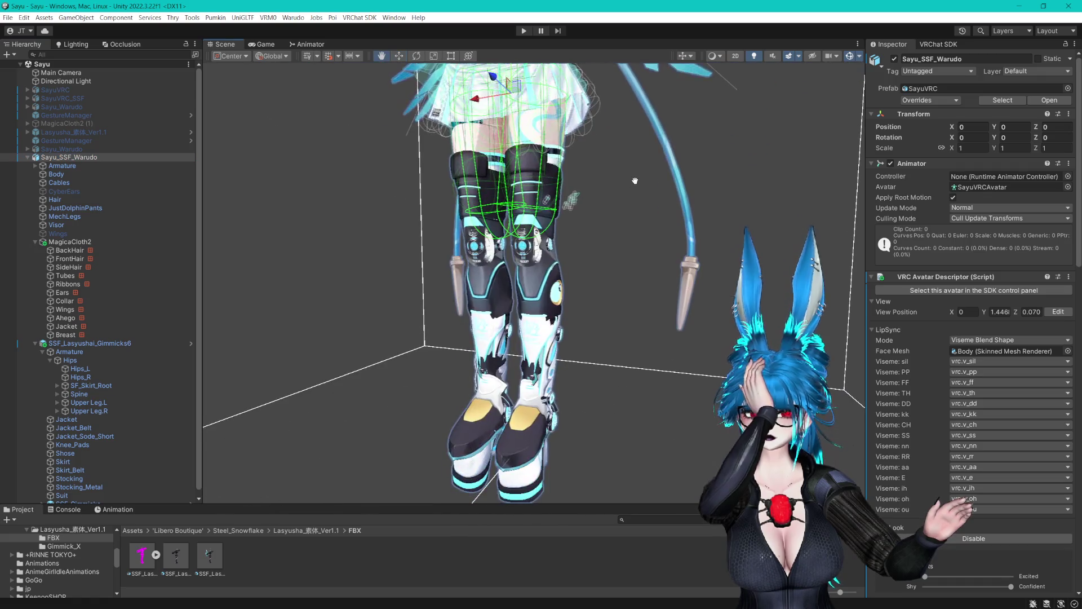
pyautogui.scroll(4, 610, 217)
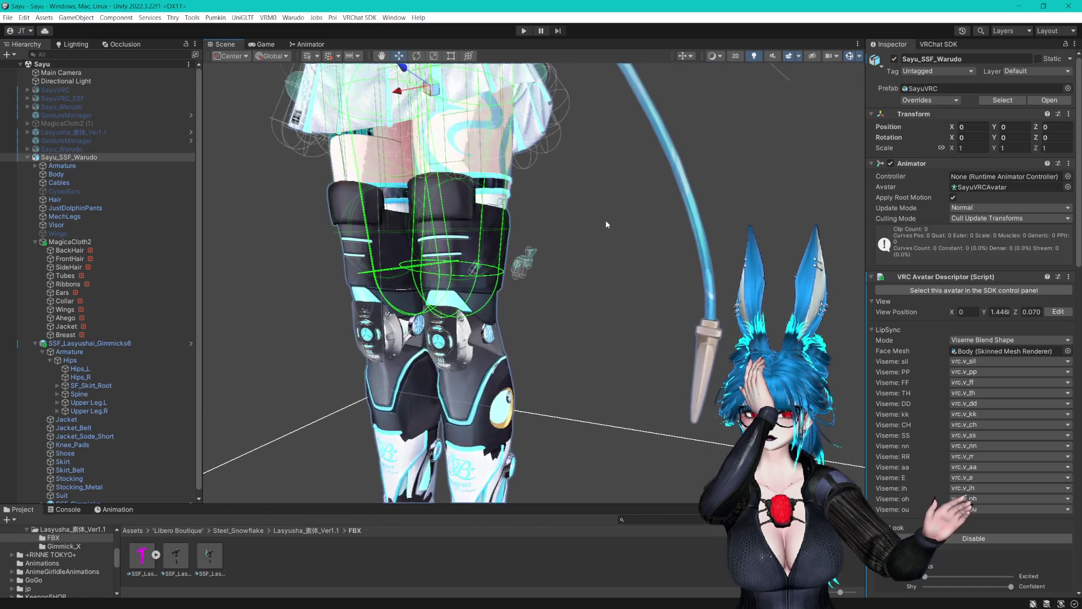
pyautogui.scroll(3, 605, 220)
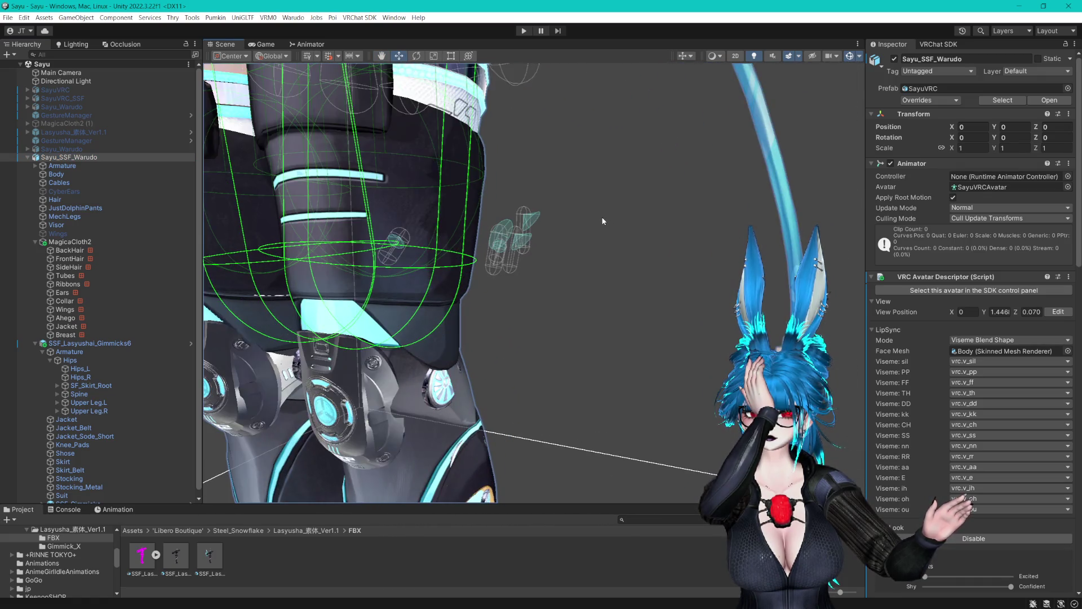
pyautogui.scroll(-1, 114, 329)
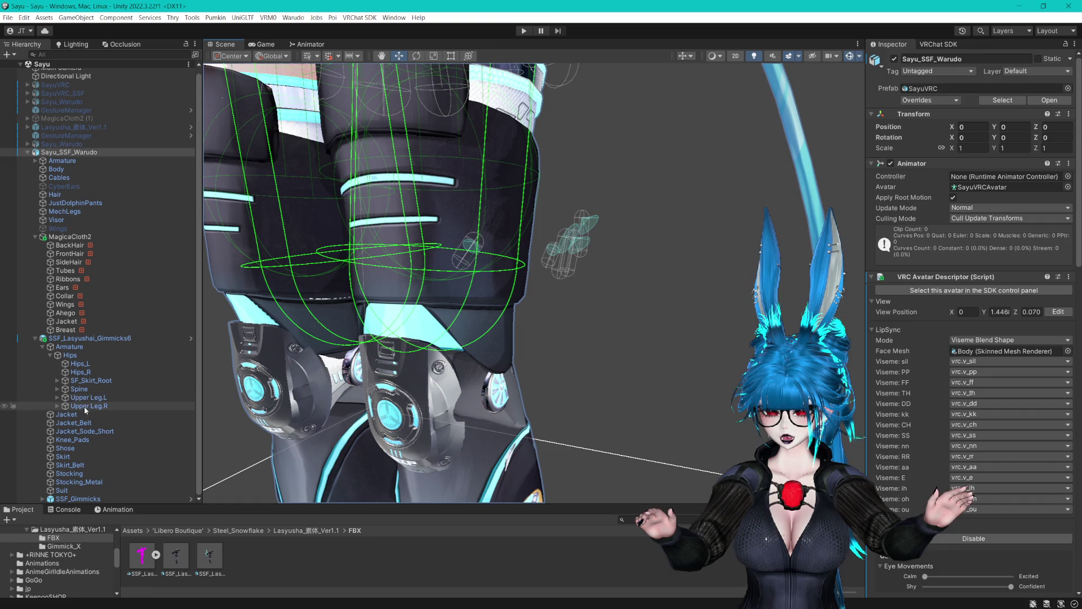
# Inspect the Upper Leg.R, Upper Leg.L and Lower Leg.L bones and the L.Leg_C collider.
pyautogui.click(85, 406)
pyautogui.click(90, 398)
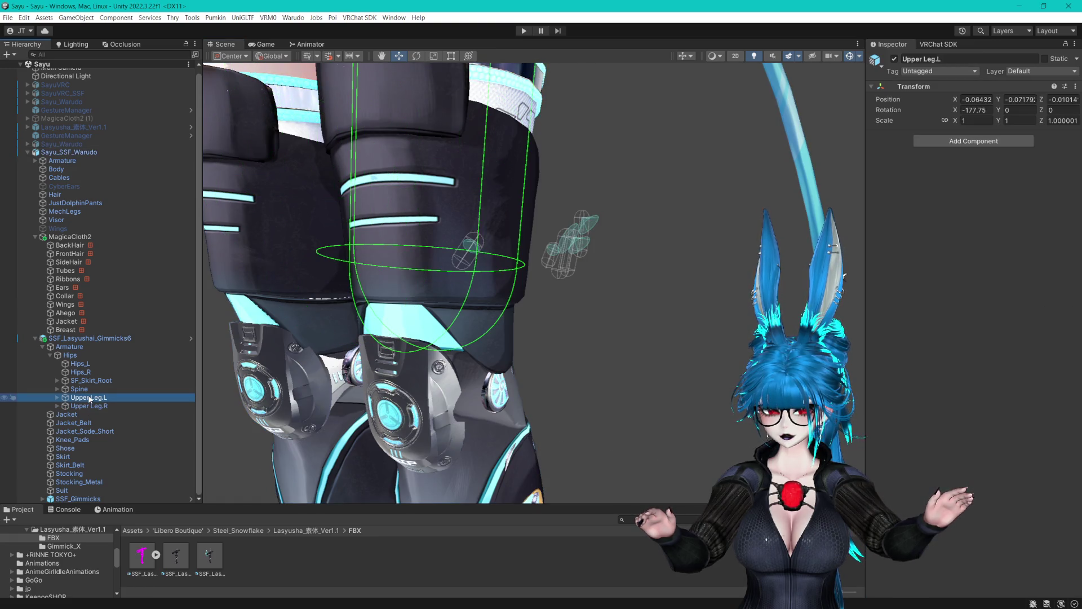
pyautogui.click(58, 406)
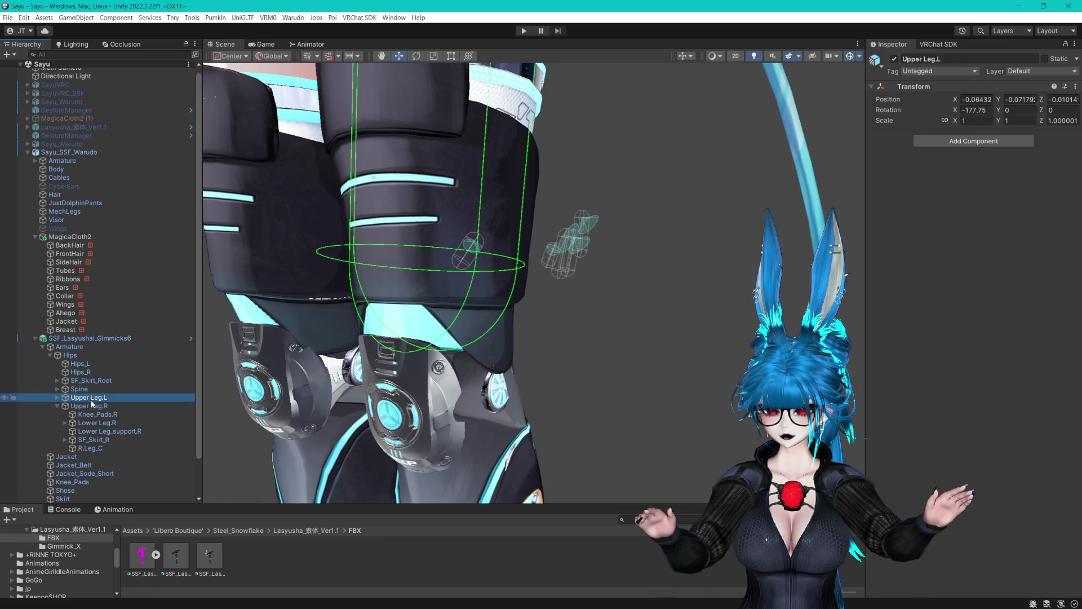
pyautogui.click(92, 404)
pyautogui.press('f')
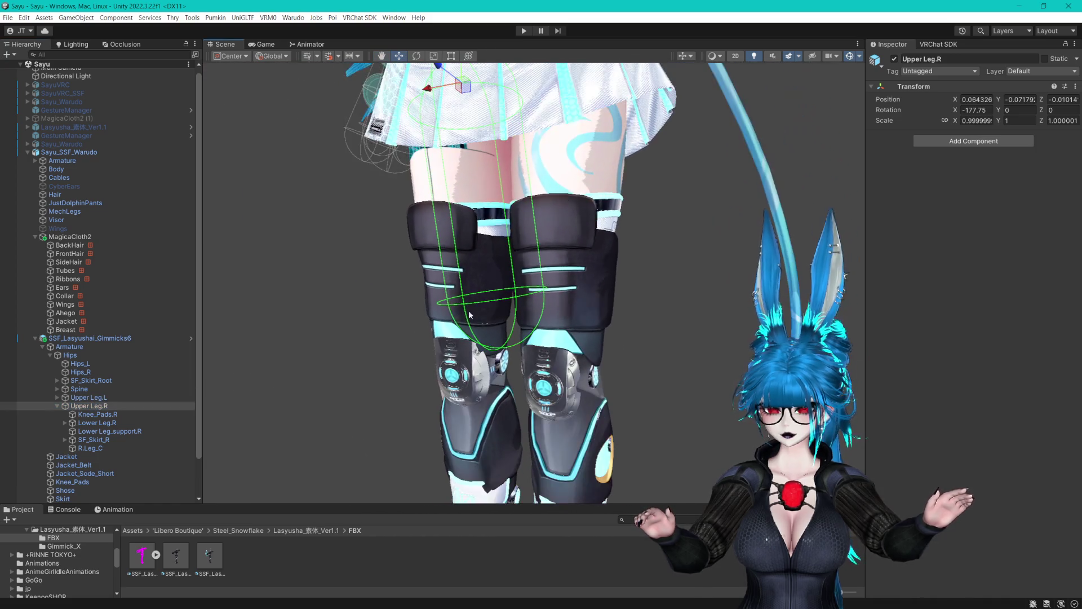
pyautogui.click(81, 398)
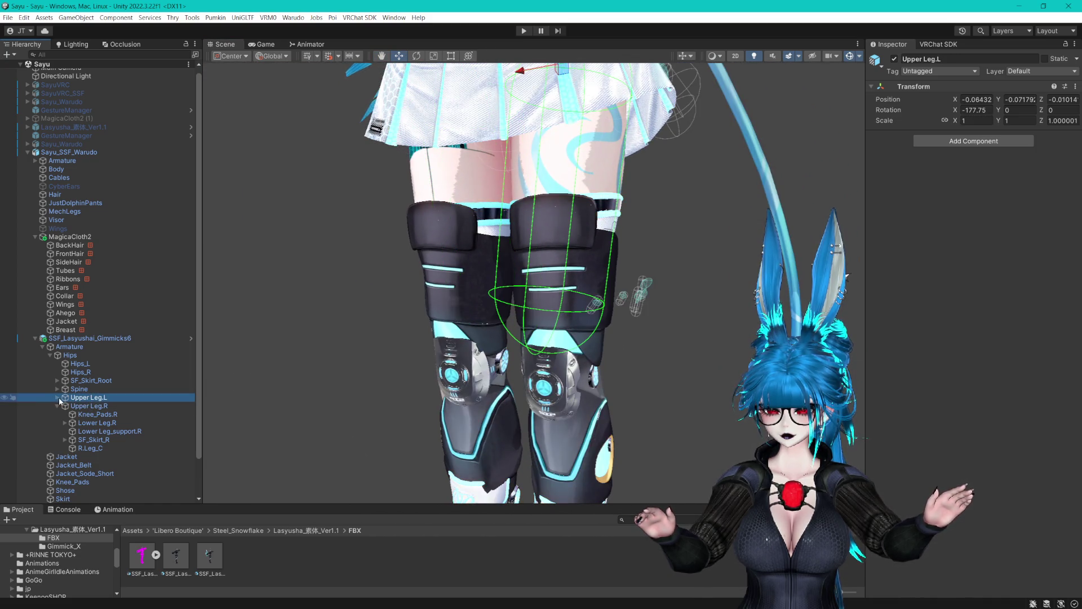
pyautogui.click(100, 423)
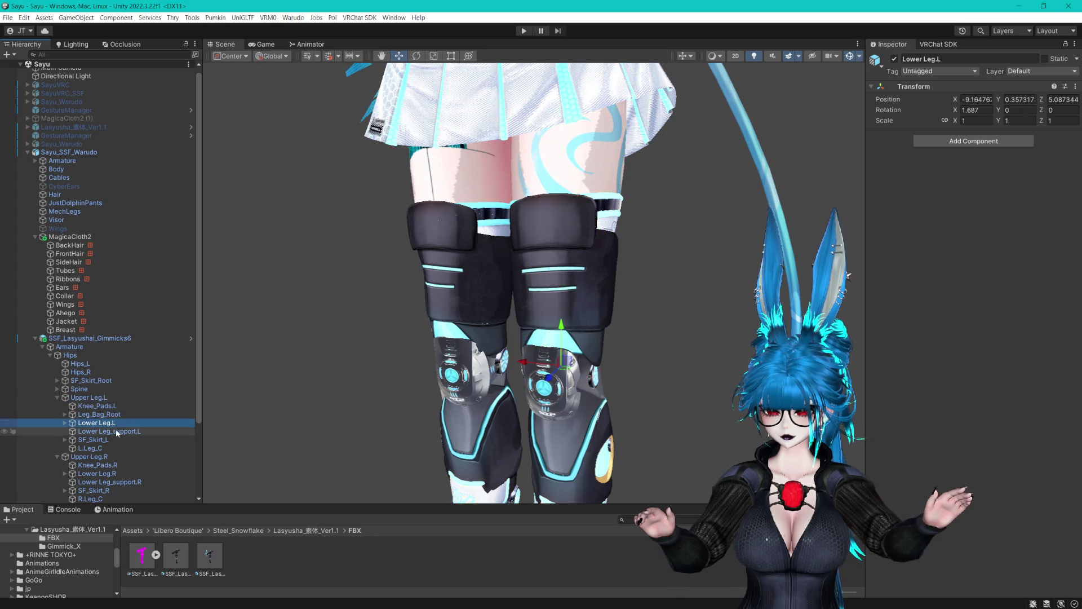
pyautogui.click(96, 447)
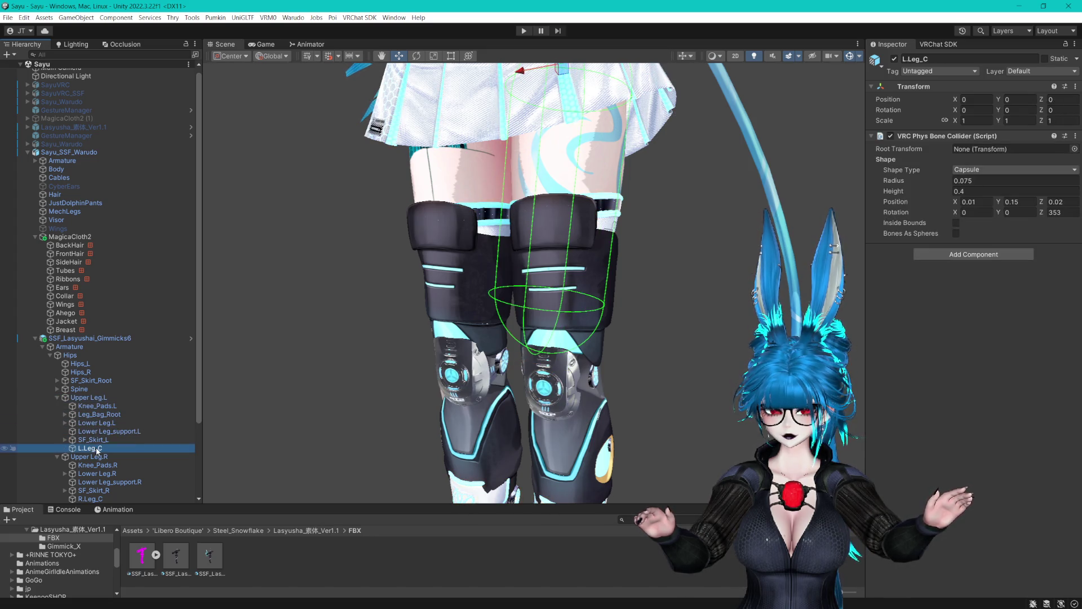
pyautogui.click(102, 416)
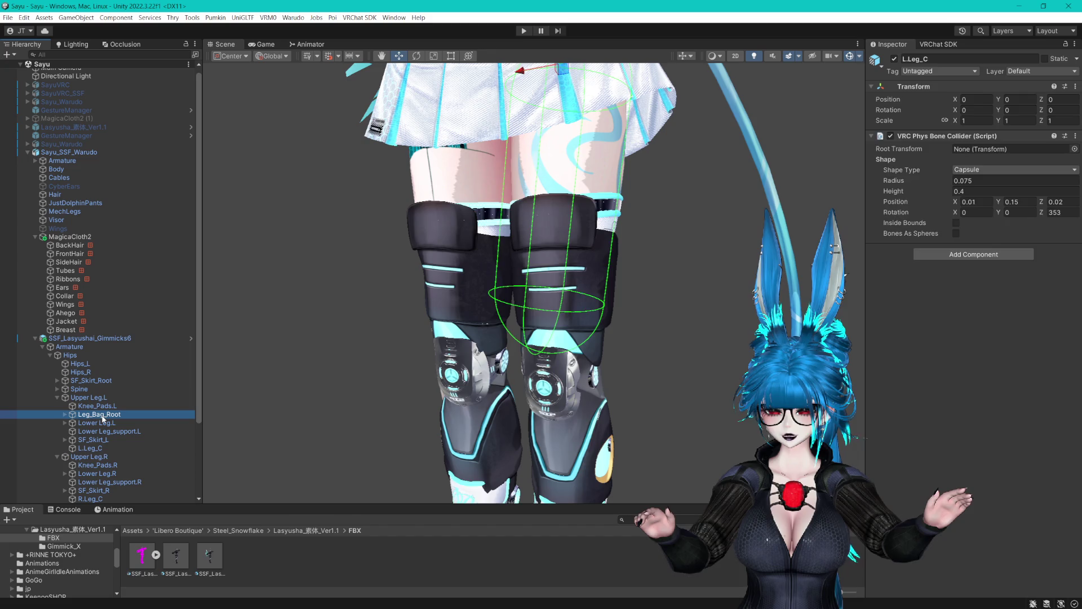
# Remove the VRC Phys Bone component from Bag.001 through Bag.005 under Leg_Bag_Root.
pyautogui.click(65, 415)
pyautogui.click(97, 423)
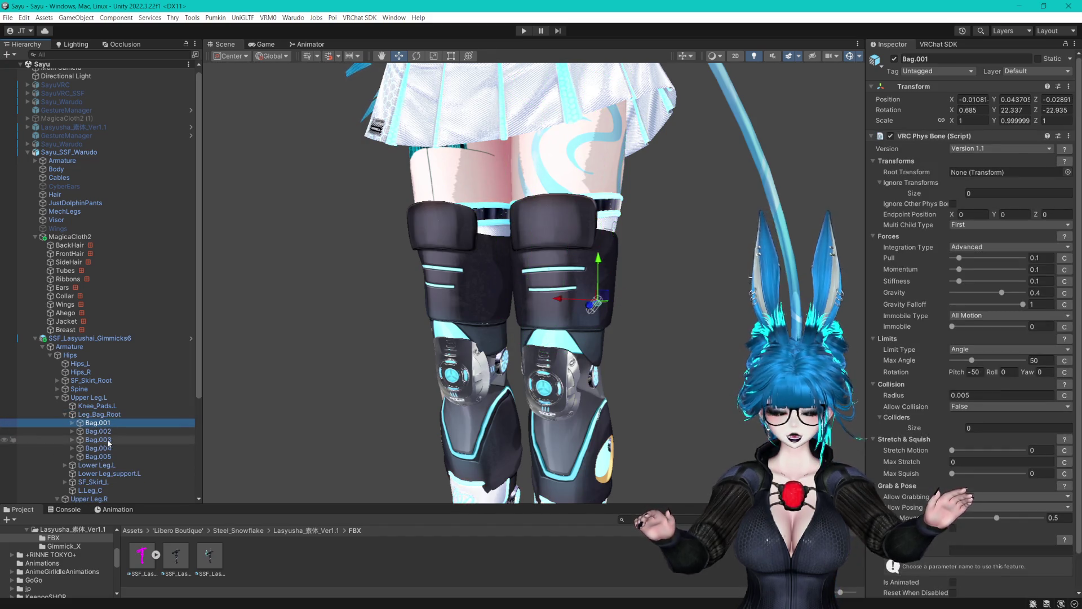
pyautogui.keyDown('shift'); pyautogui.click(105, 456); pyautogui.keyUp('shift')
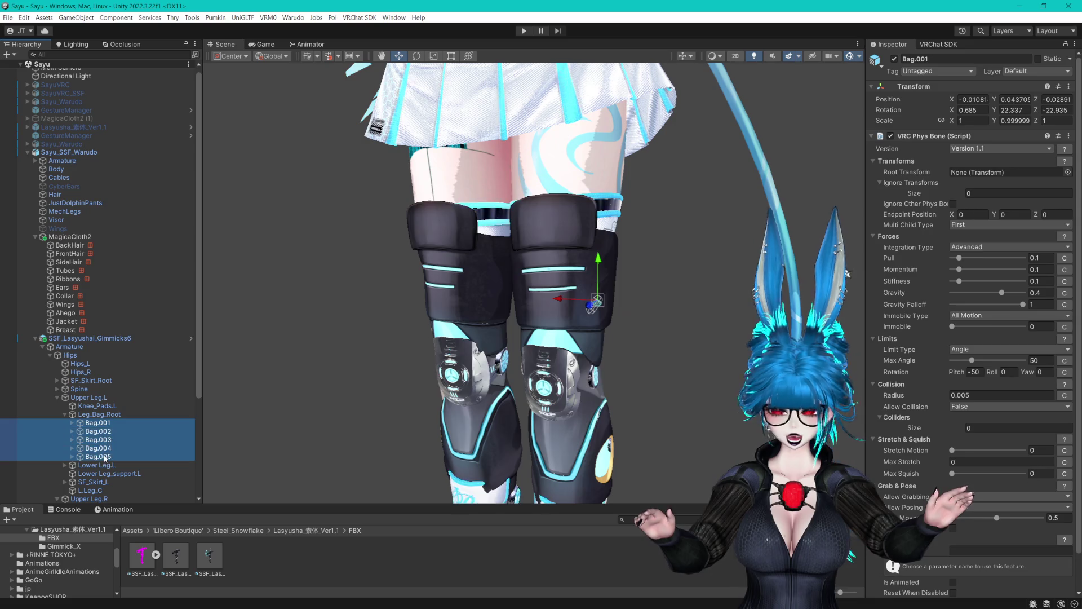
pyautogui.click(1068, 138)
pyautogui.click(1014, 160)
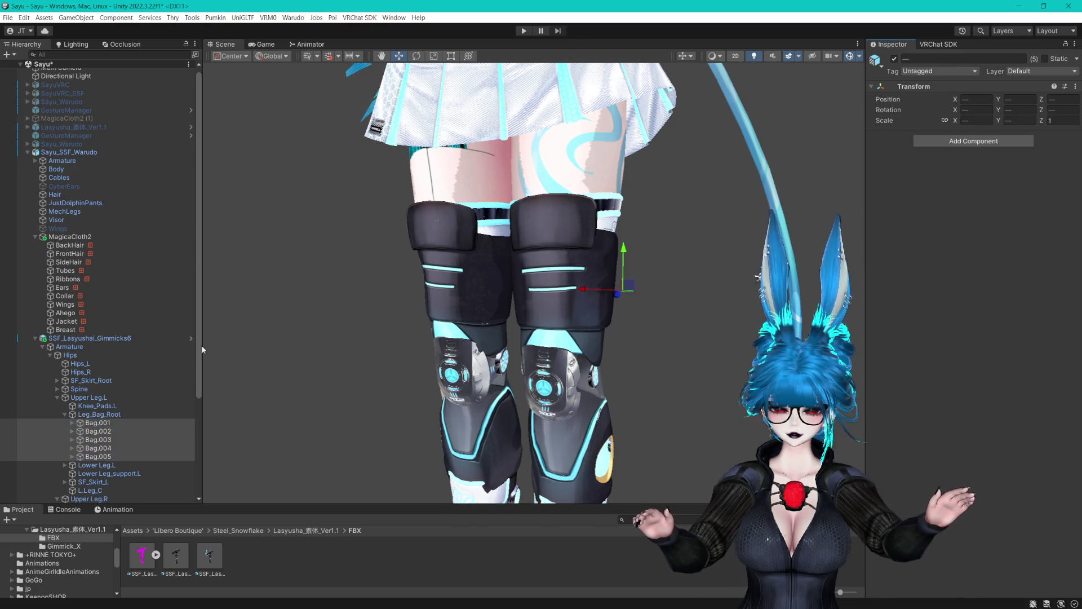
pyautogui.click(66, 414)
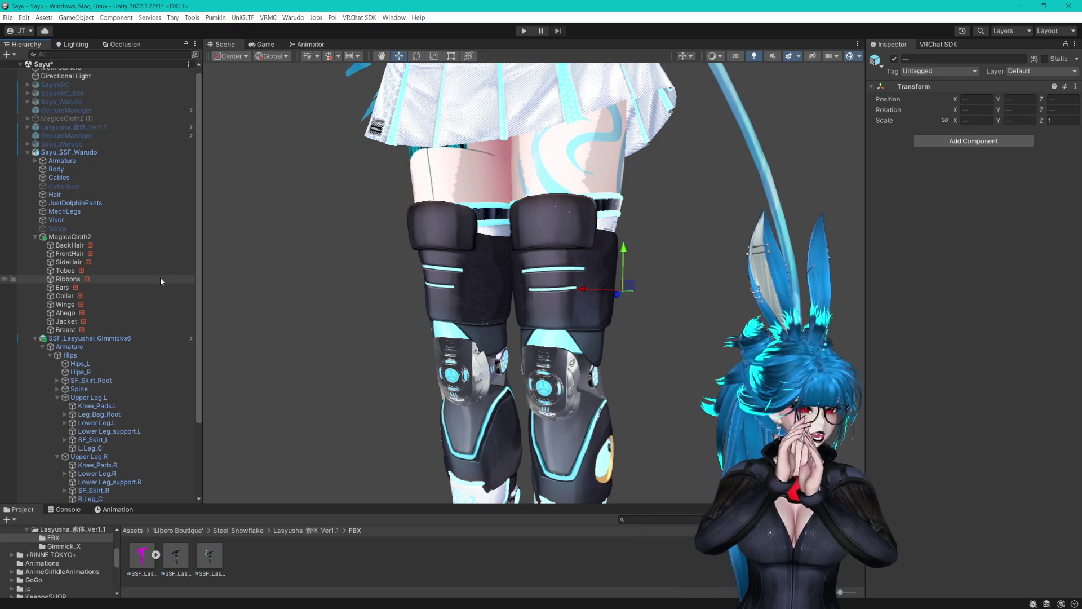
pyautogui.scroll(-4, 83, 296)
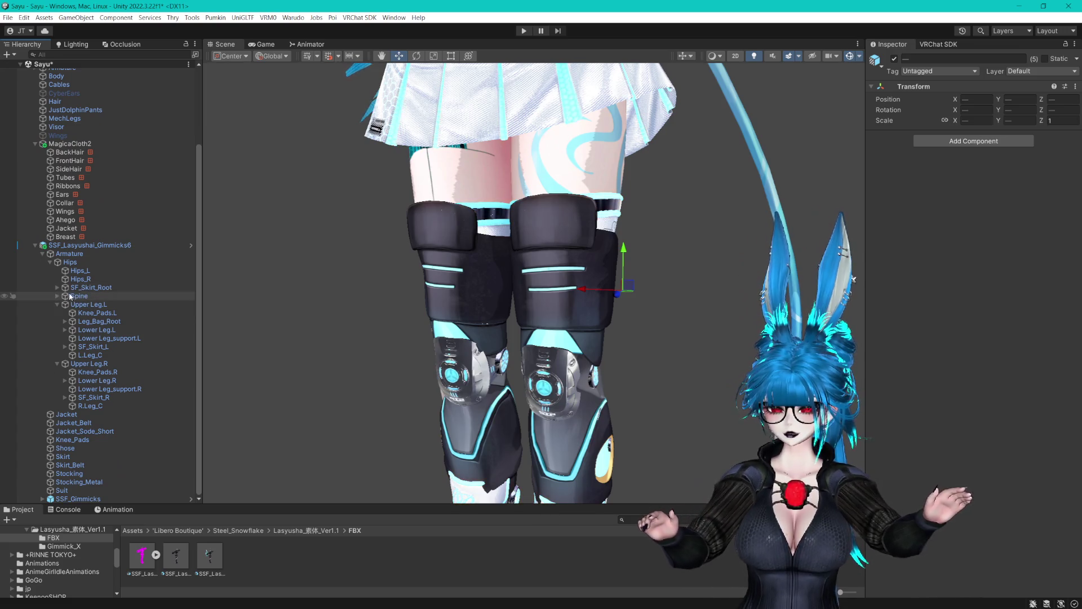
# Expand Spine and Chest and inspect the Breast_L, Jacket_Line.L and Jacket_Line.R bones.
pyautogui.click(58, 296)
pyautogui.click(66, 305)
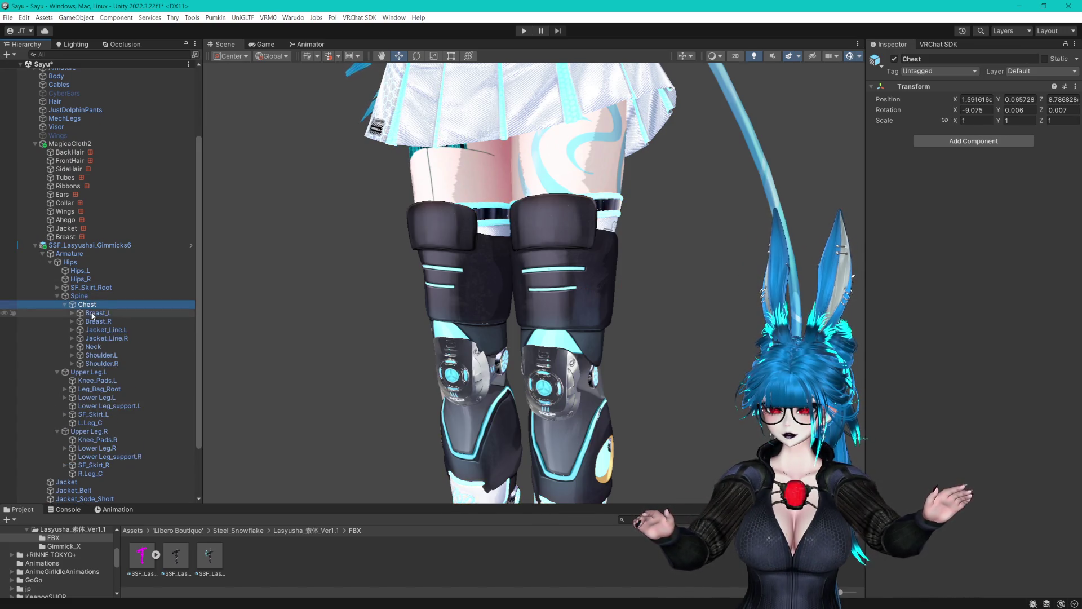
pyautogui.click(96, 312)
pyautogui.press('f')
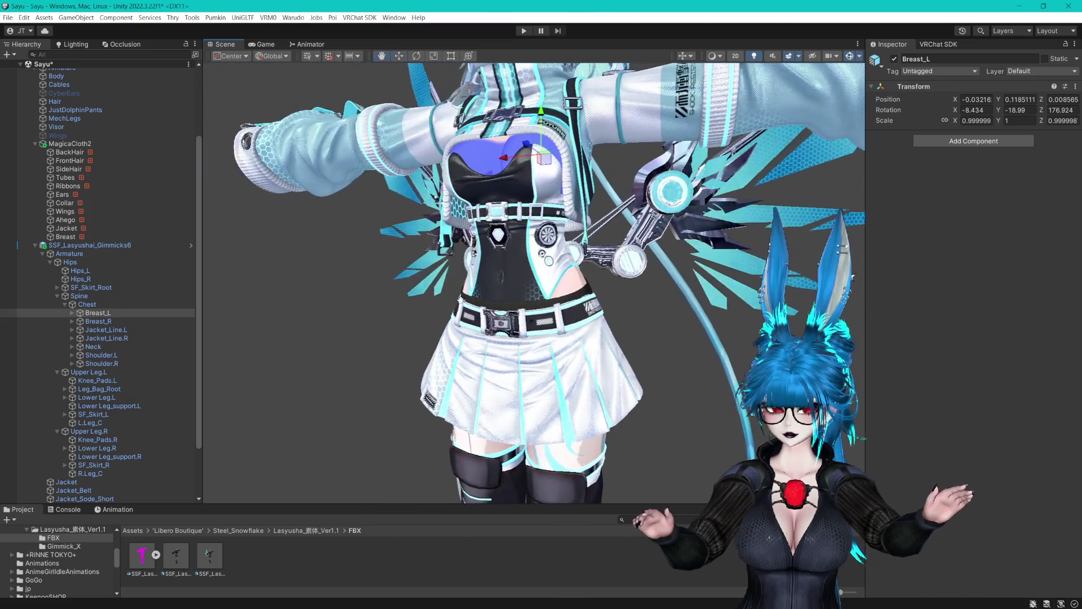
pyautogui.click(106, 330)
pyautogui.moveTo(489, 291); pyautogui.dragTo(701, 329)
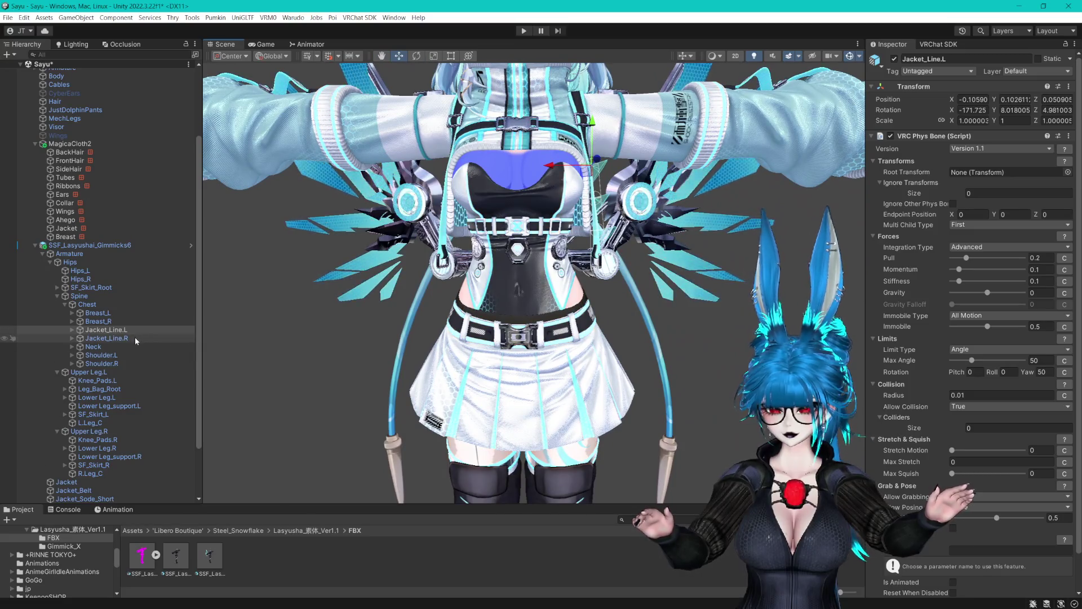
pyautogui.click(135, 338)
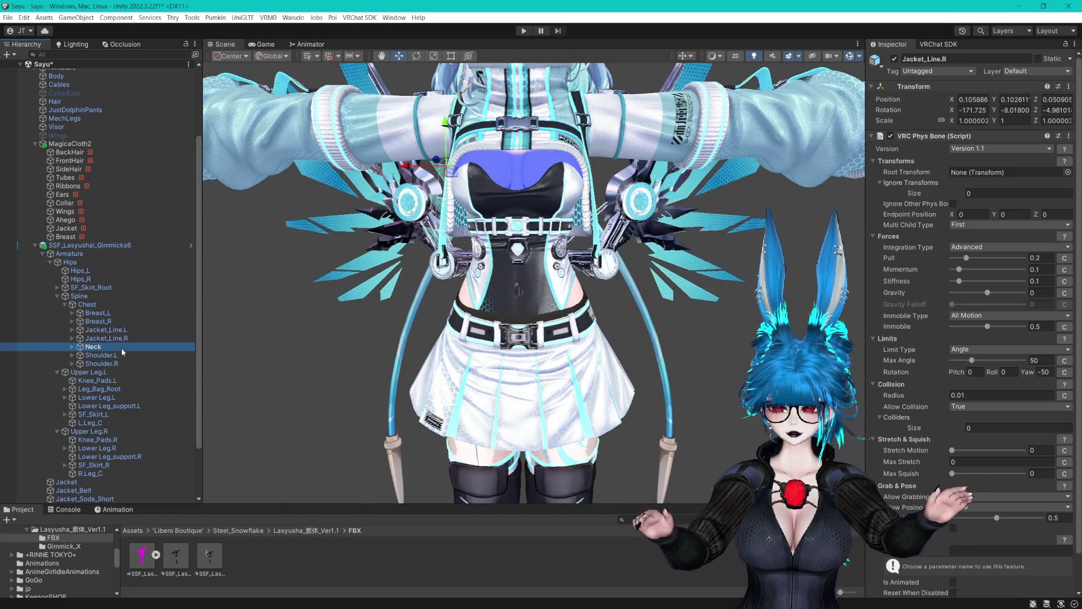
# Frame the Head, Jacket_Line.R and Shoulder.L bones and view the arm side-on.
pyautogui.click(73, 347)
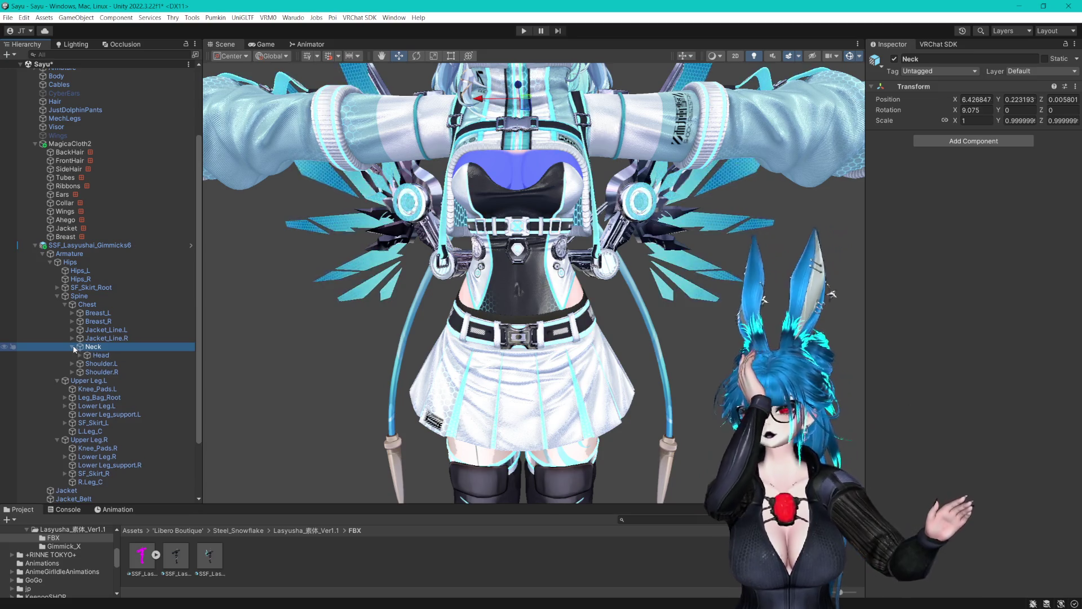
pyautogui.doubleClick(97, 355)
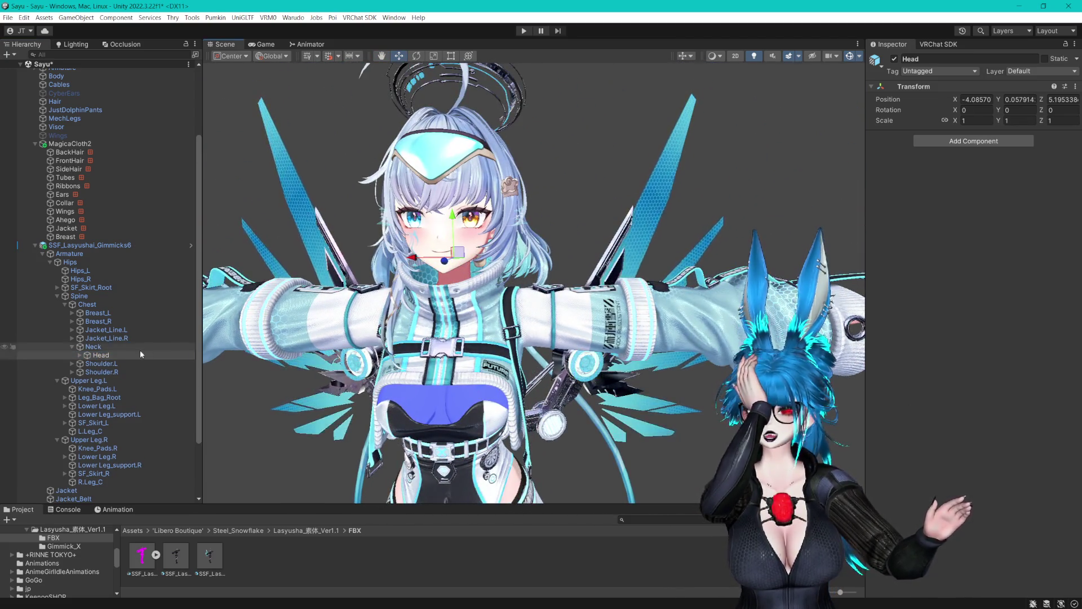
pyautogui.doubleClick(97, 338)
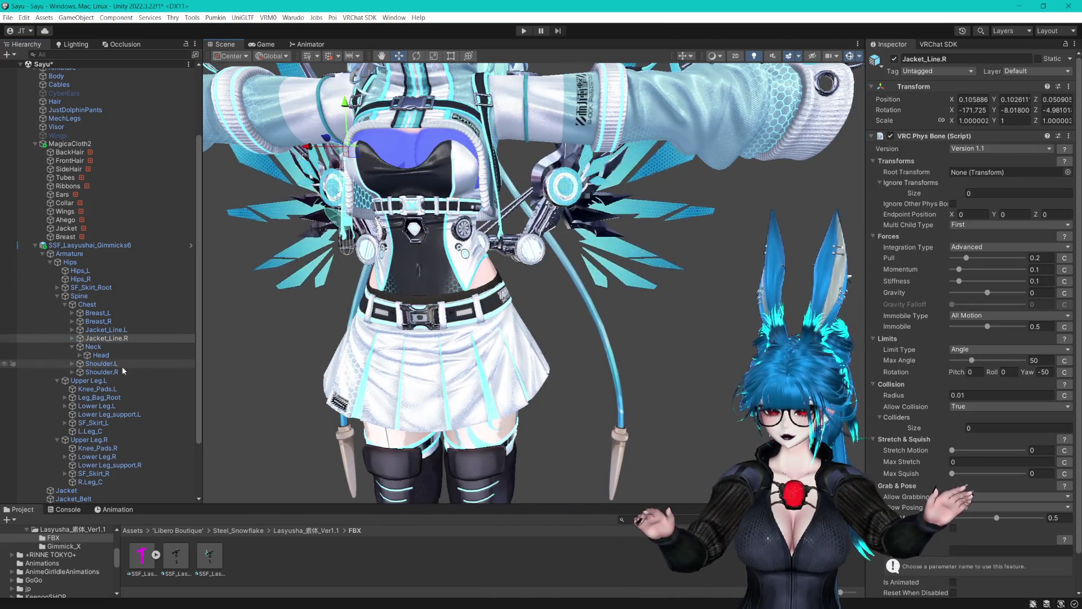
pyautogui.doubleClick(122, 366)
pyautogui.moveTo(395, 282); pyautogui.dragTo(507, 281)
pyautogui.click(73, 363)
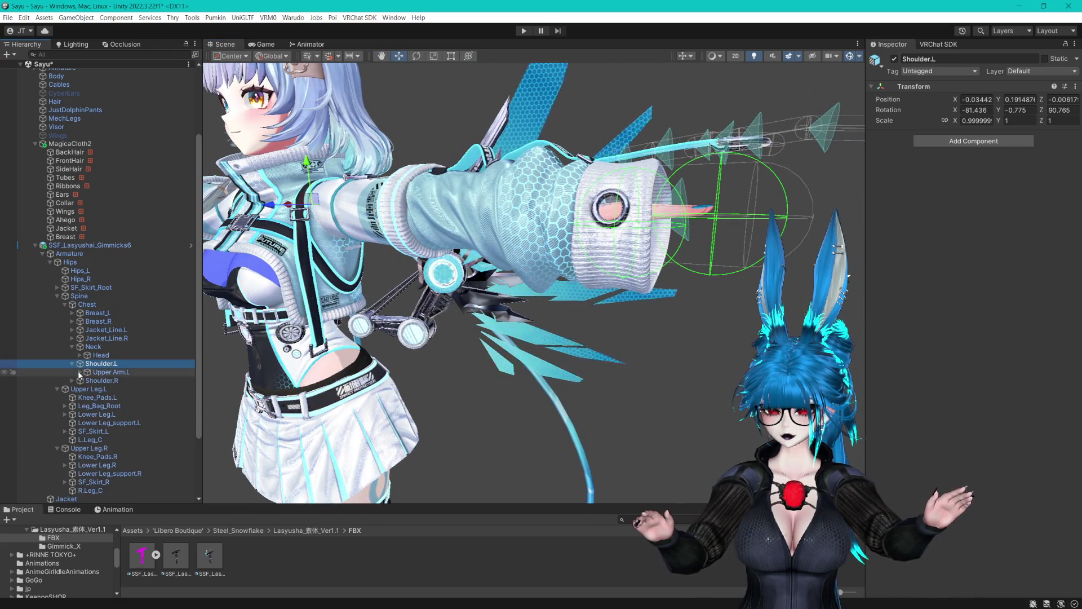
pyautogui.scroll(-4, 87, 381)
# Inspect Jacket_Bag_Root.L and Jacket_Bag.L.003, then expand and select Shoulder.R.
pyautogui.click(87, 279)
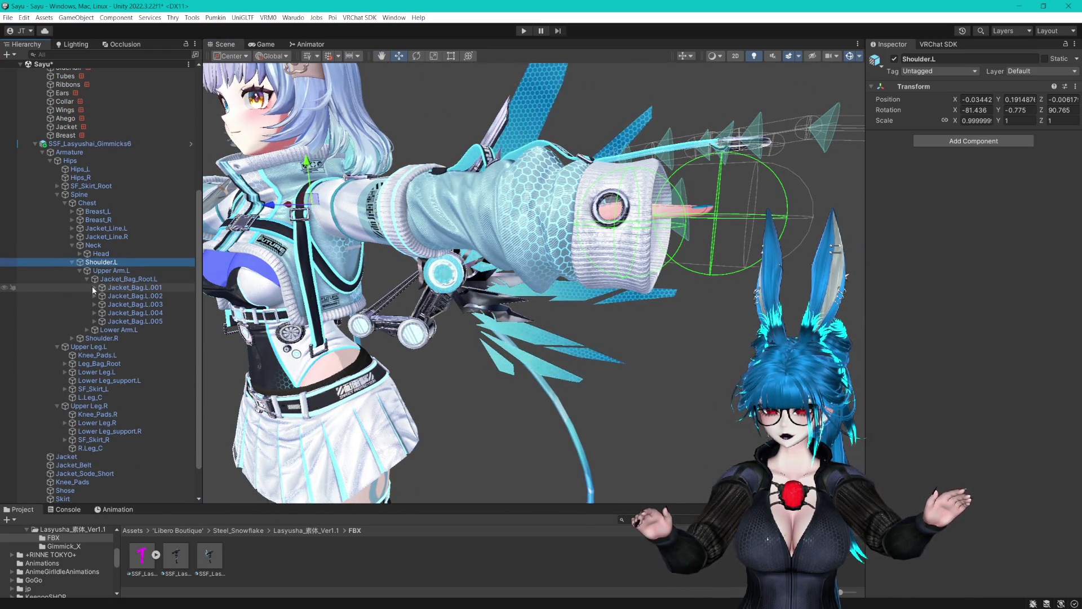
pyautogui.click(131, 279)
pyautogui.doubleClick(132, 304)
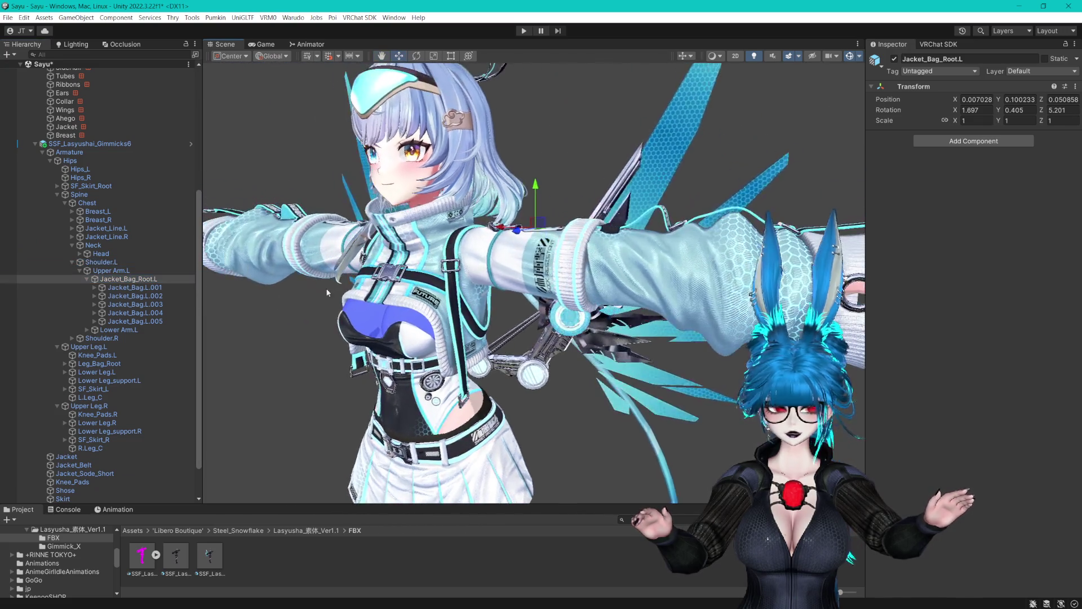
pyautogui.doubleClick(110, 279)
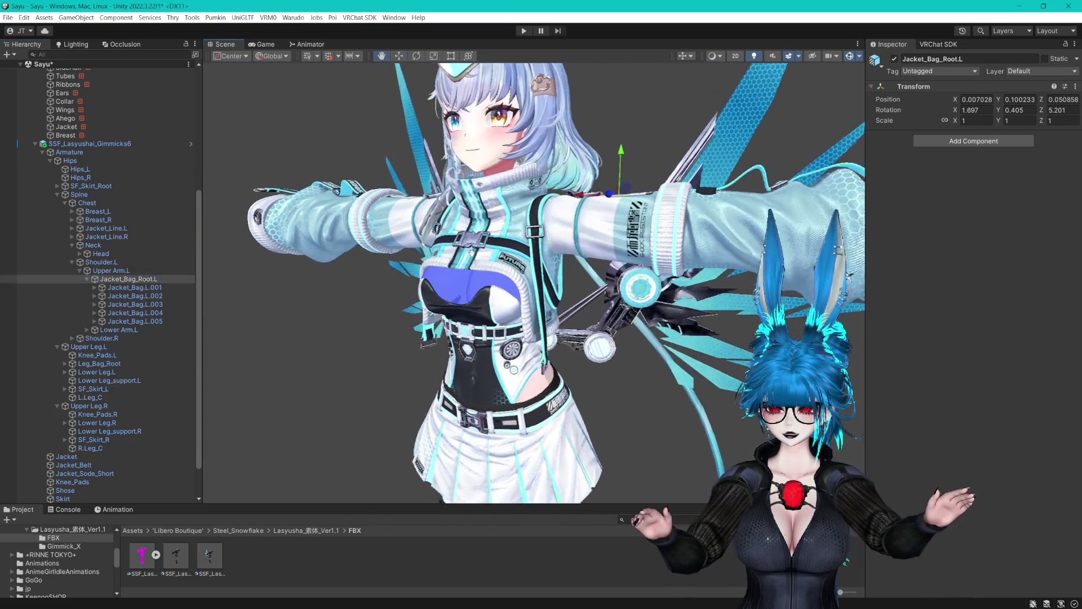
pyautogui.click(79, 271)
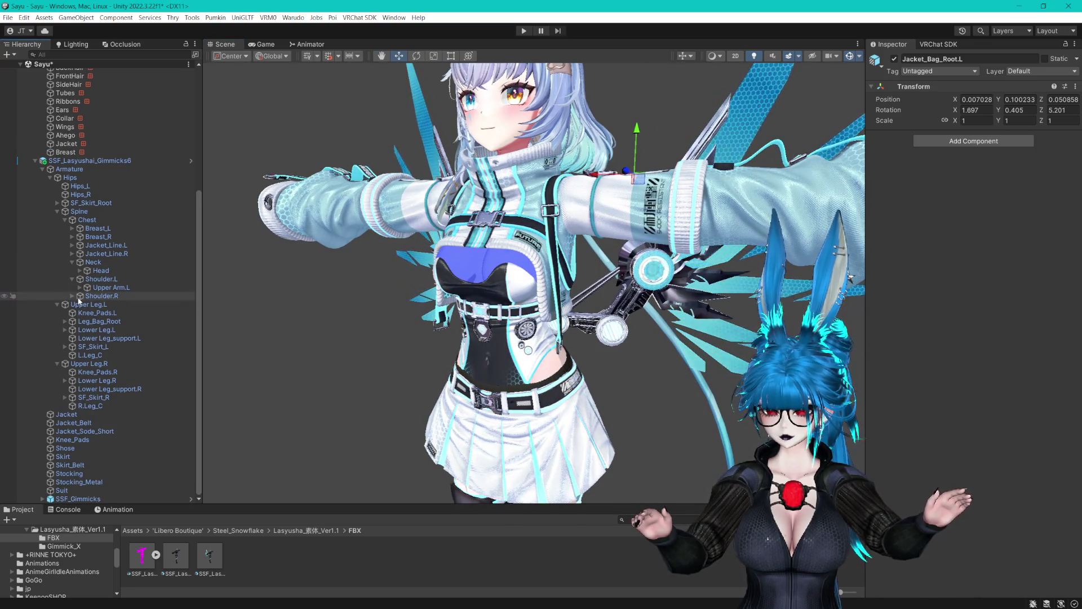
pyautogui.click(72, 296)
pyautogui.click(101, 296)
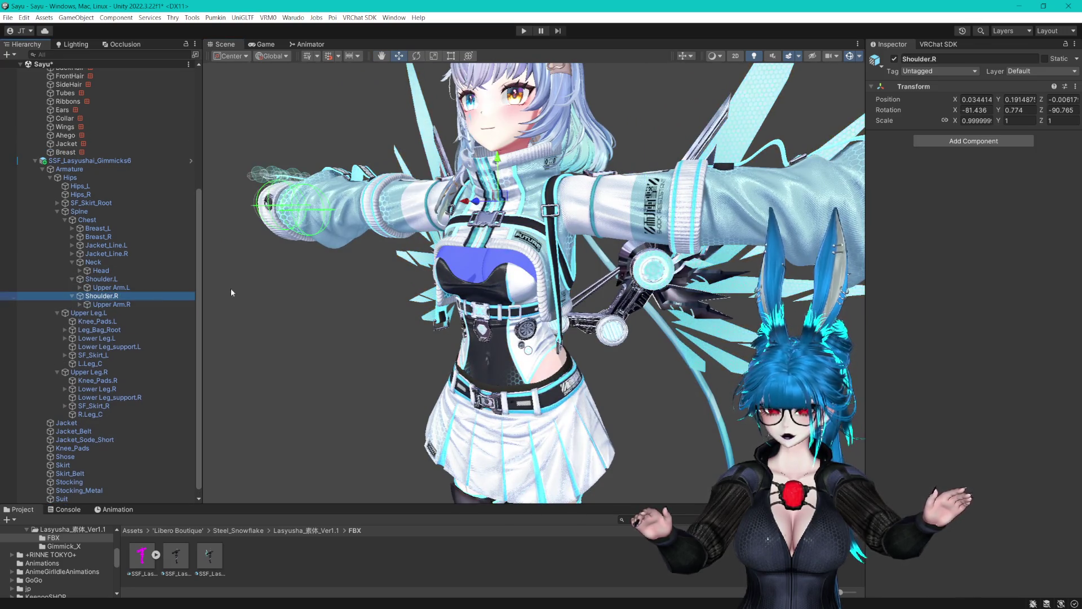
# Check SF_Skirt_L, Spine, SF_Skirt_Root and Hips, then select SSF_Lasyushai_Gimmicks6's MA Mesh Settings.
pyautogui.click(95, 354)
pyautogui.click(146, 212)
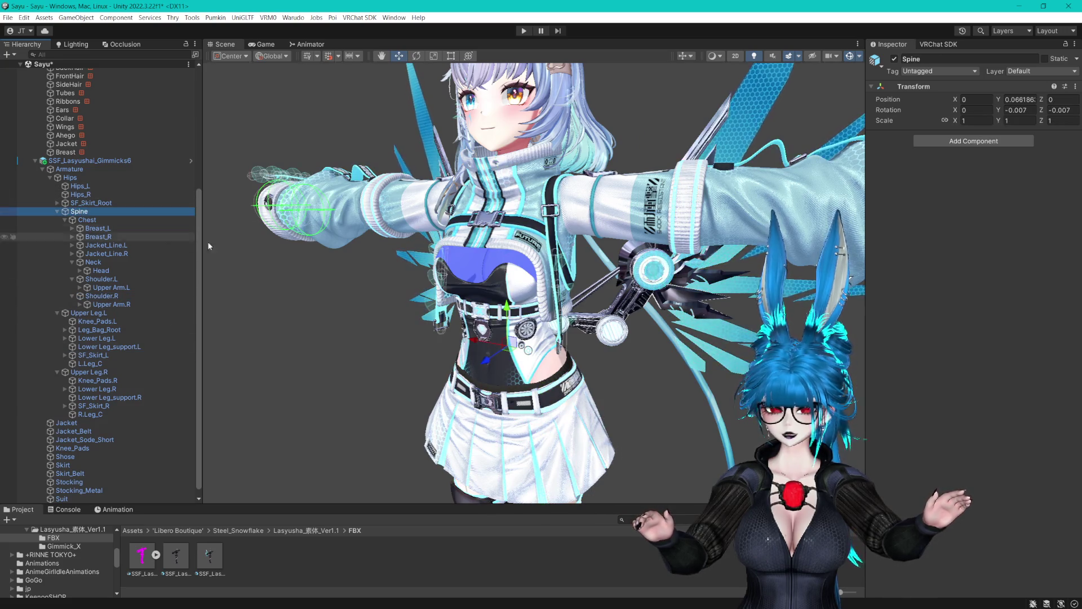
pyautogui.click(90, 202)
pyautogui.press('Up')
pyautogui.press('Up')
pyautogui.press('Up')
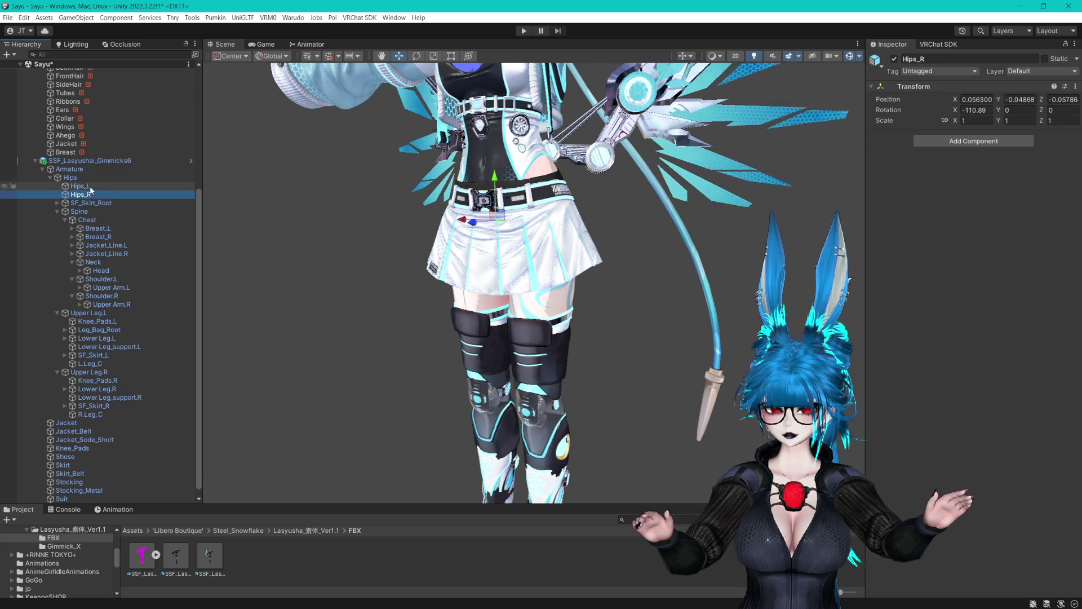
pyautogui.scroll(3, 61, 212)
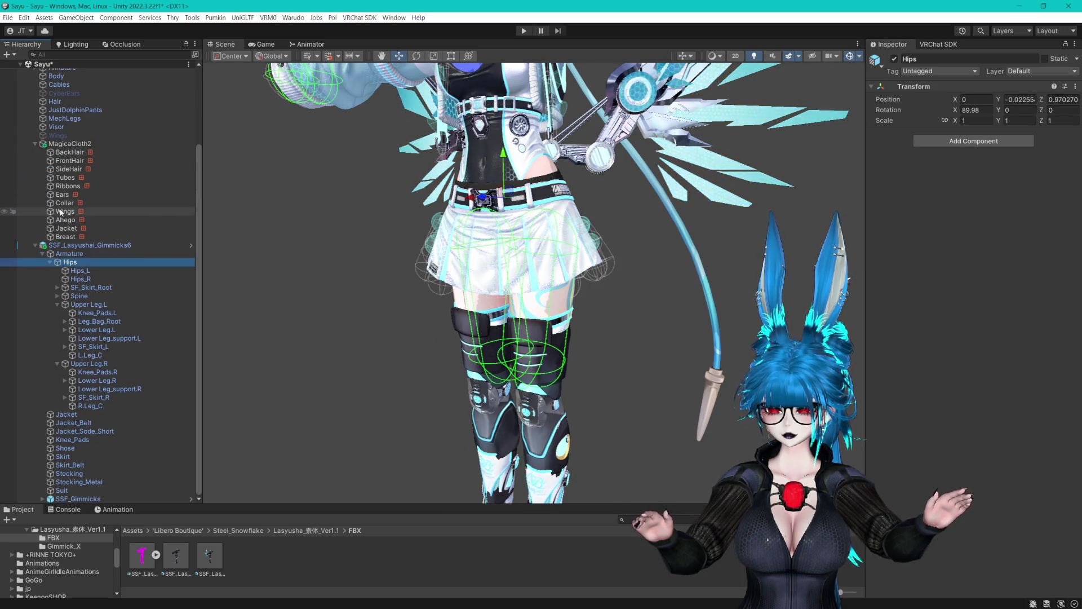
pyautogui.click(74, 247)
pyautogui.moveTo(535, 406)
pyautogui.mouseDown()
pyautogui.moveTo(535, 172)
pyautogui.moveTo(566, 451)
pyautogui.moveTo(572, 296)
pyautogui.moveTo(580, 332)
pyautogui.moveTo(544, 304)
pyautogui.mouseUp()
pyautogui.scroll(5, 492, 289)
pyautogui.scroll(-2, 491, 290)
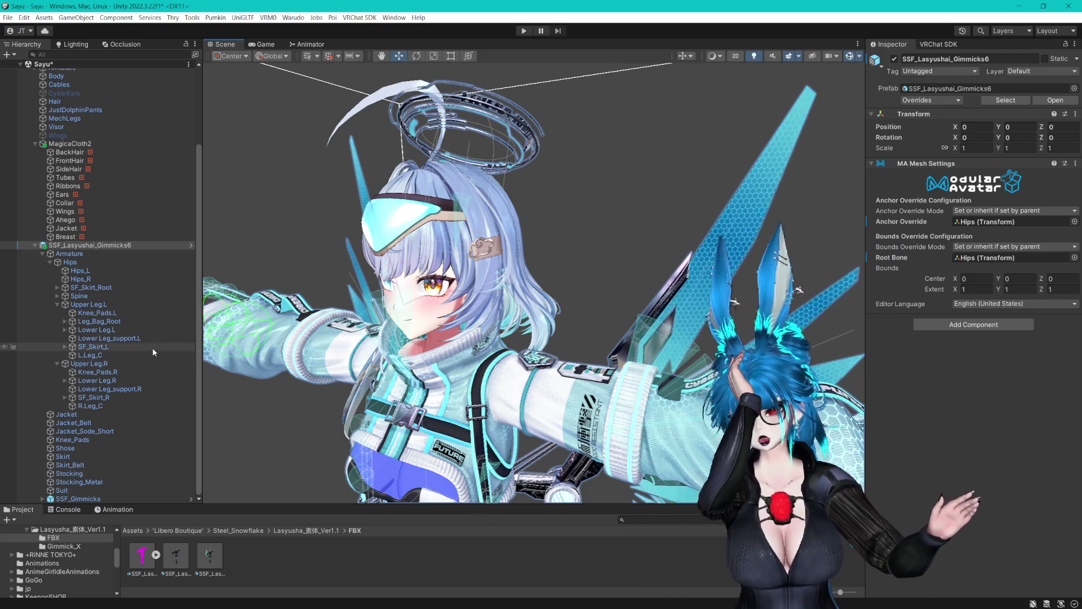
# Expand Spine and Head and select the Neck bone to reveal the ear and hair roots.
pyautogui.click(57, 297)
pyautogui.click(89, 347)
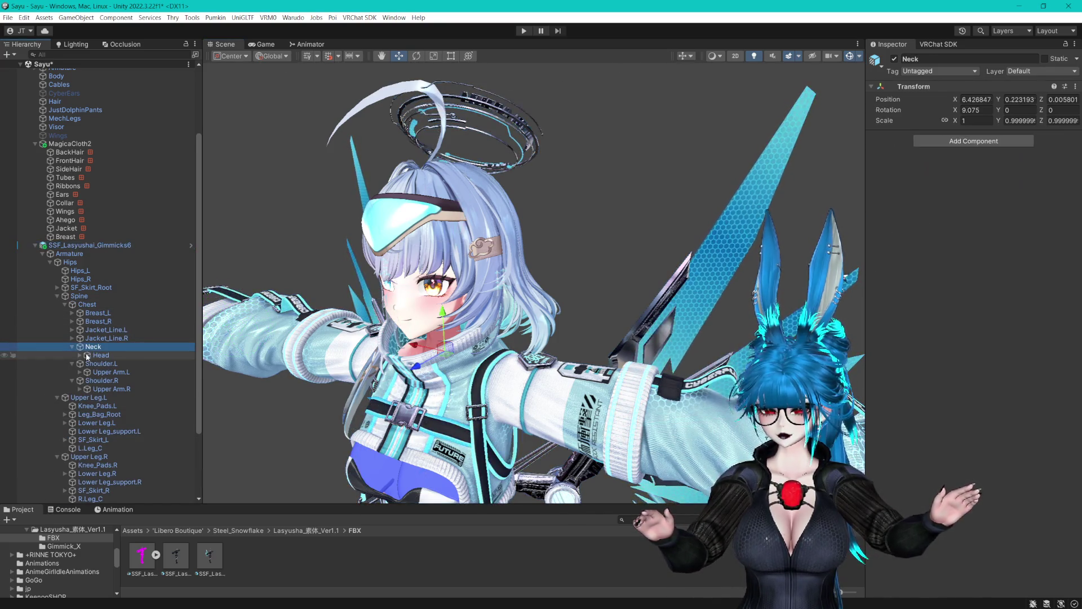
pyautogui.click(80, 355)
pyautogui.scroll(-4, 117, 414)
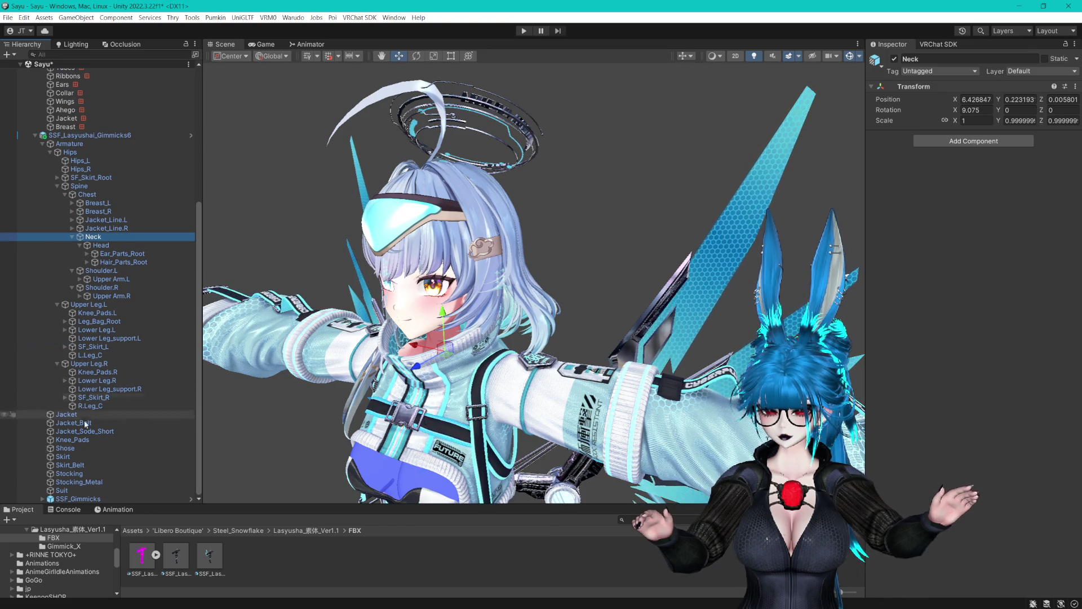
# Under SSF_Gimmicks > Concat, remove the VRC Phys Bone from Libero_Halo Variant.
pyautogui.click(43, 498)
pyautogui.click(47, 496)
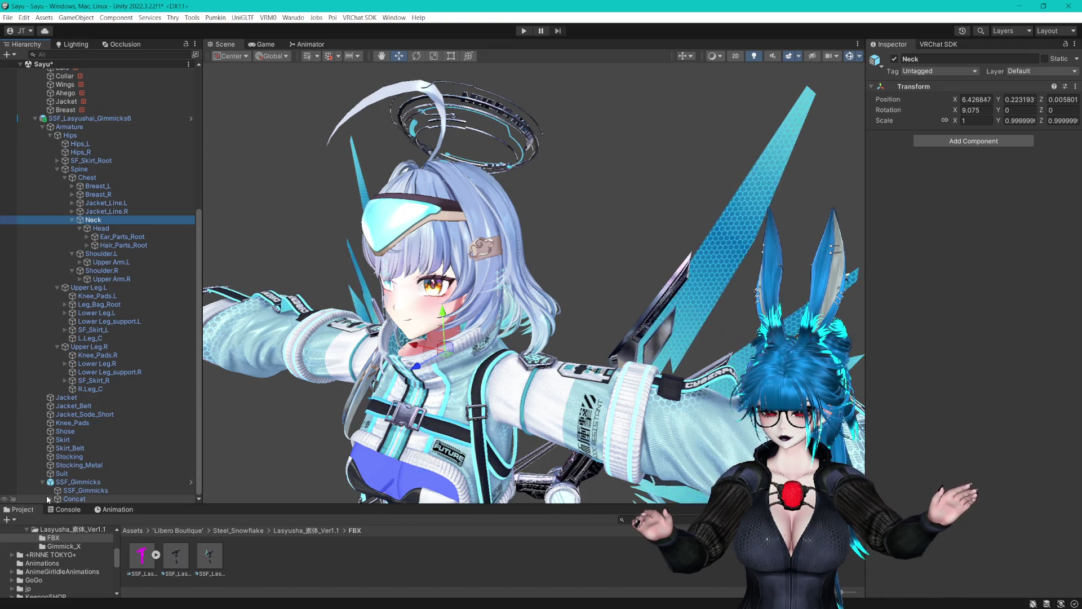
pyautogui.click(50, 498)
pyautogui.click(97, 492)
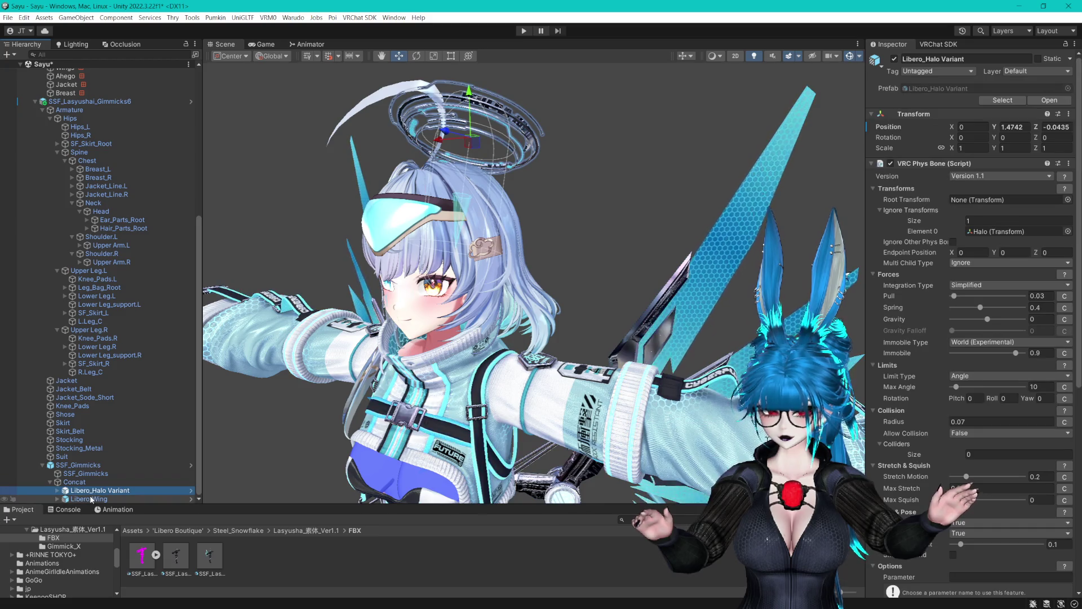
pyautogui.click(1068, 164)
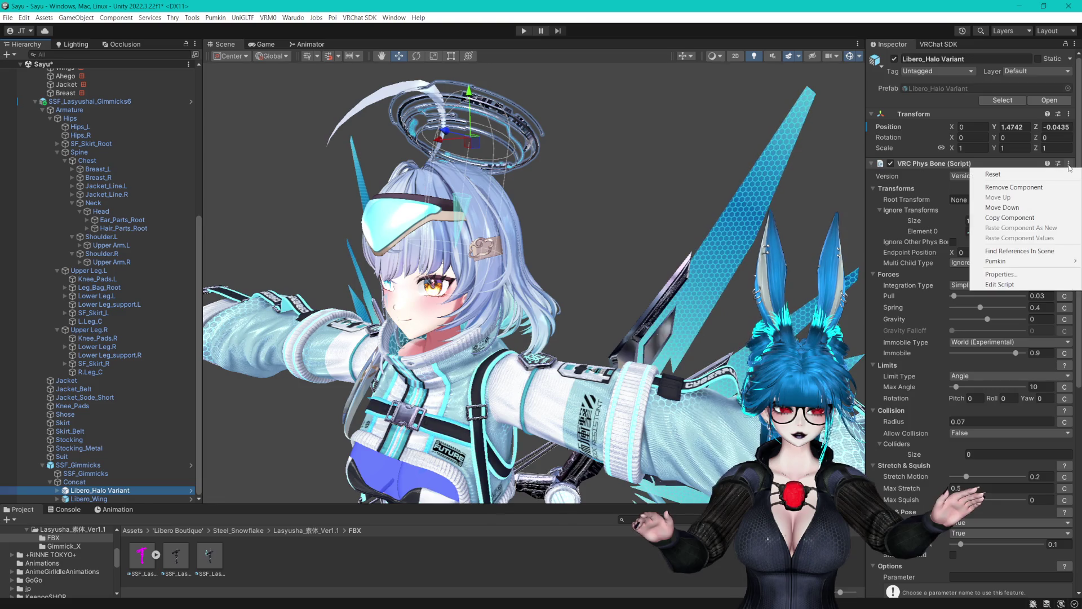
pyautogui.click(1025, 187)
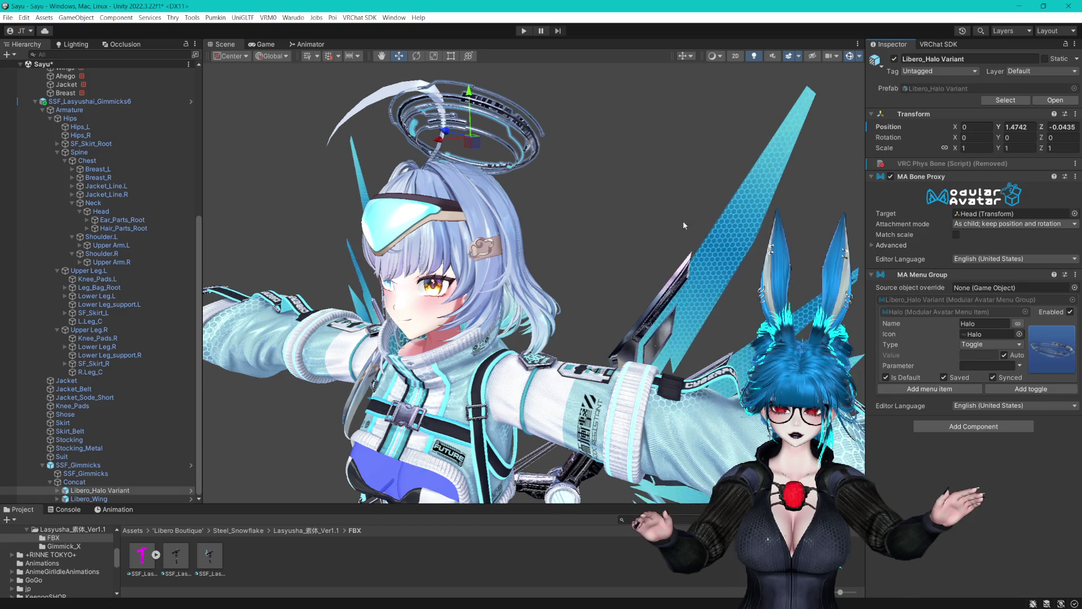
pyautogui.moveTo(584, 228)
pyautogui.mouseDown()
pyautogui.moveTo(603, 215)
pyautogui.moveTo(592, 219)
pyautogui.mouseUp()
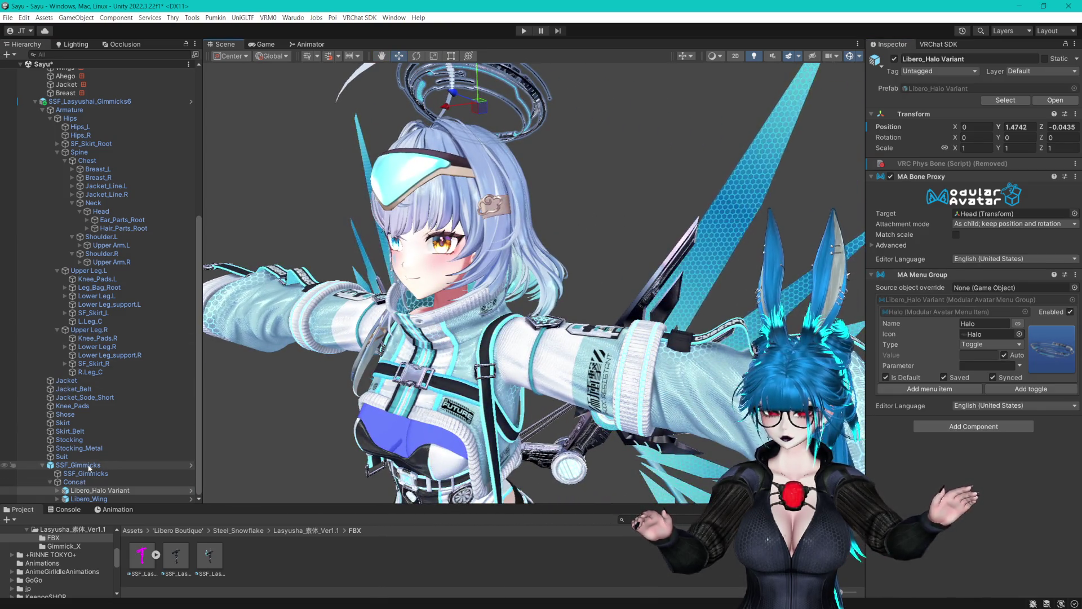
# Collapse Armature and SSF_Gimmicks, select Sayu_SSF_Warudo and scroll to its Warudo Exporter.
pyautogui.doubleClick(77, 464)
pyautogui.scroll(5, 630, 280)
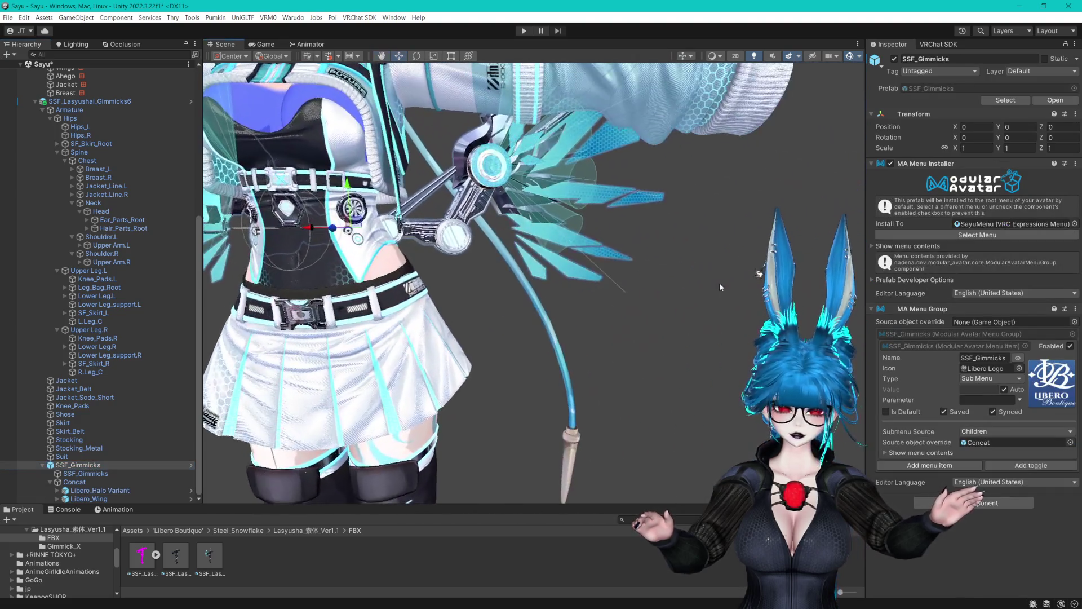
pyautogui.scroll(-3, 625, 296)
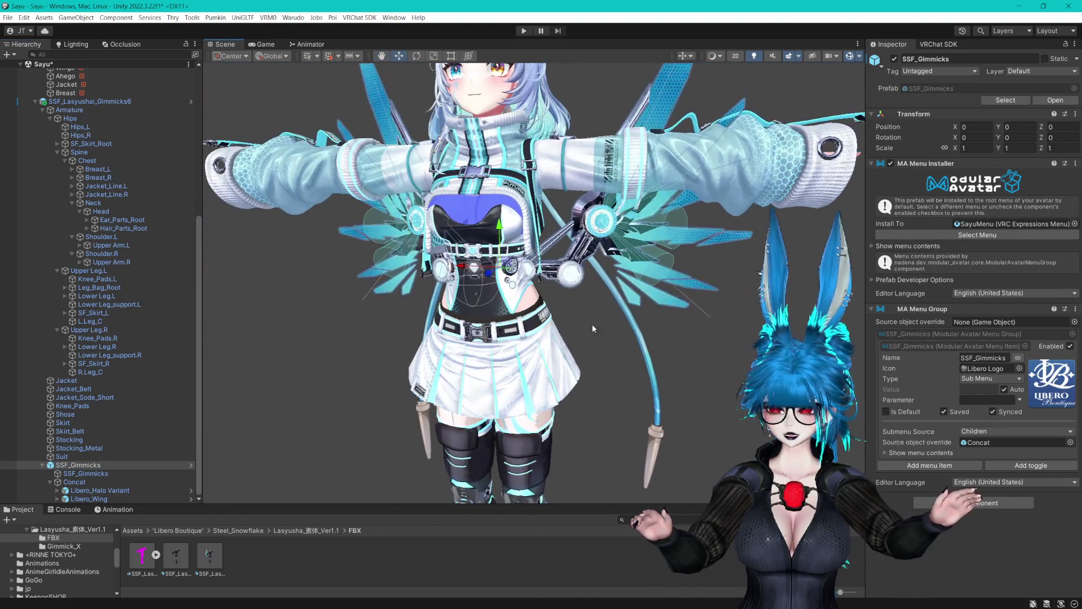
pyautogui.scroll(7, 49, 119)
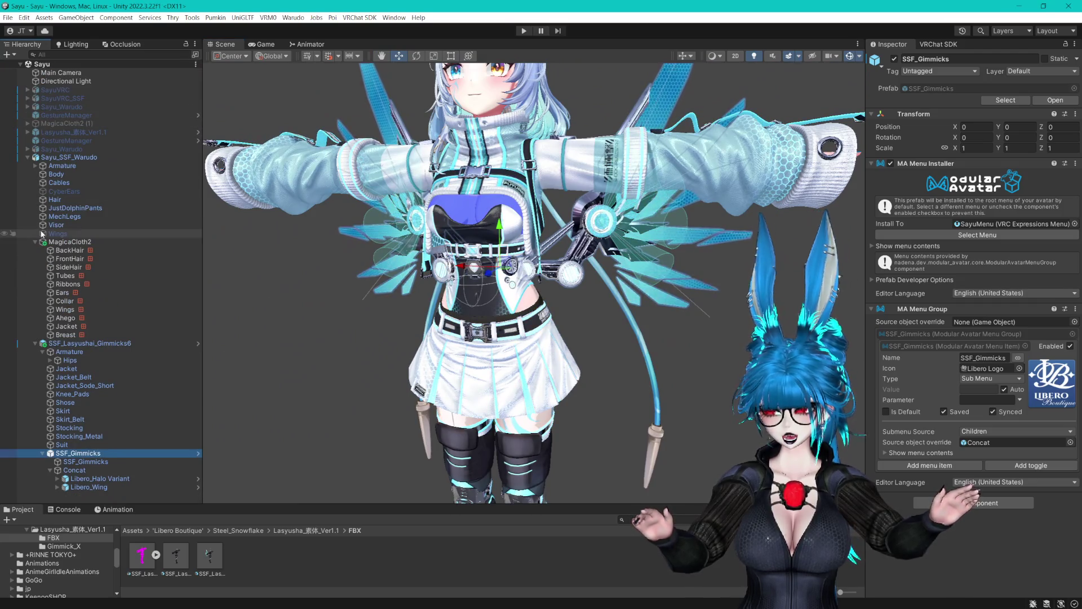
pyautogui.click(43, 352)
pyautogui.click(42, 444)
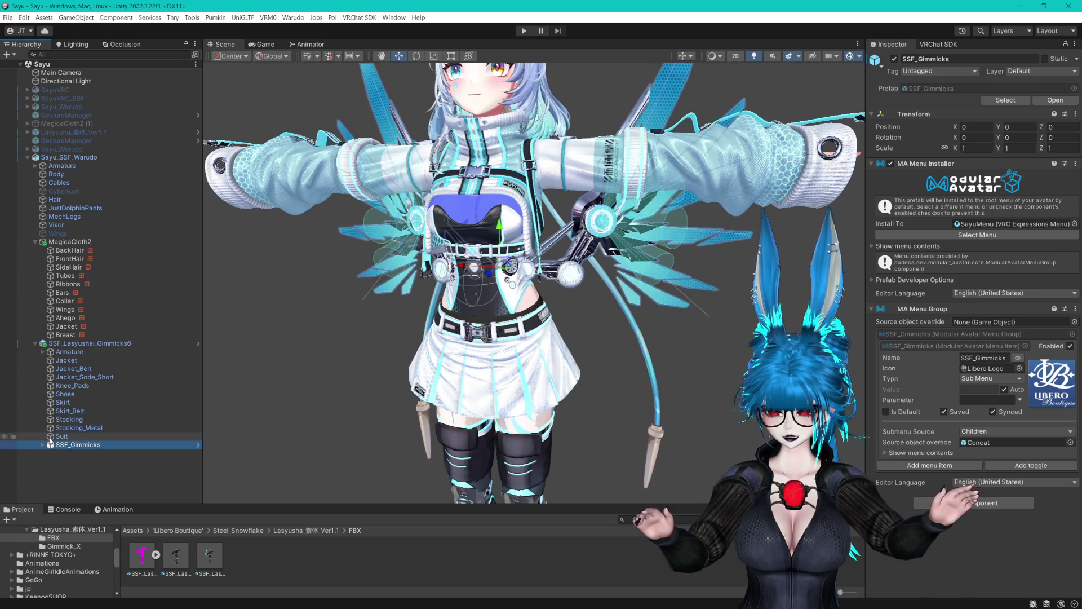
pyautogui.click(783, 209)
pyautogui.scroll(-15, 955, 271)
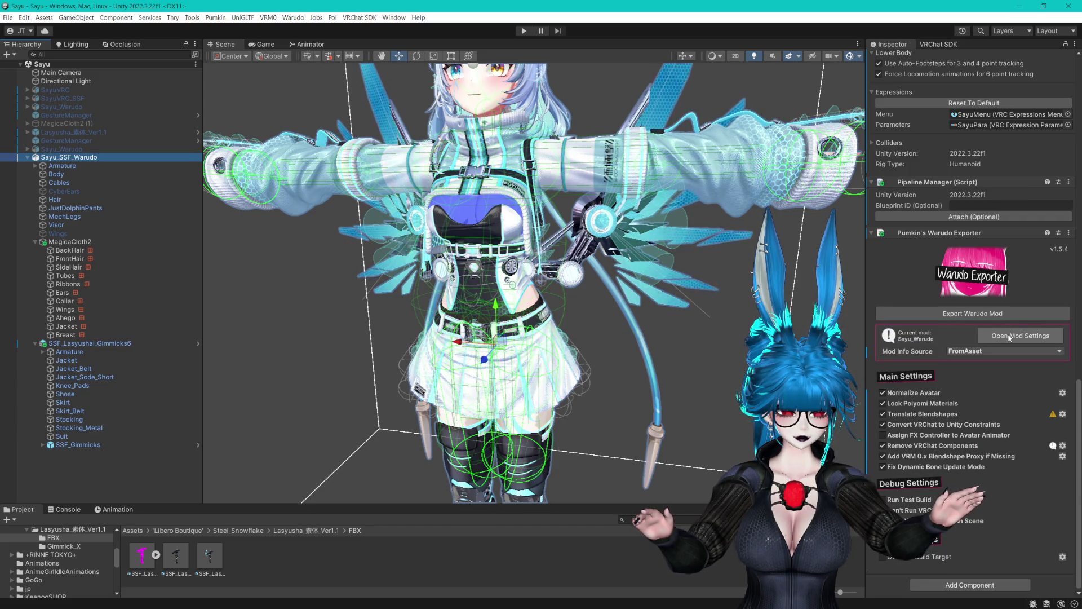
# Copy the Sayu_Warudo mod info asset as 'Sayu_Warudo SSF', then reselect Sayu_SSF_Warudo.
pyautogui.click(1009, 336)
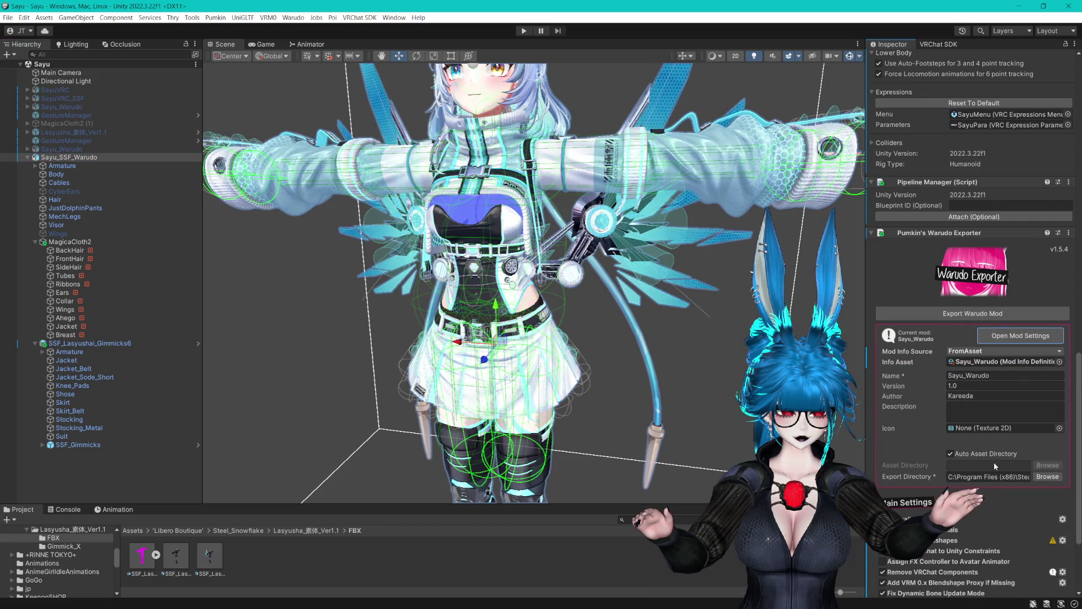
pyautogui.click(980, 356)
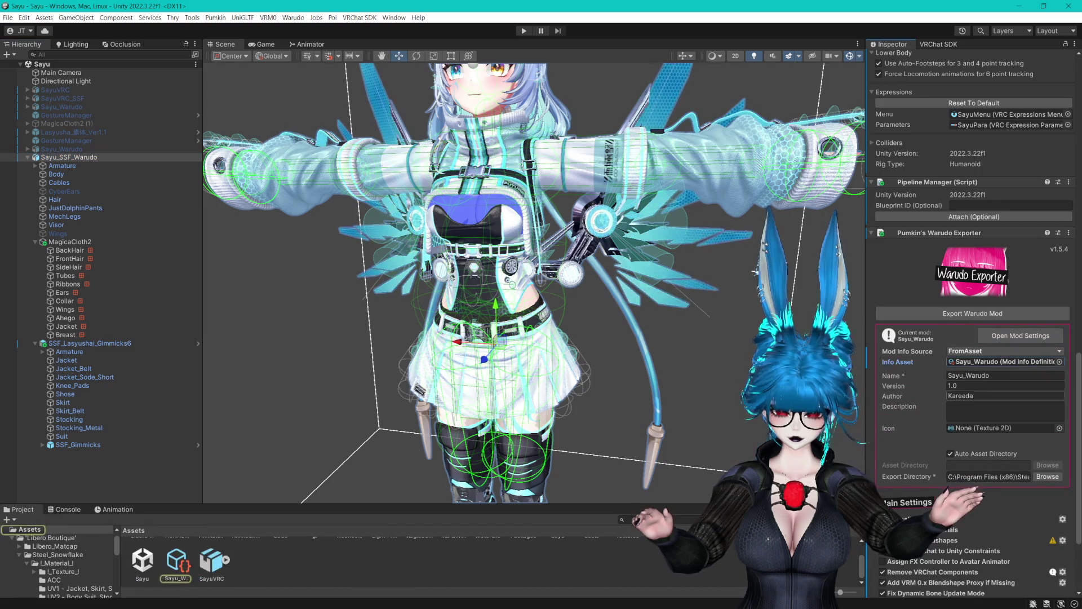
pyautogui.click(187, 568)
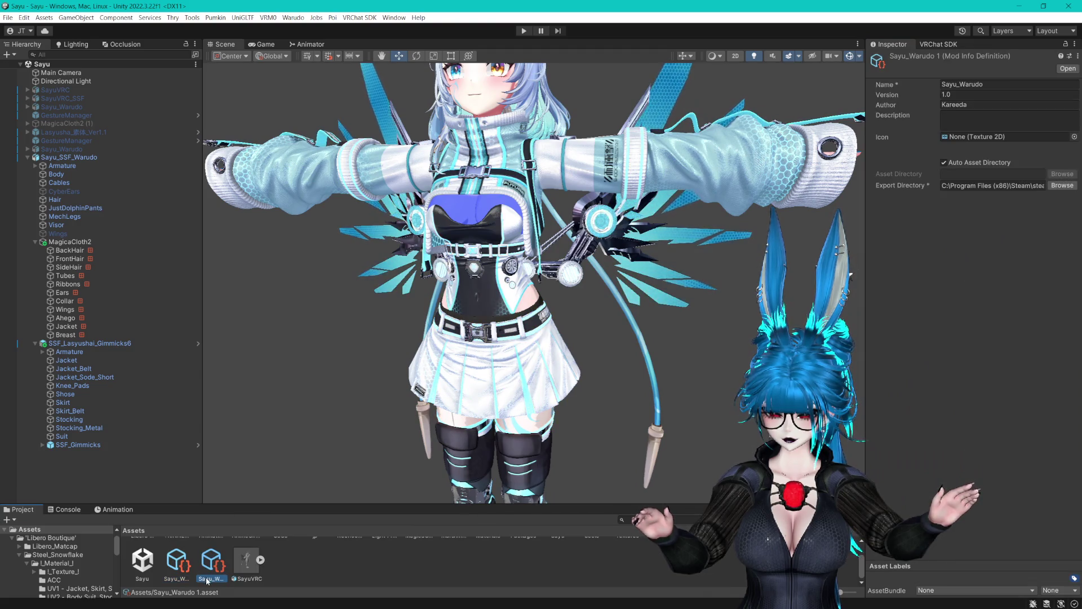
pyautogui.press('F2')
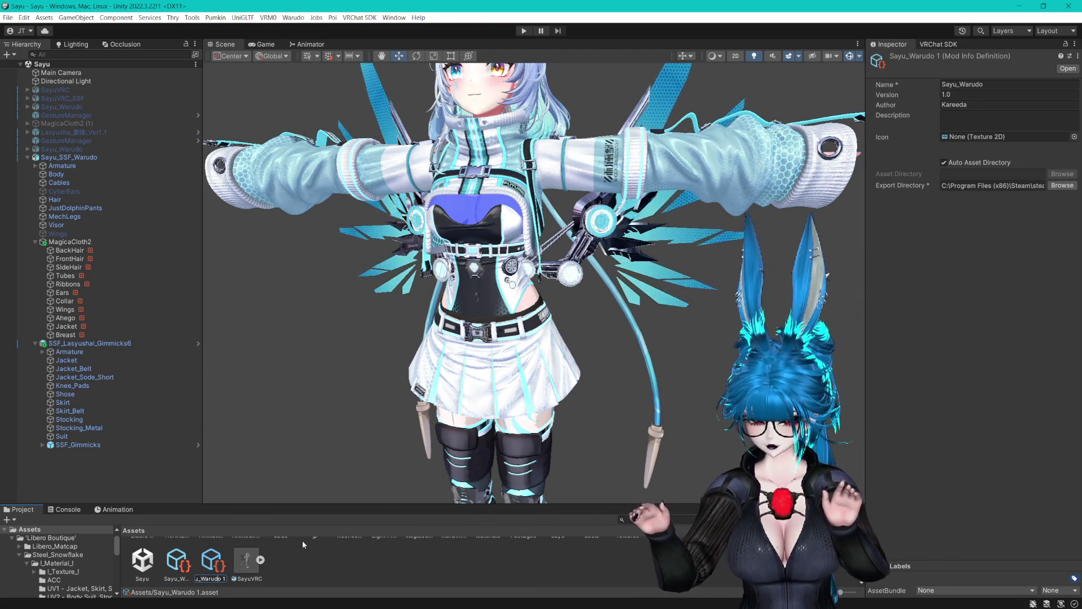
pyautogui.press('BackSpace')
pyautogui.write('SSF')
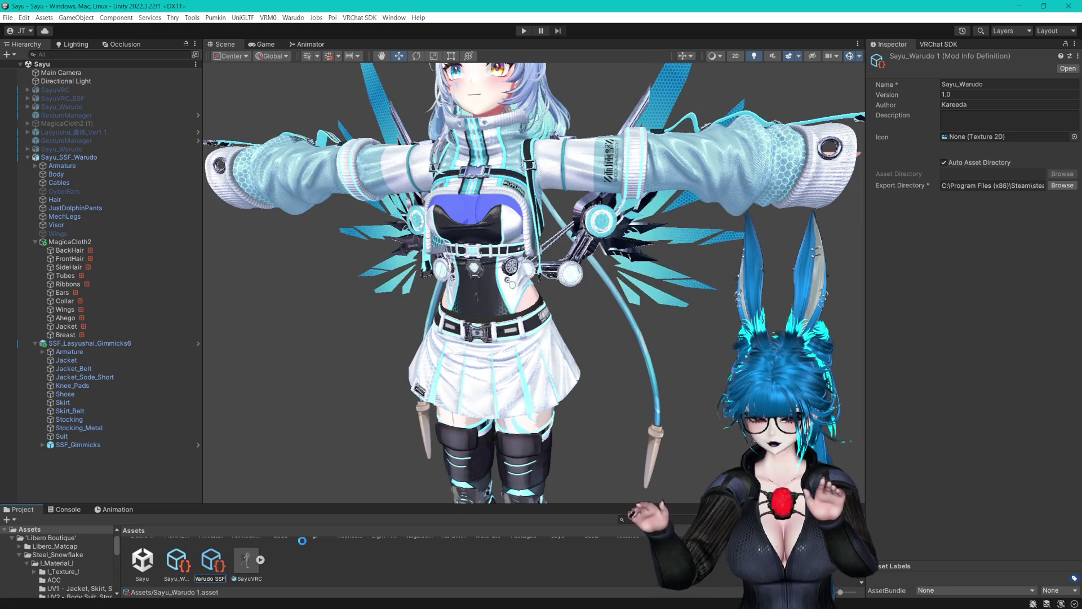
pyautogui.press('Return')
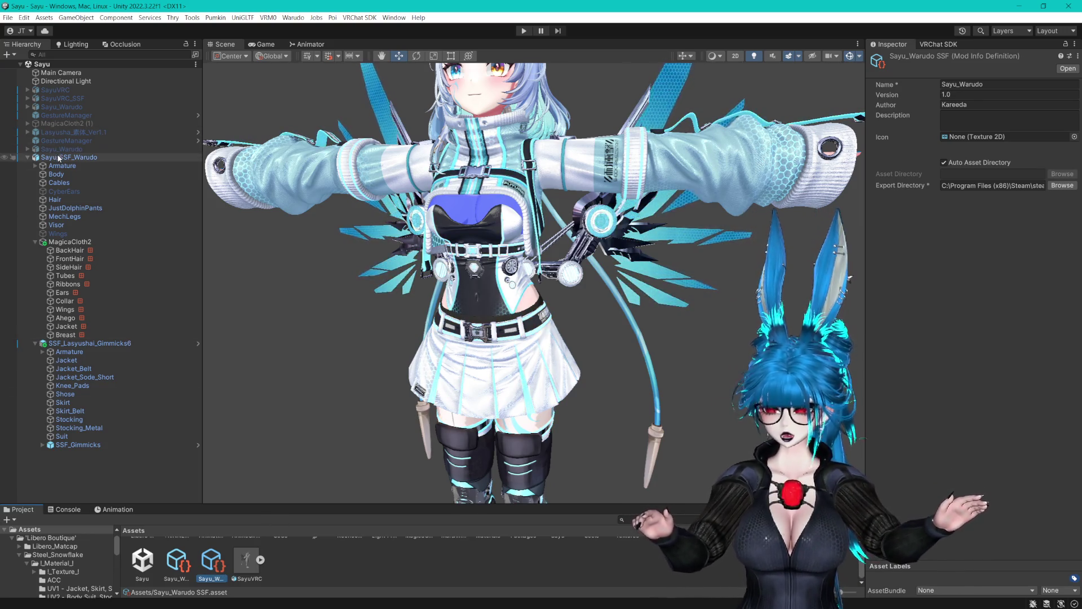
pyautogui.click(141, 156)
pyautogui.scroll(-10, 973, 351)
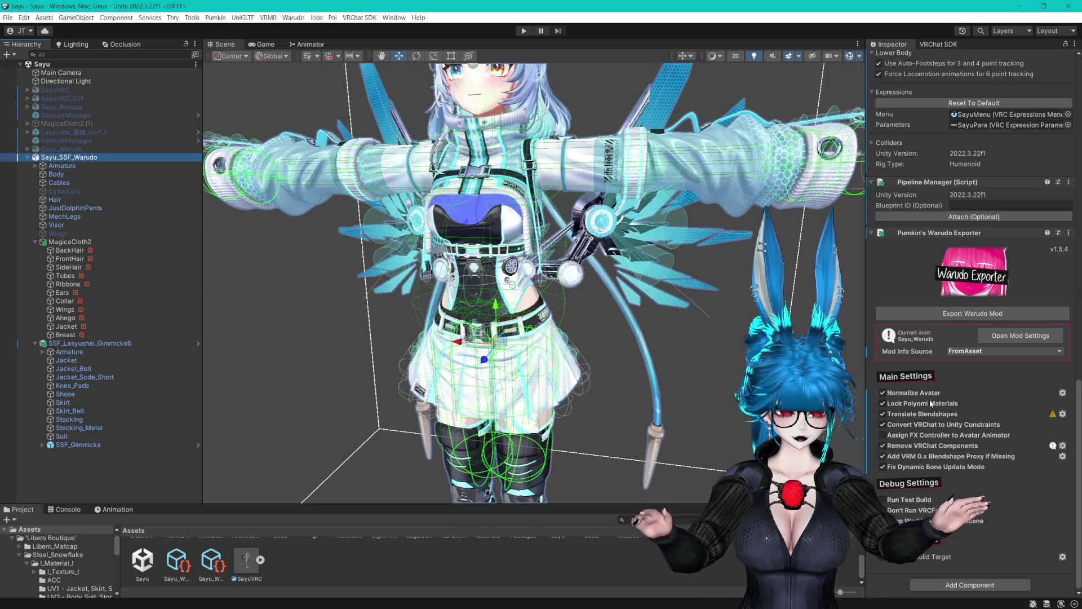
# Assign Sayu_Warudo SSF as the mod Info Asset and rename the mod to Sayu_SSF_Warudo.
pyautogui.click(1001, 338)
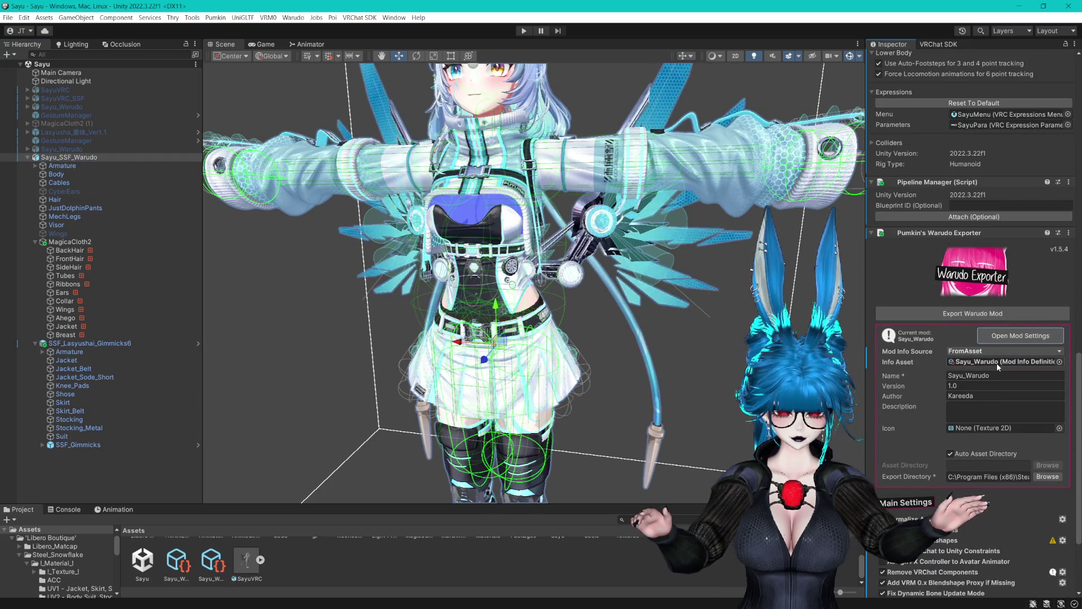
pyautogui.click(996, 363)
pyautogui.moveTo(419, 572); pyautogui.dragTo(985, 363)
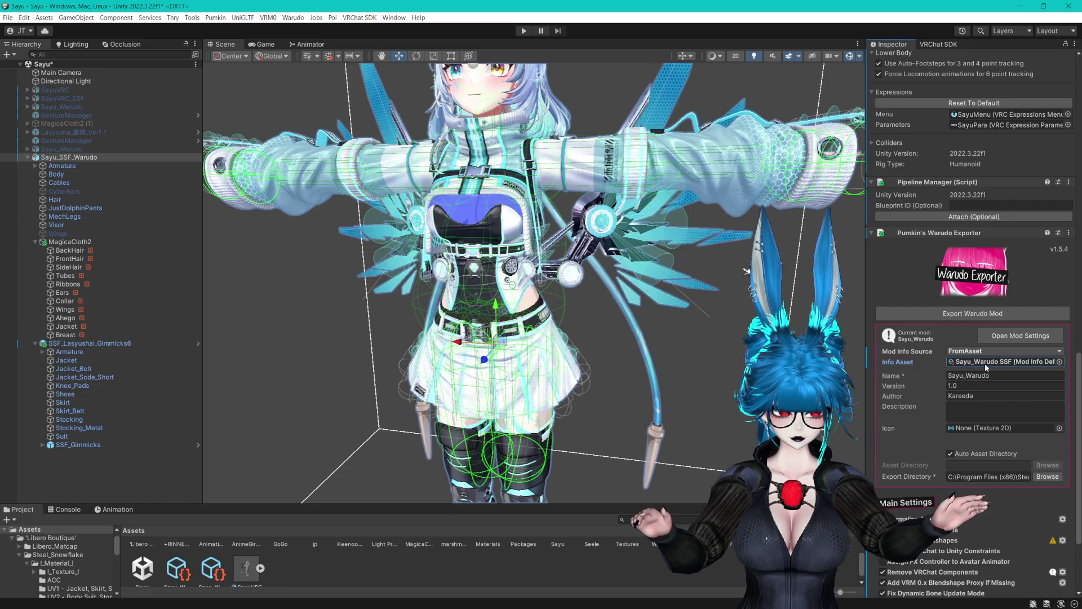
pyautogui.doubleClick(990, 377)
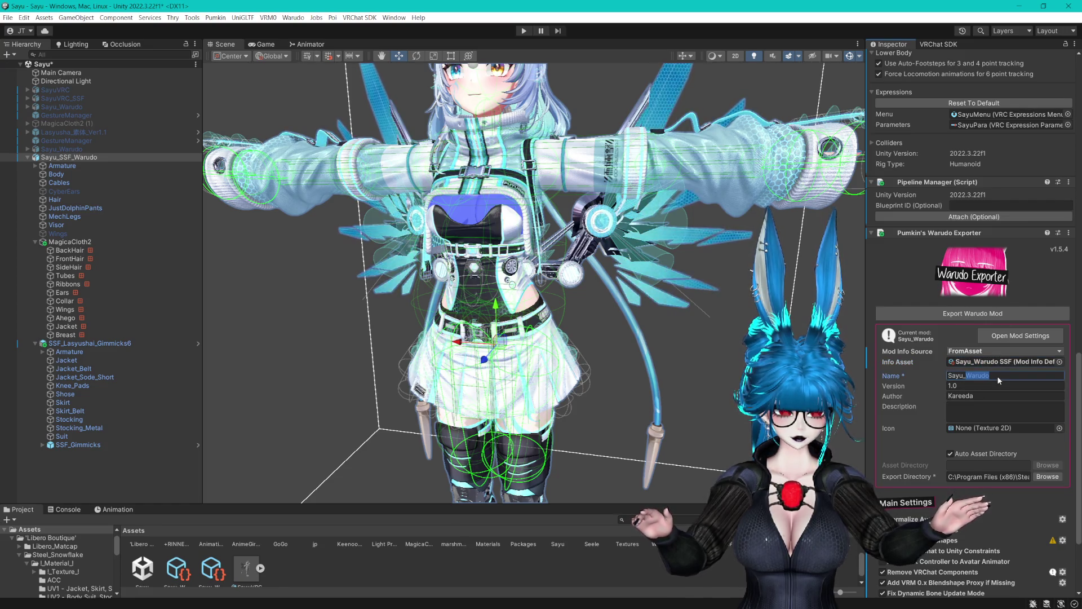
pyautogui.press('Left')
pyautogui.press('Left')
pyautogui.press('Left')
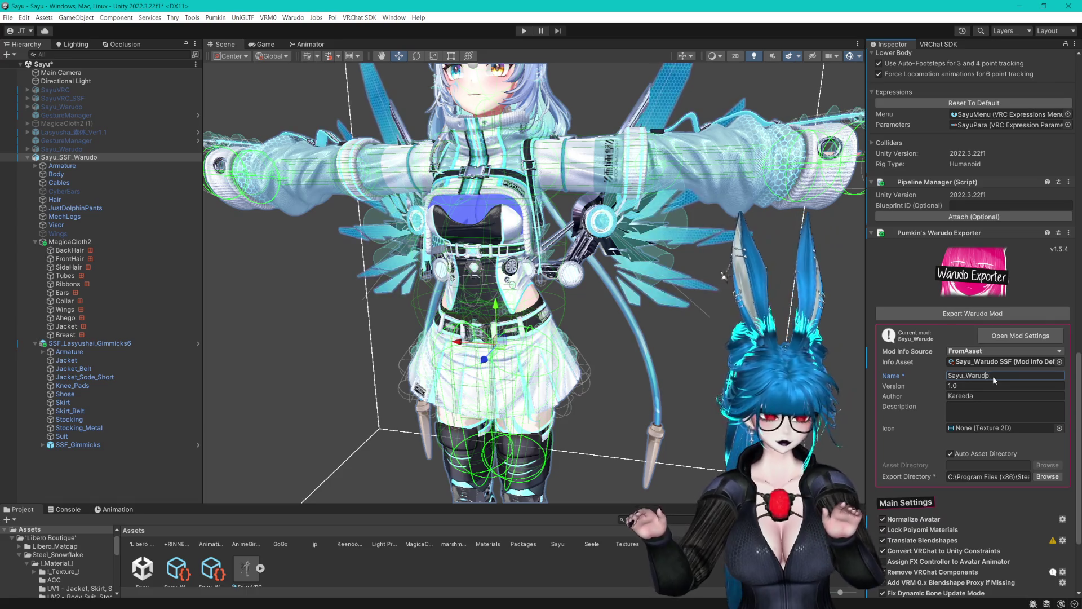
pyautogui.write('SSF_')
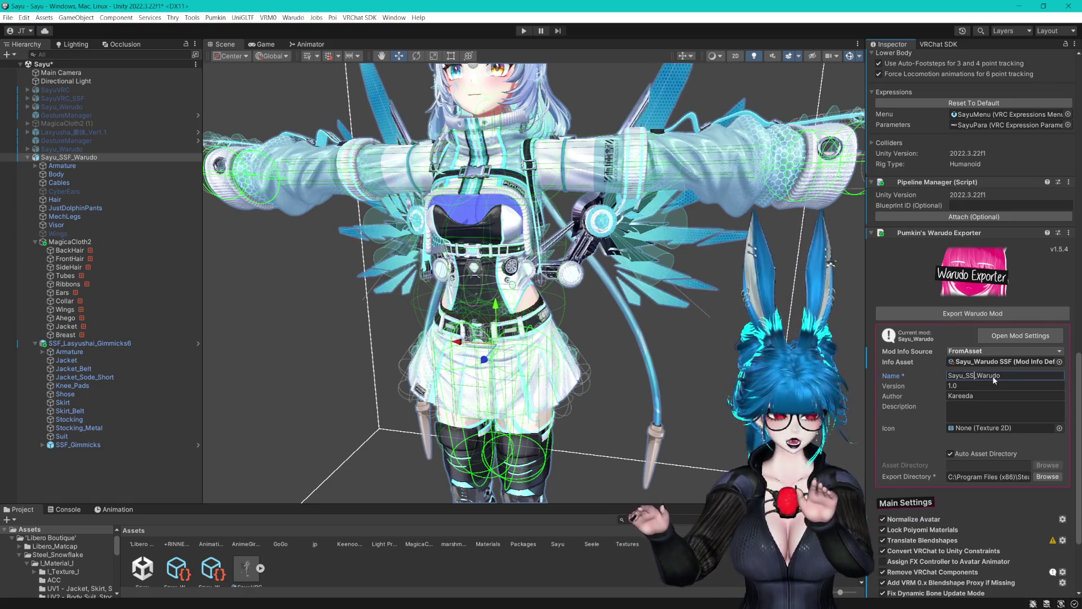
pyautogui.click(961, 415)
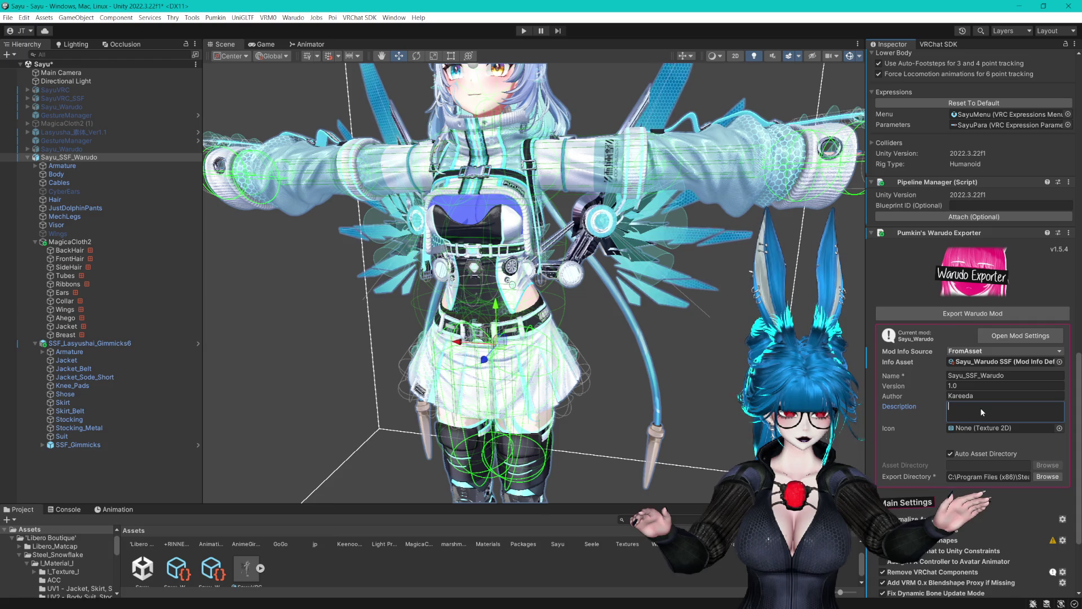
# Collapse the mod settings and review Remove VRChat Components options, keeping Physbones & Colliders.
pyautogui.click(1012, 337)
pyautogui.scroll(-2, 989, 406)
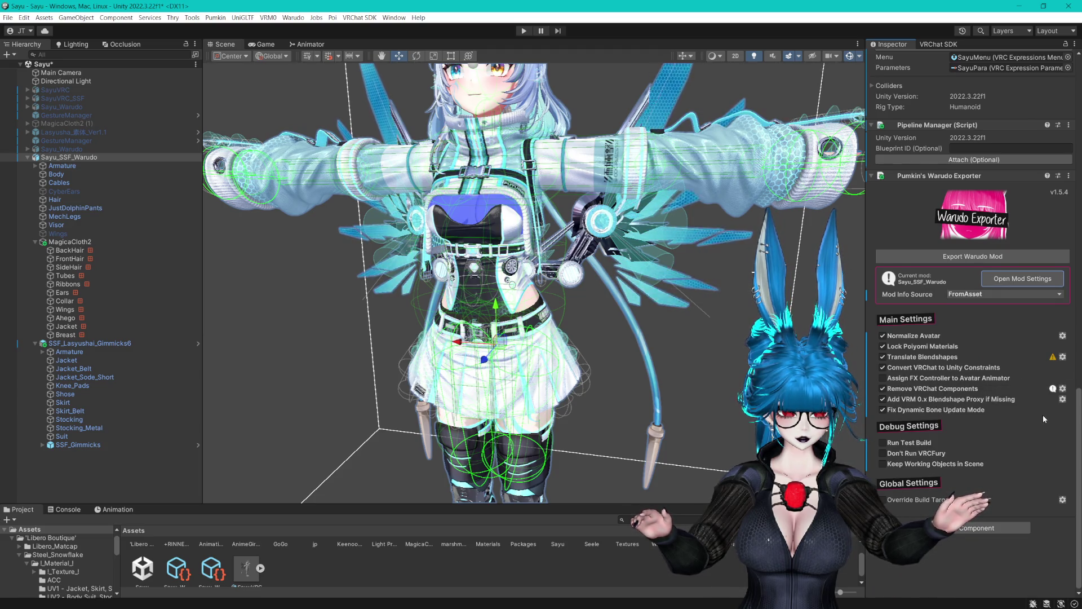
pyautogui.click(1062, 389)
pyautogui.scroll(2, 1065, 391)
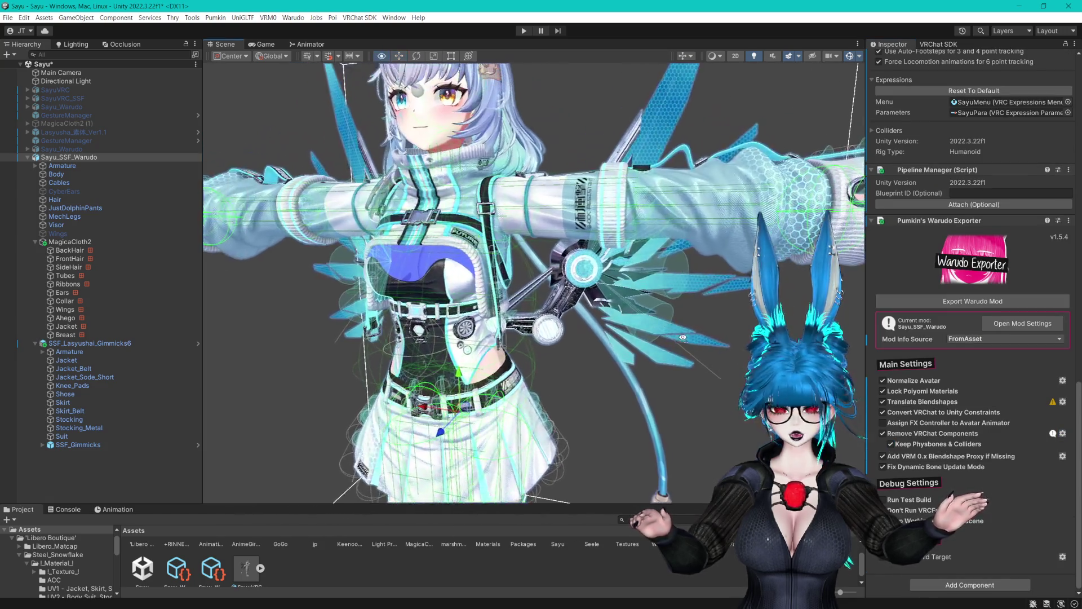
pyautogui.scroll(-5, 740, 308)
pyautogui.scroll(3, 690, 346)
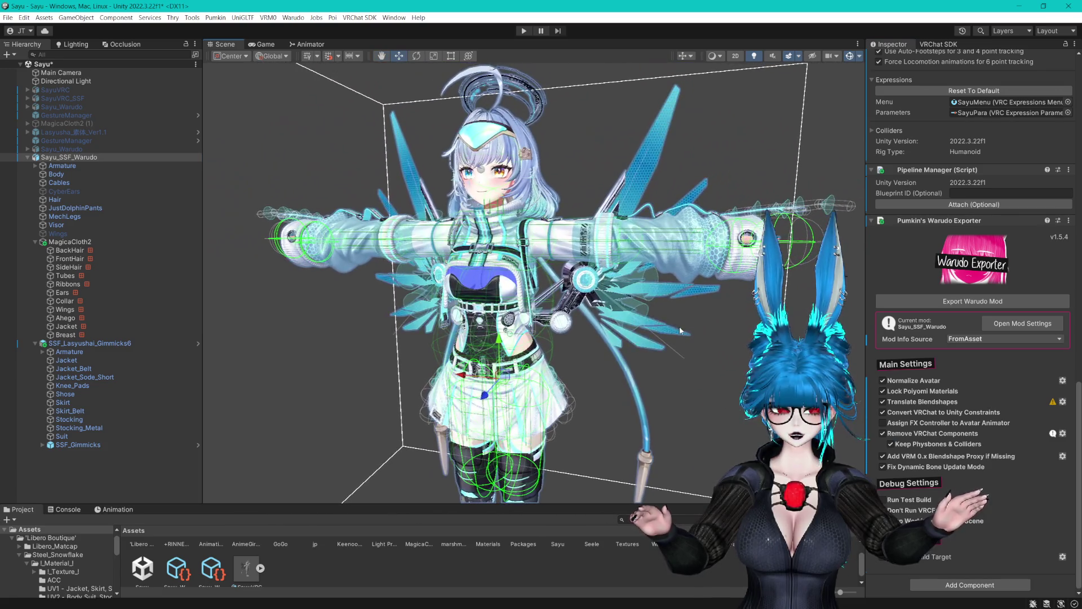
# Save the scene with Ctrl+S, then pan and zoom the Scene view around the avatar.
pyautogui.hotkey('ctrl', 's')
pyautogui.moveTo(683, 297); pyautogui.dragTo(684, 274)
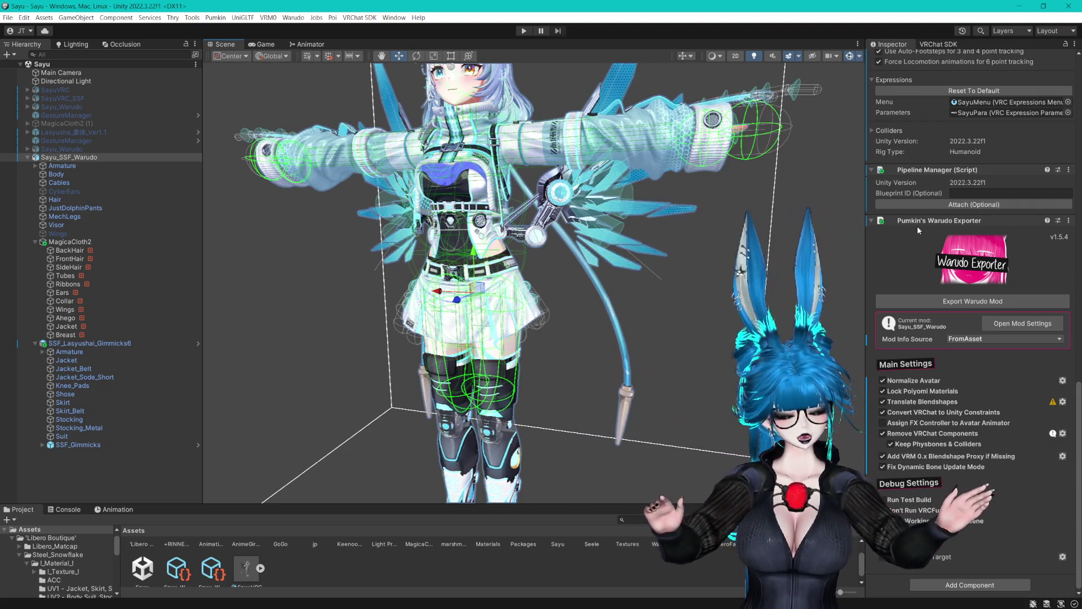
pyautogui.scroll(2, 618, 169)
pyautogui.scroll(5, 618, 169)
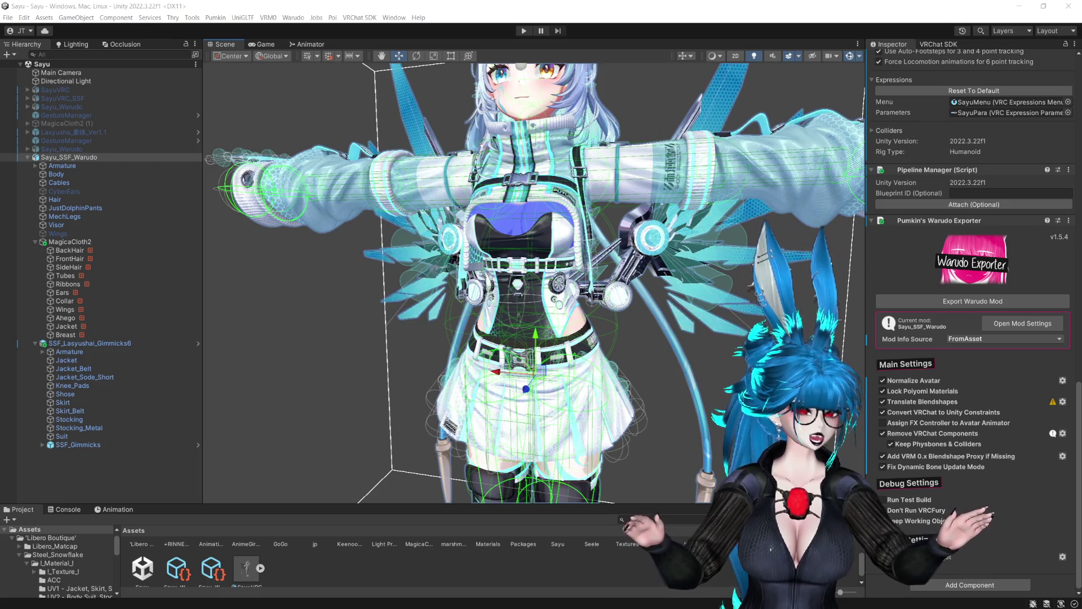
pyautogui.click(658, 287)
pyautogui.scroll(-5, 659, 286)
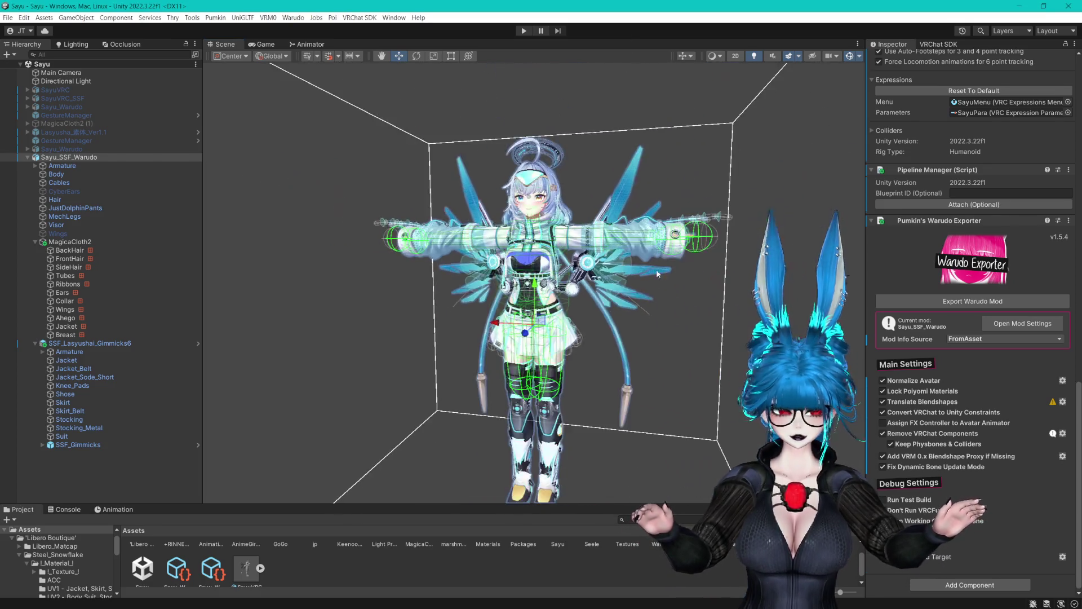
# Run Export Warudo Mod for Sayu_SSF_Warudo and let the build complete.
pyautogui.click(947, 303)
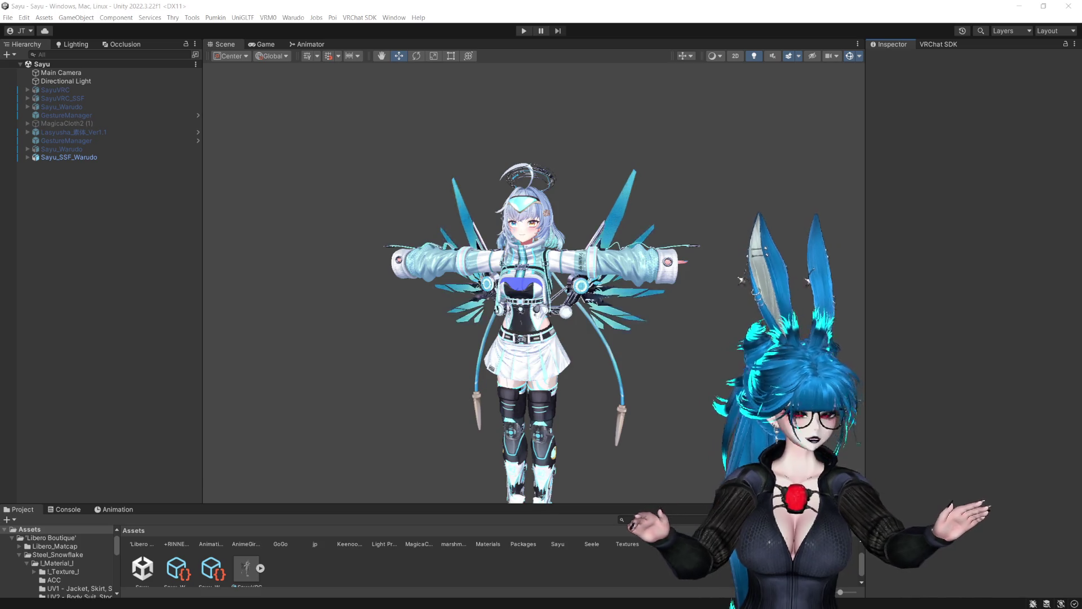
# Switch to Blender to work on the JustDolphinPants SSF_Fit shape key.
pyautogui.hotkey('alt', 'Tab')
pyautogui.hotkey('alt', 'Tab')
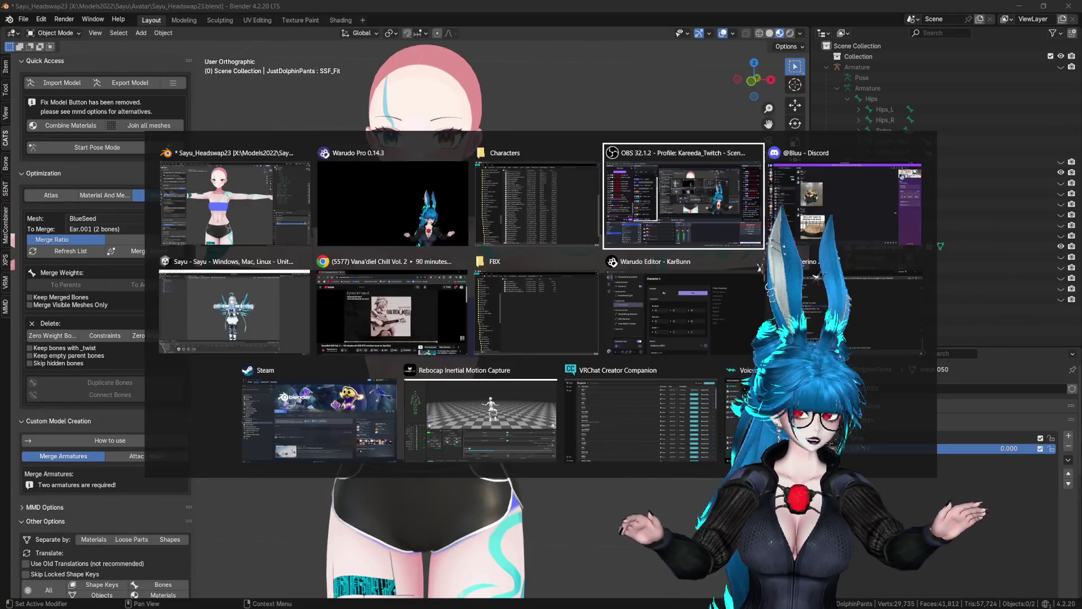
pyautogui.press('Escape')
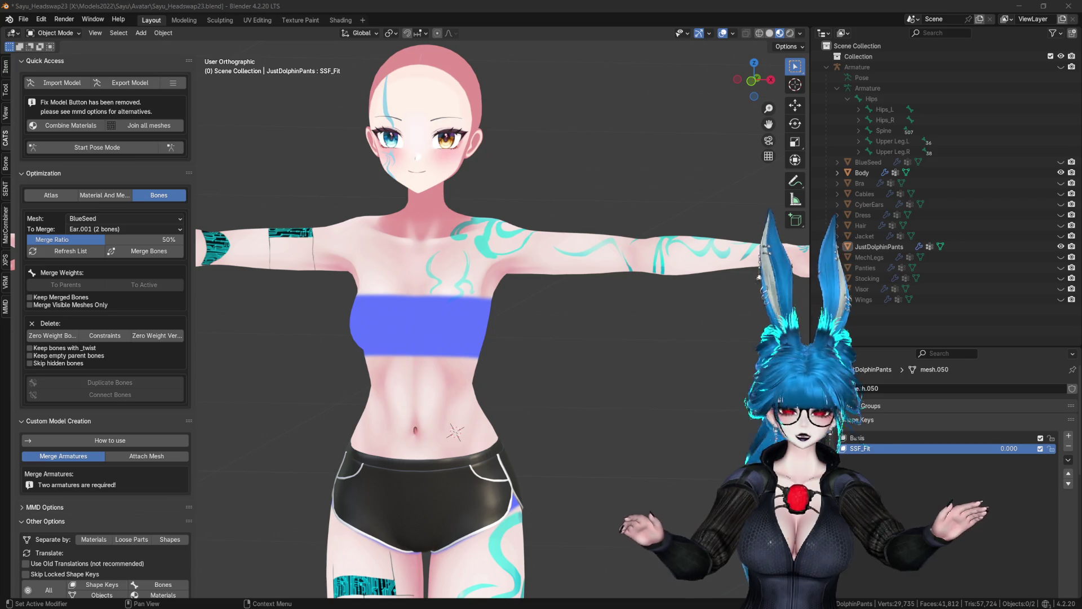
pyautogui.hotkey('alt', 'Tab')
pyautogui.hotkey('alt', 'Tab')
pyautogui.hotkey('alt', 'Tab')
pyautogui.hotkey('alt', 'Tab')
pyautogui.hotkey('alt', 'Tab')
pyautogui.hotkey('alt', 'Tab')
pyautogui.press('Escape')
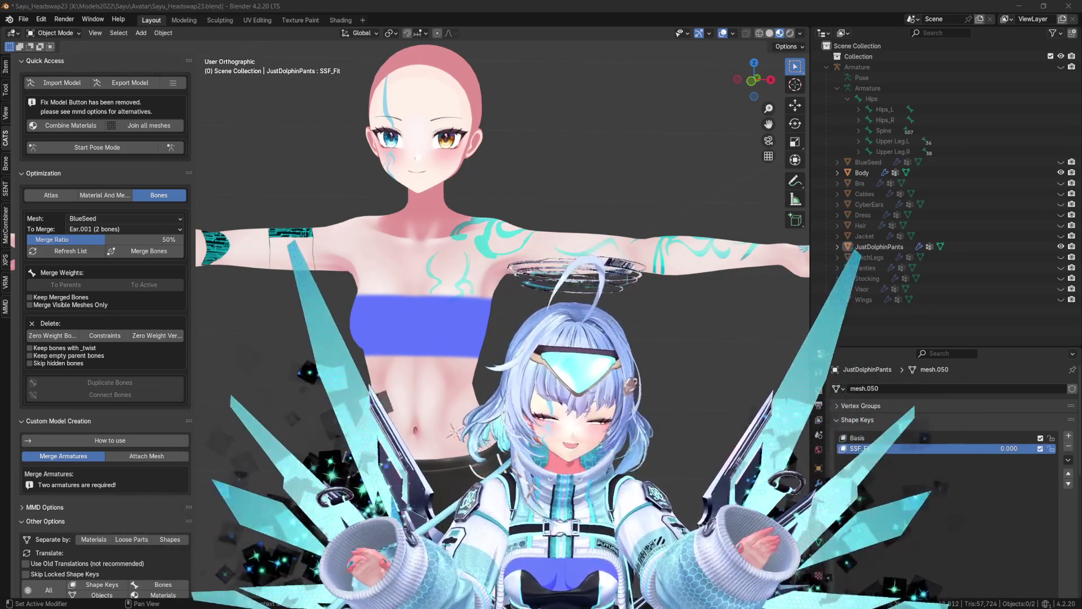
pyautogui.hotkey('alt', 'Tab')
# Cycle through the open windows and return to the Unity editor showing the Sayu scene.
pyautogui.press('Tab')
pyautogui.press('Tab')
pyautogui.press('Tab')
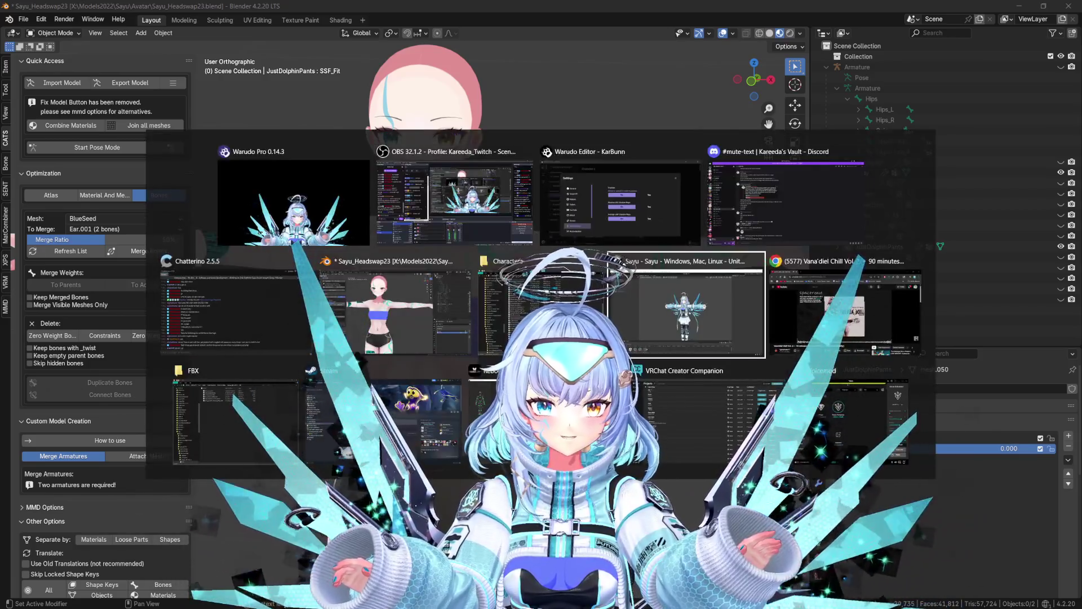
pyautogui.hotkey('alt', 'Tab')
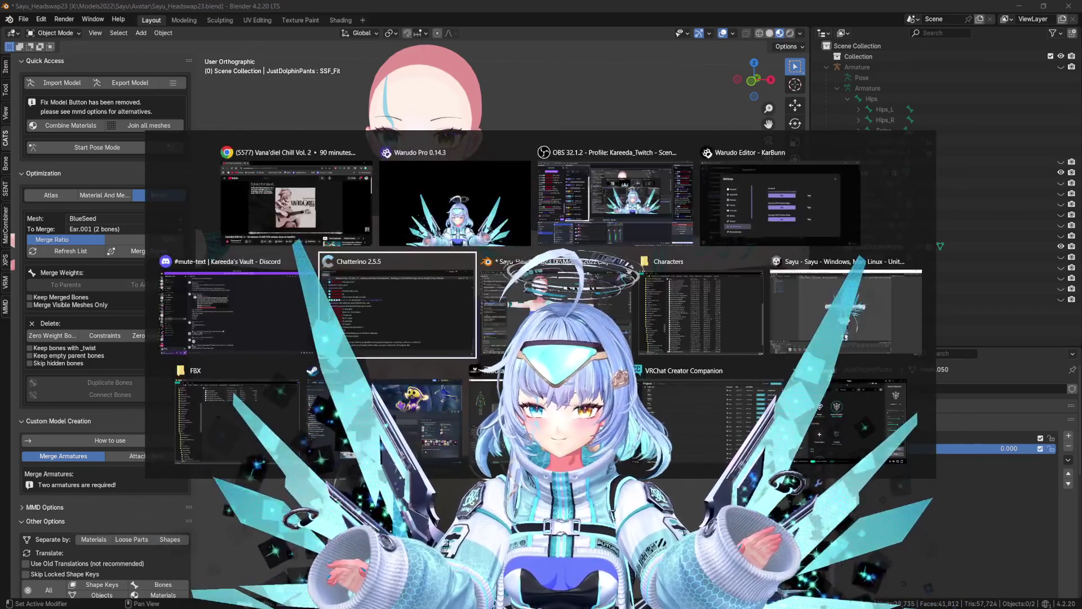
pyautogui.press('Escape')
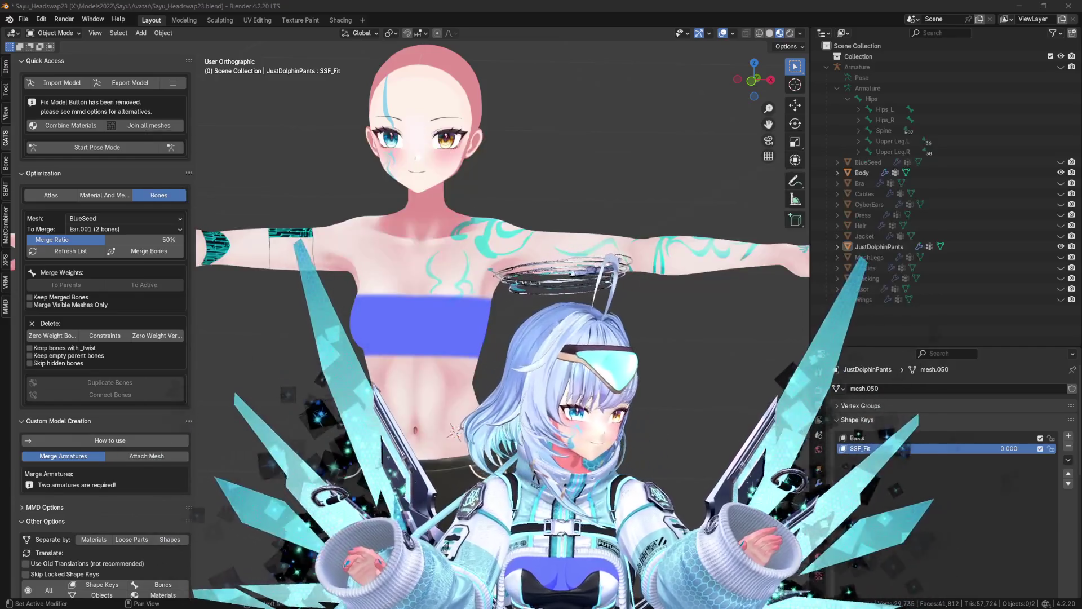
pyautogui.hotkey('alt', 'Tab')
pyautogui.press('Tab')
pyautogui.press('Tab')
pyautogui.press('Escape')
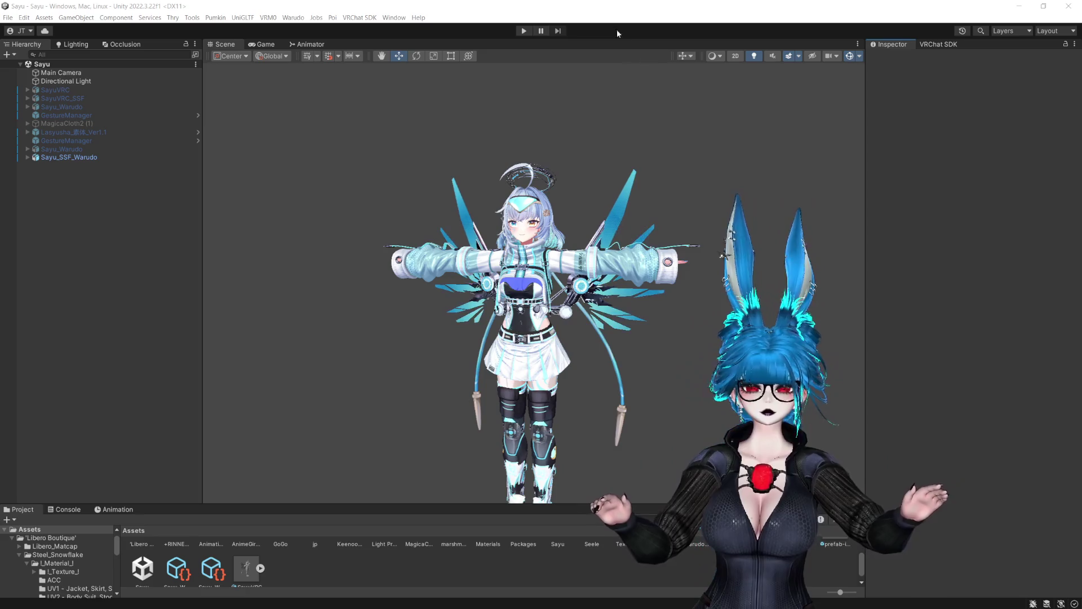
pyautogui.click(635, 164)
# Select the Body mesh, open its Sayu_body material, and lock in the optimized Poiyomi shader.
pyautogui.scroll(2, 620, 169)
pyautogui.scroll(3, 620, 169)
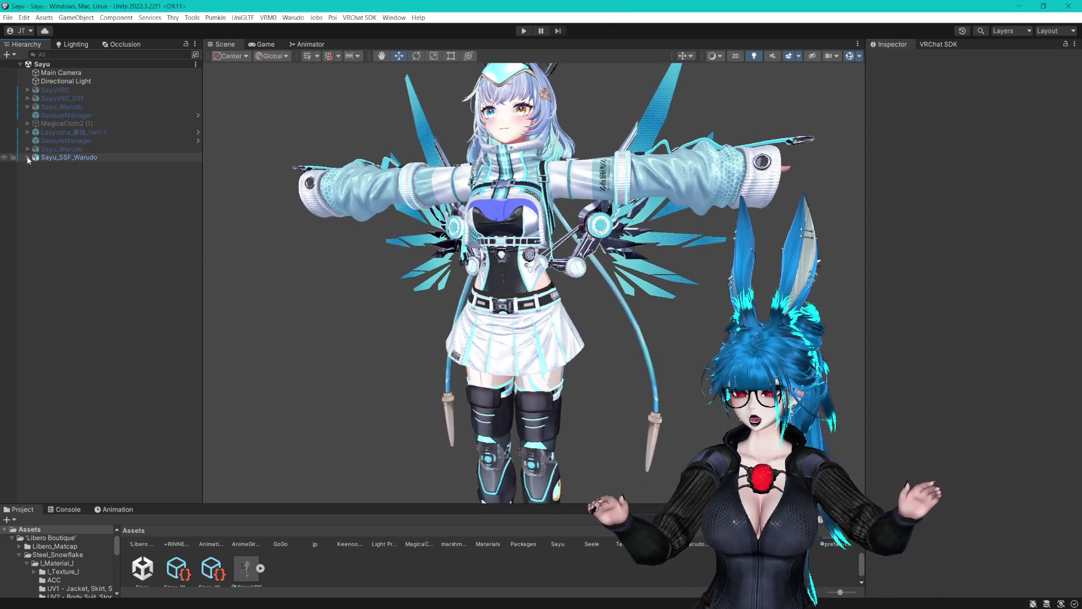
pyautogui.click(27, 157)
pyautogui.click(63, 173)
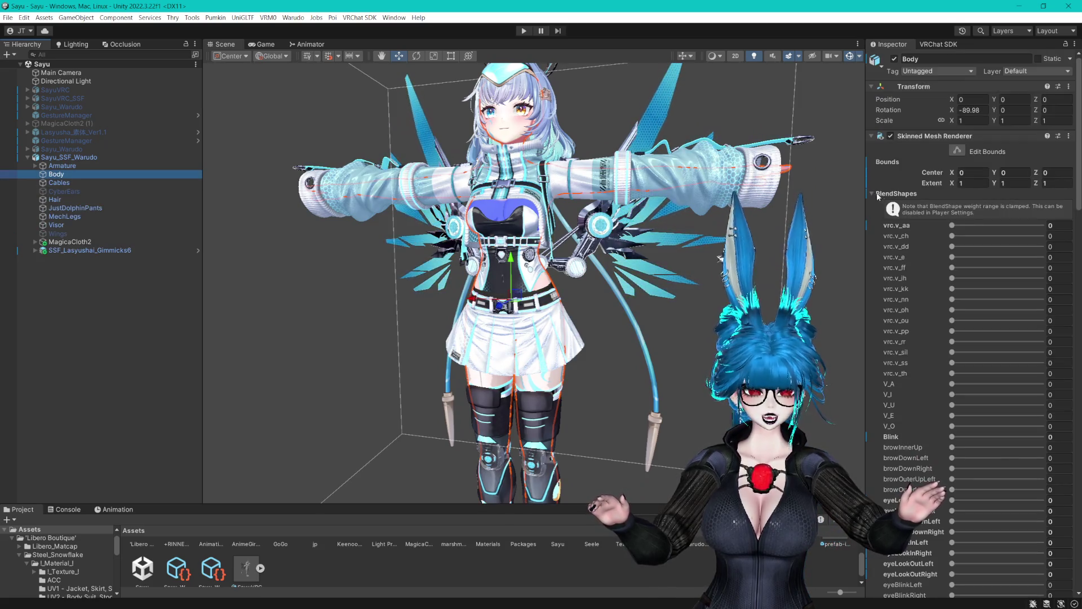
pyautogui.click(896, 193)
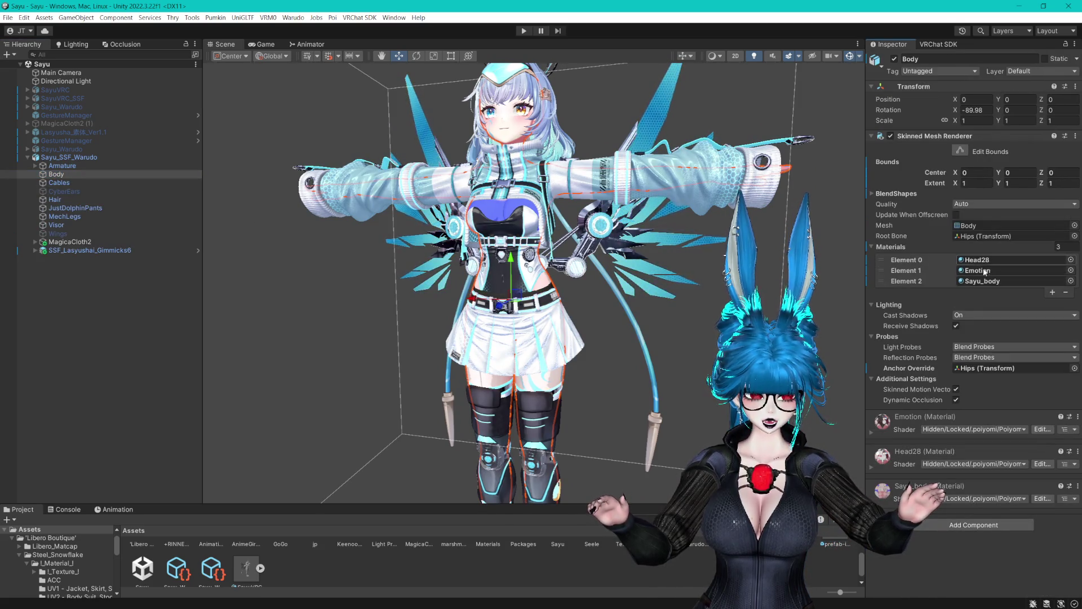
pyautogui.click(982, 281)
pyautogui.click(417, 557)
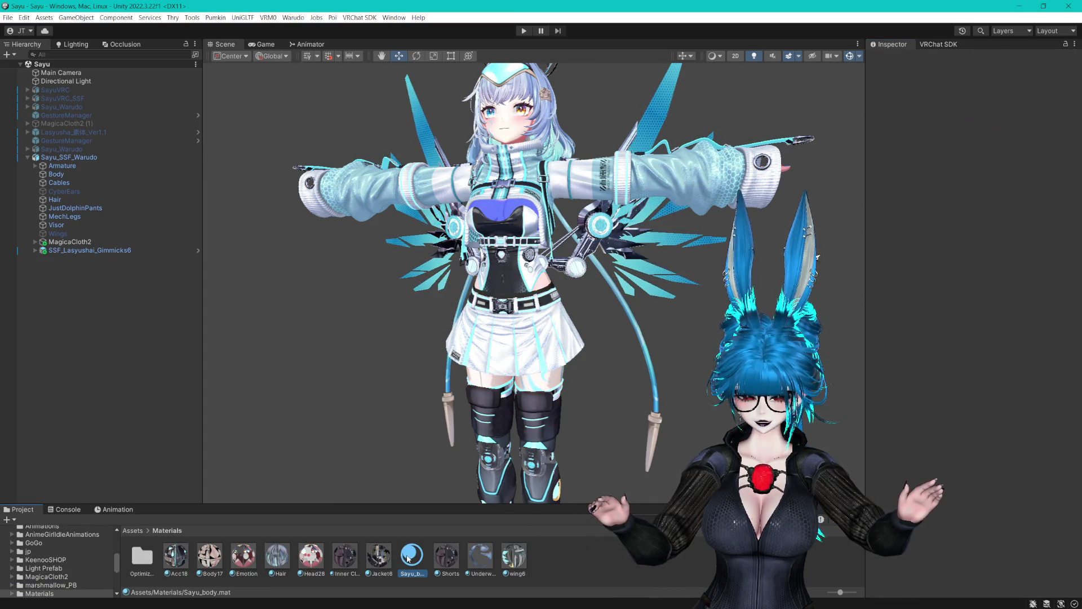
pyautogui.click(887, 162)
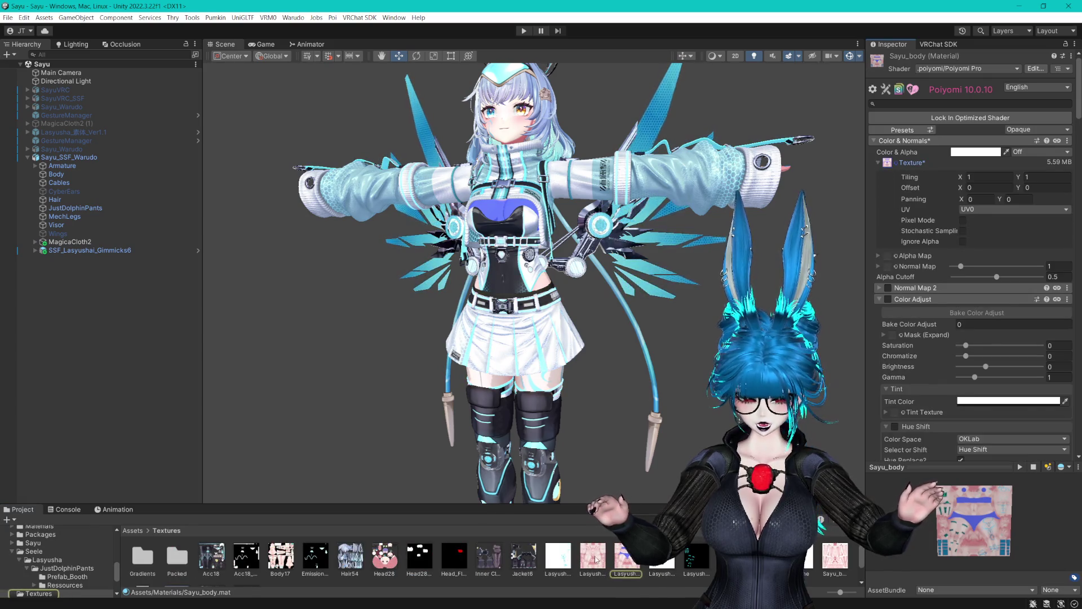
pyautogui.click(947, 120)
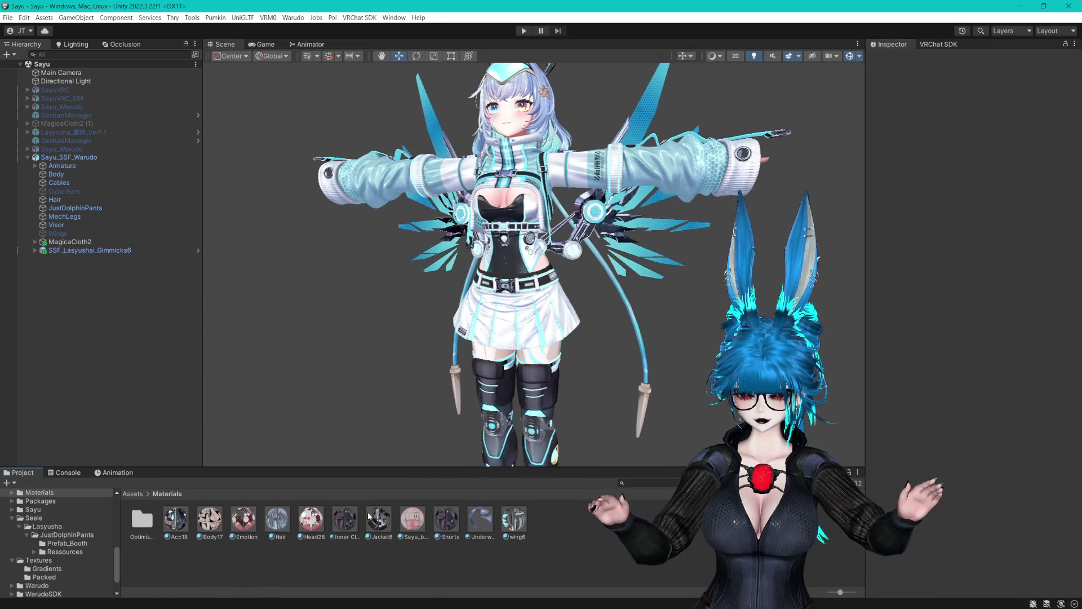
# Enable the CyberEars and Wings meshes of the Sayu_SSF_Warudo avatar.
pyautogui.click(66, 159)
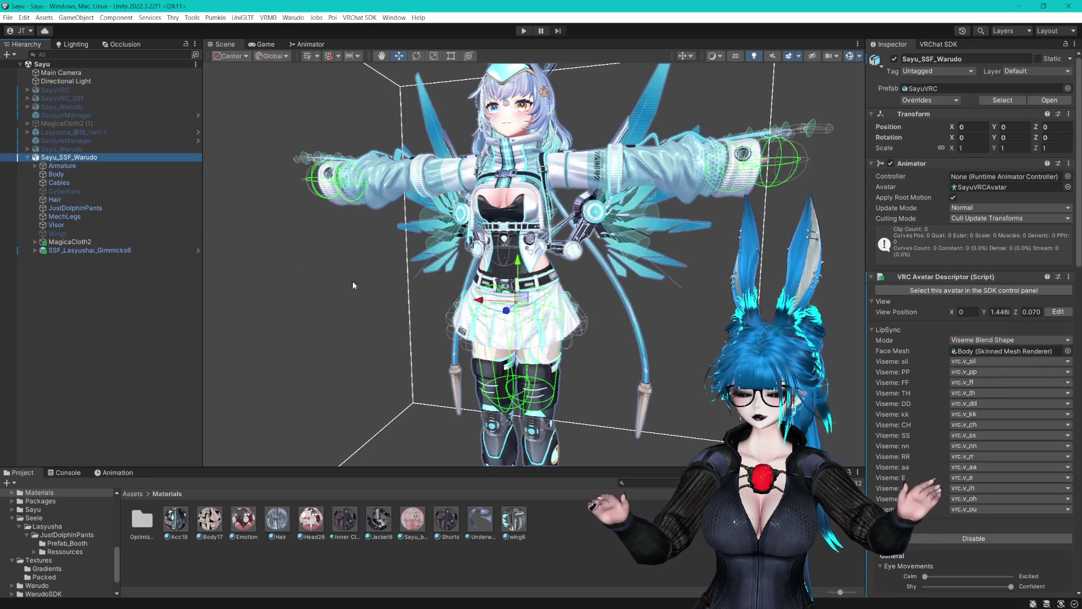
pyautogui.scroll(3, 399, 269)
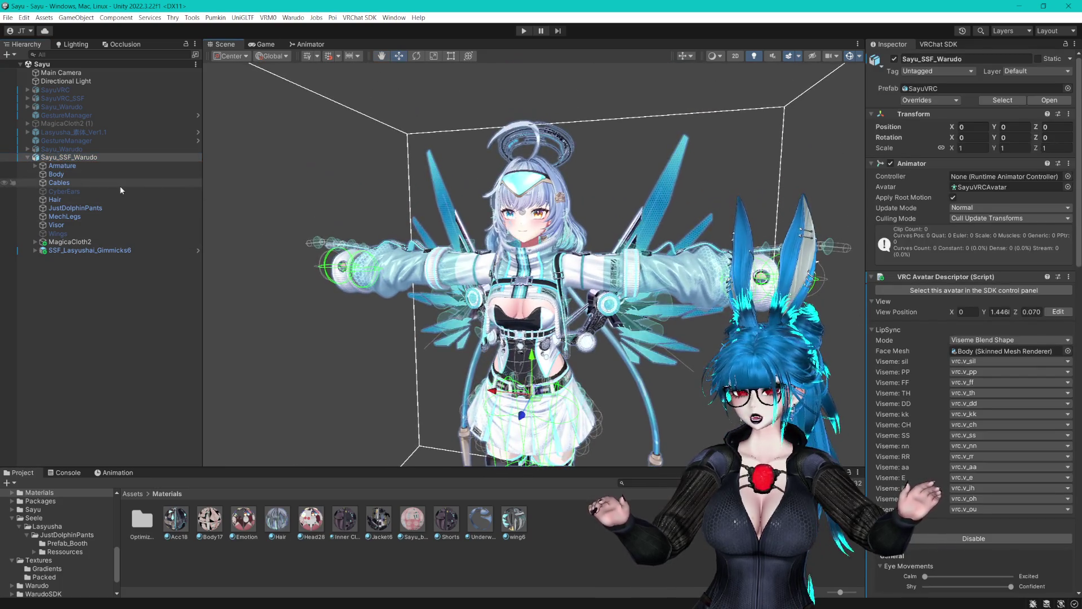
pyautogui.click(115, 191)
pyautogui.keyDown('ctrl'); pyautogui.click(62, 233); pyautogui.keyUp('ctrl')
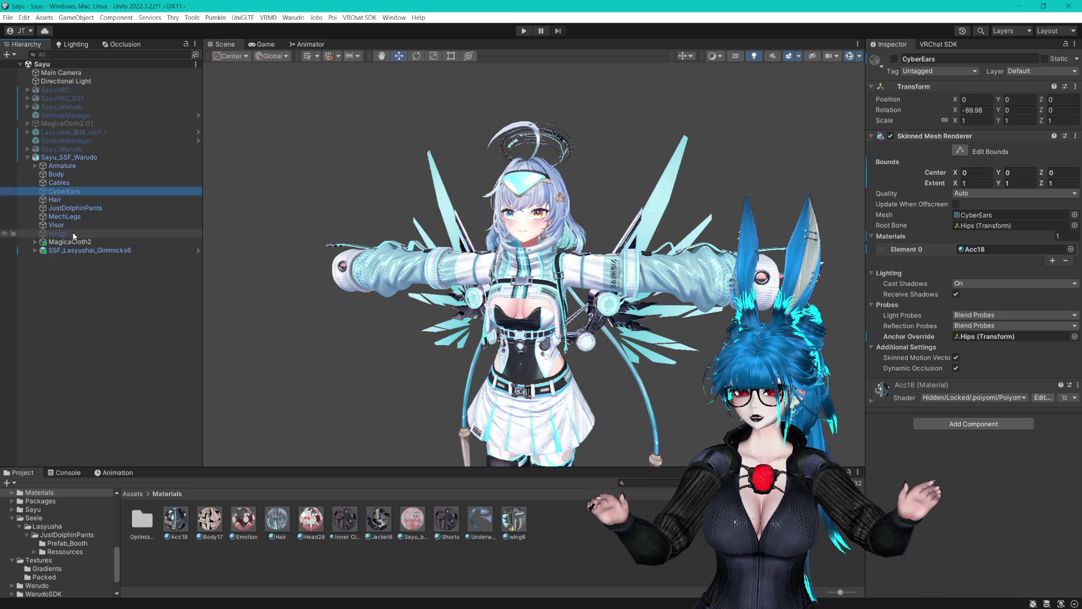
pyautogui.click(893, 59)
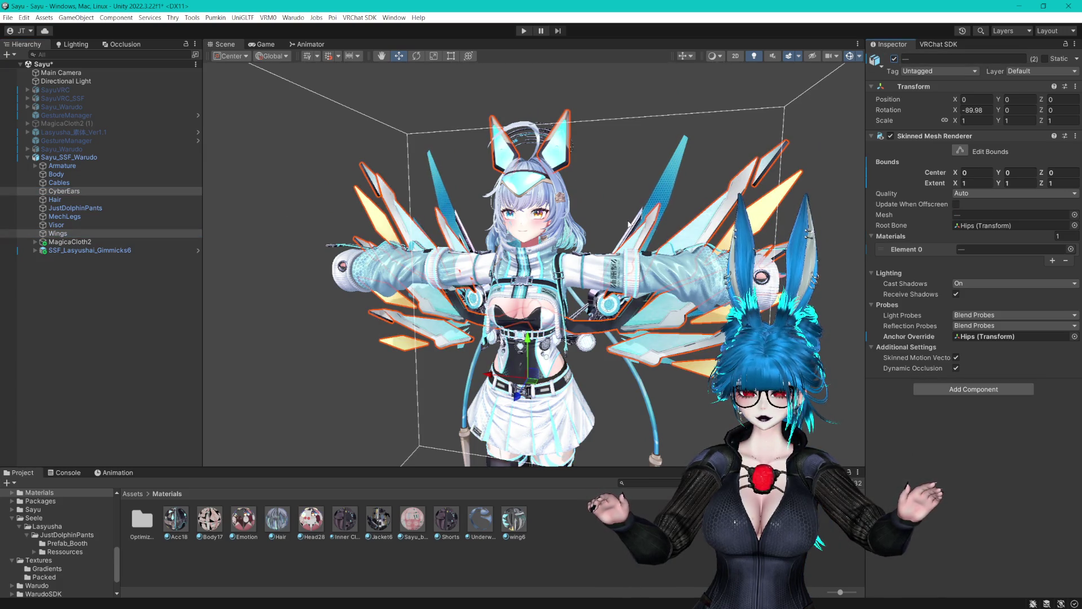
# Select Sayu_SSF_Warudo, save the scene, and start its Warudo mod export.
pyautogui.click(76, 158)
pyautogui.scroll(-10, 919, 309)
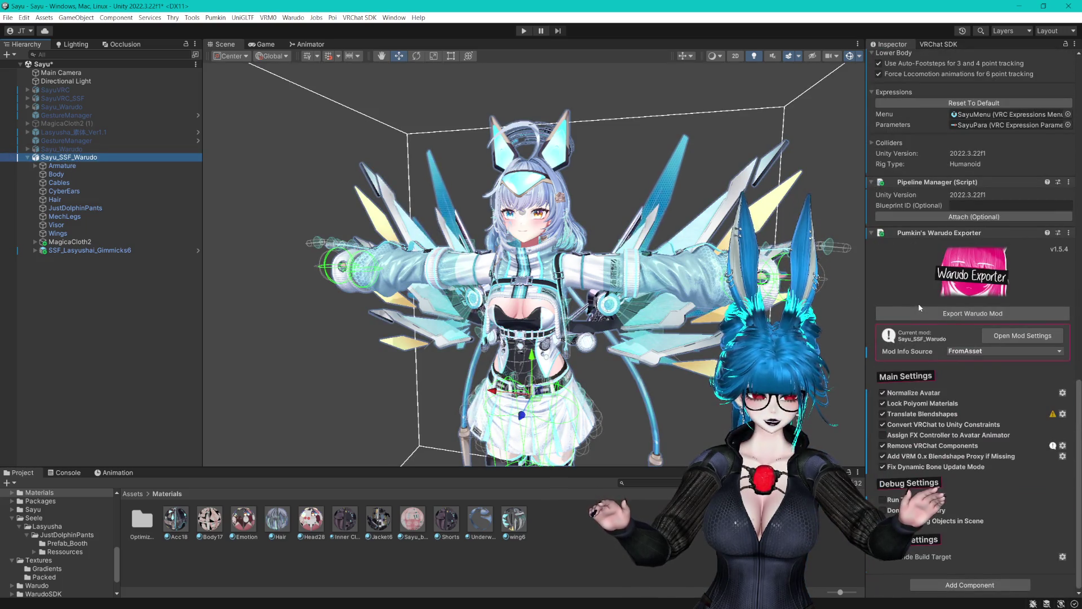
pyautogui.click(940, 313)
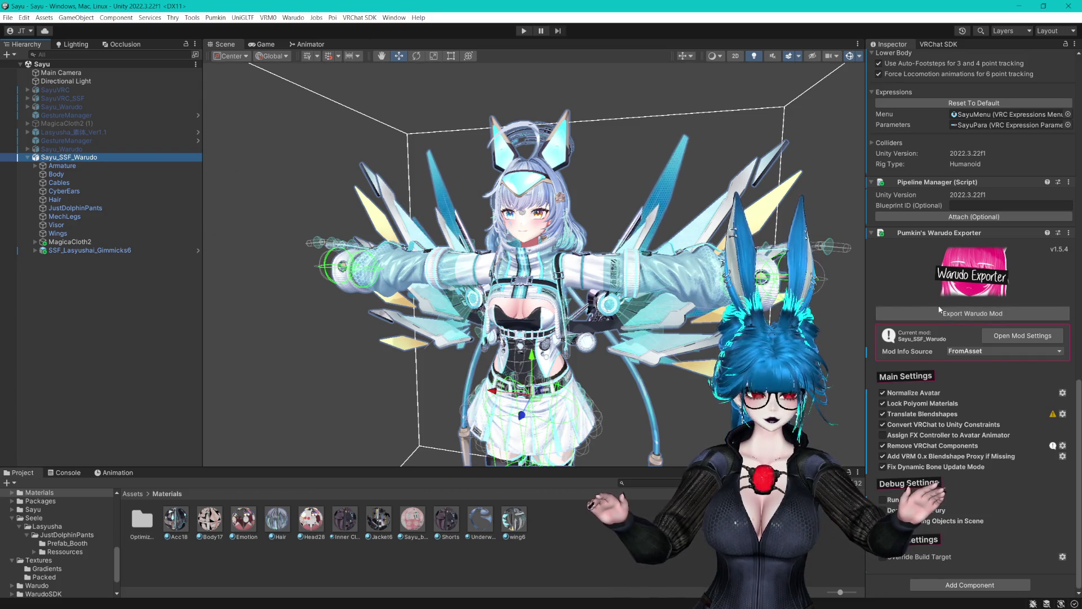
pyautogui.click(939, 314)
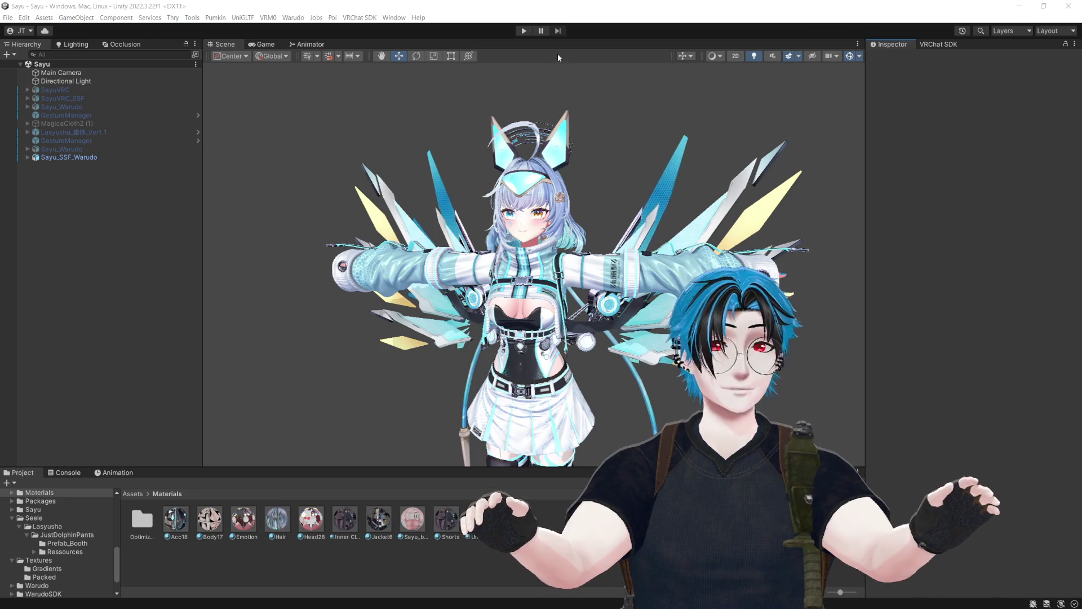
# Deactivate the Sayu_SSF_Warudo avatar and activate Sayu_Warudo instead.
pyautogui.click(544, 14)
pyautogui.press('f')
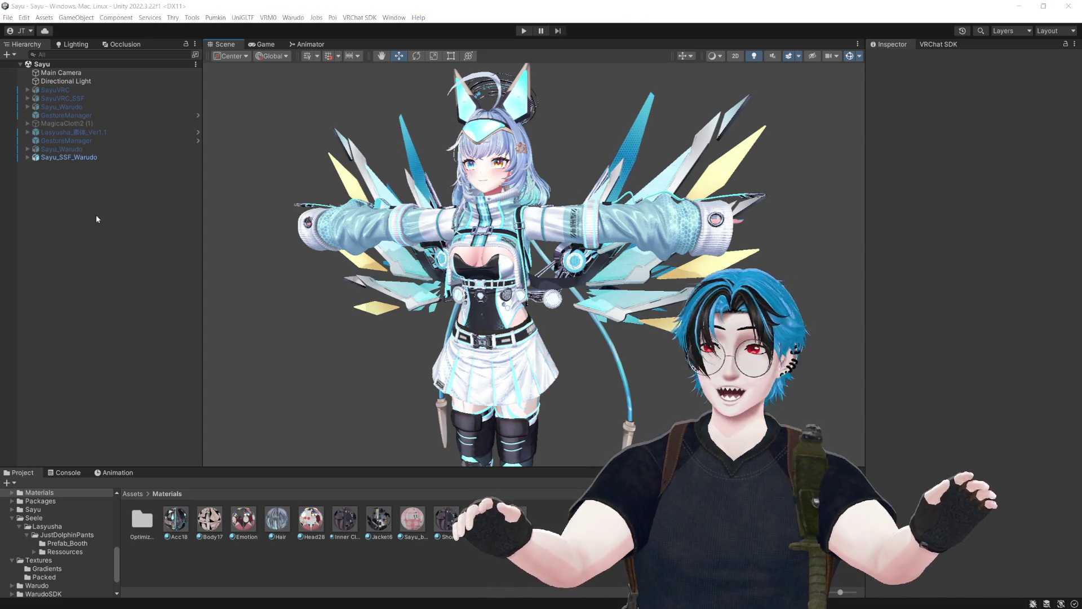
pyautogui.click(69, 157)
pyautogui.hotkey('alt', 'shift', 'a')
pyautogui.press('Up')
pyautogui.click(894, 59)
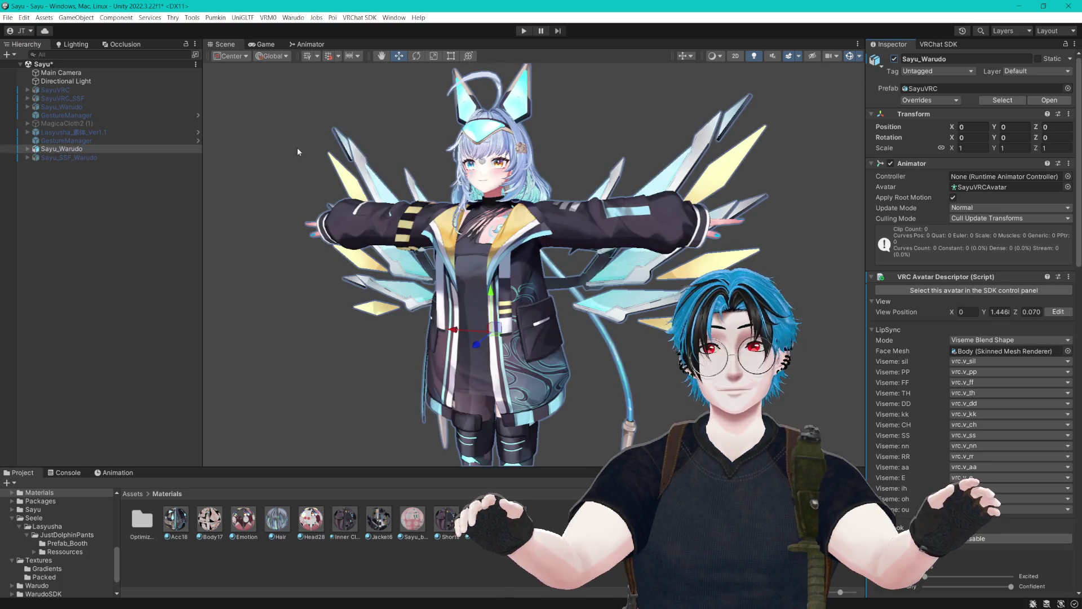
# Set JustDolphinPants' Anchor Override to the Hips bone, then select and collapse Sayu_Warudo.
pyautogui.click(27, 149)
pyautogui.click(74, 225)
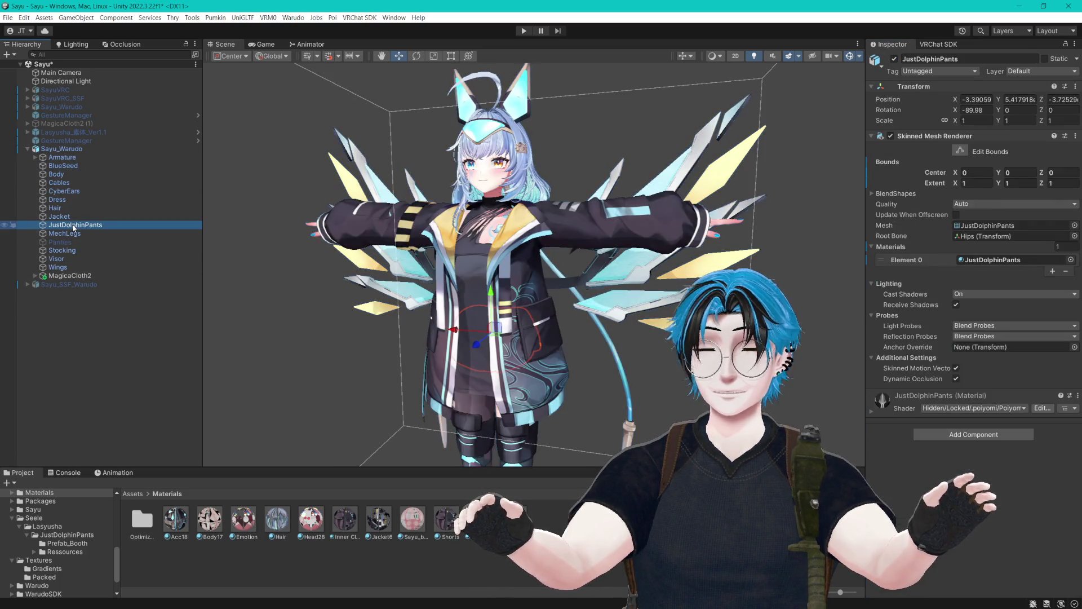
pyautogui.click(57, 199)
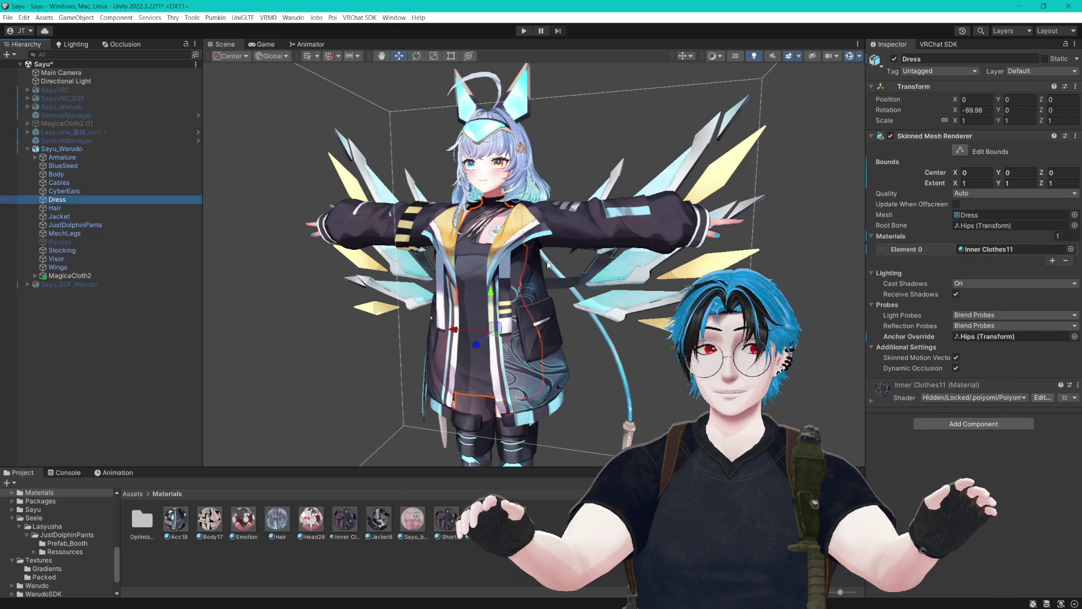
pyautogui.click(1006, 338)
pyautogui.click(74, 234)
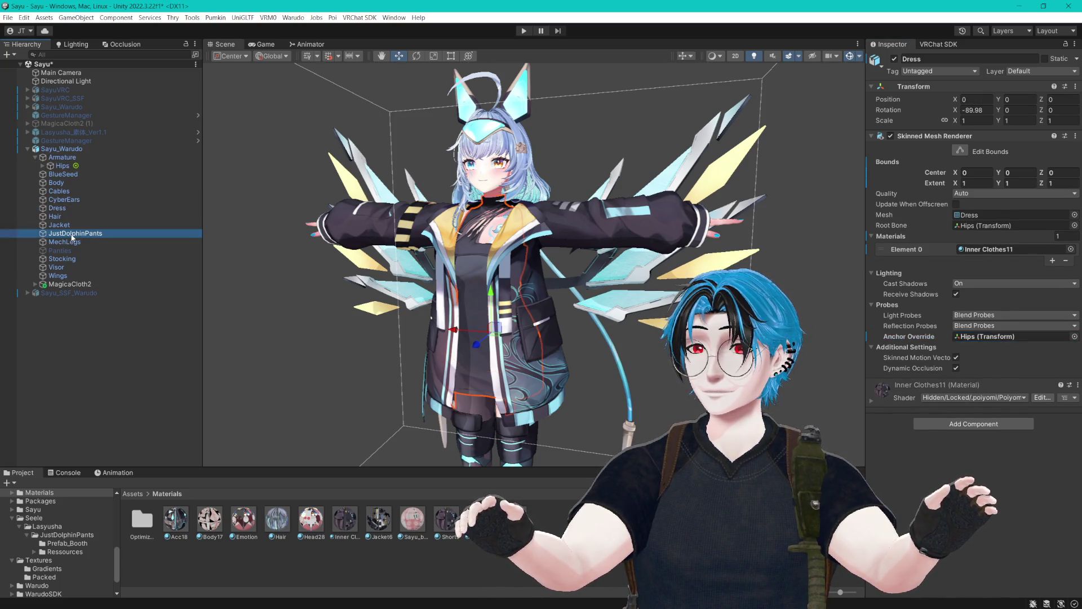
pyautogui.moveTo(62, 166)
pyautogui.mouseDown()
pyautogui.moveTo(967, 379)
pyautogui.moveTo(1022, 354)
pyautogui.mouseUp()
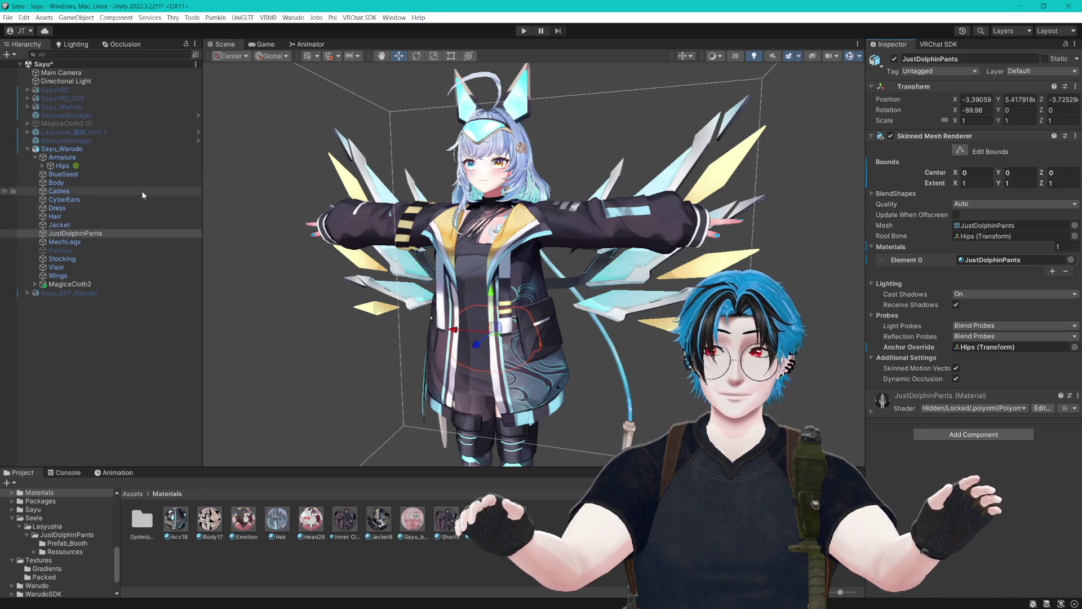
pyautogui.click(57, 149)
pyautogui.click(34, 156)
pyautogui.click(27, 148)
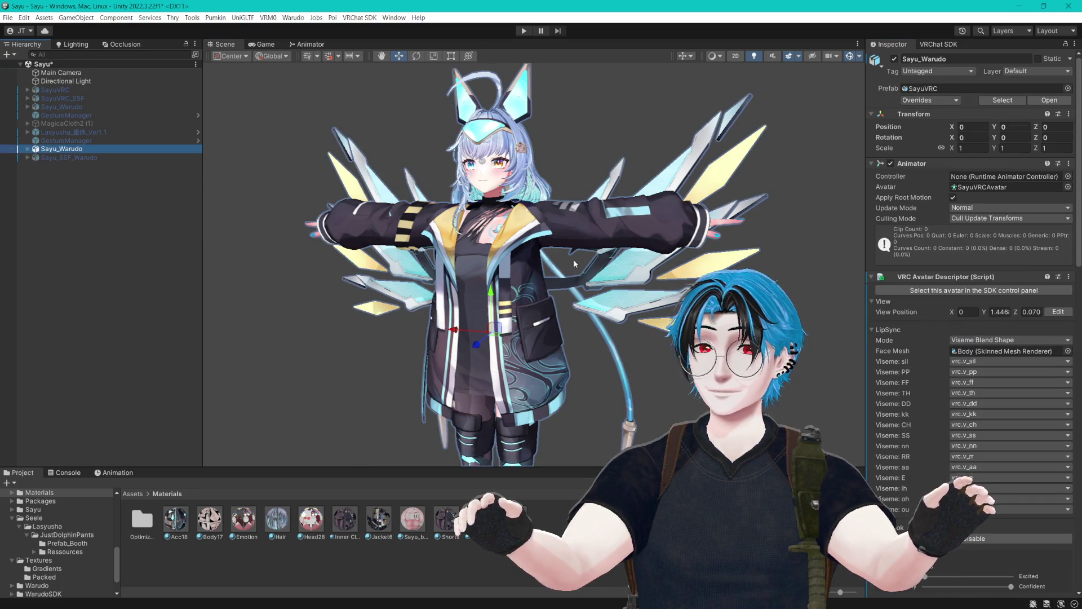
pyautogui.scroll(-15, 958, 361)
# Start the Sayu_Warudo Warudo mod export, saving the scene when prompted.
pyautogui.click(966, 314)
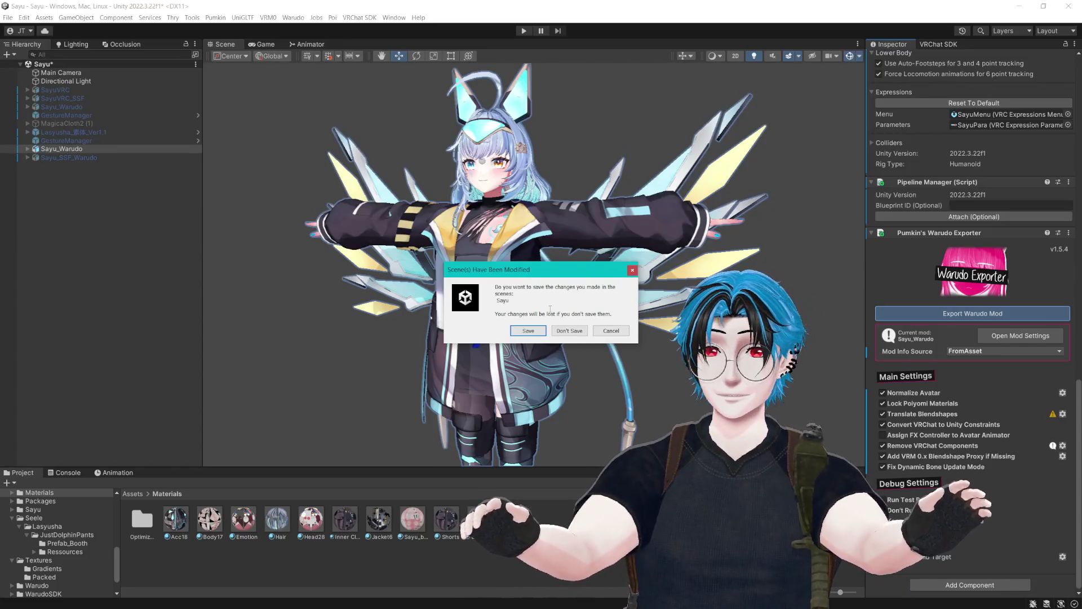
pyautogui.click(538, 329)
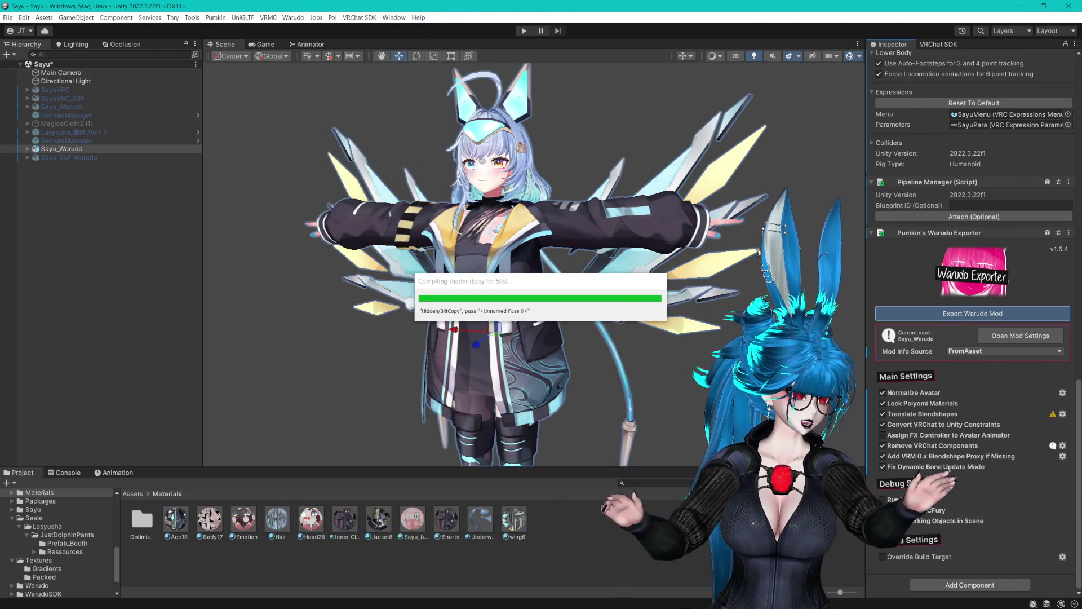
pyautogui.hotkey('alt', 'Tab')
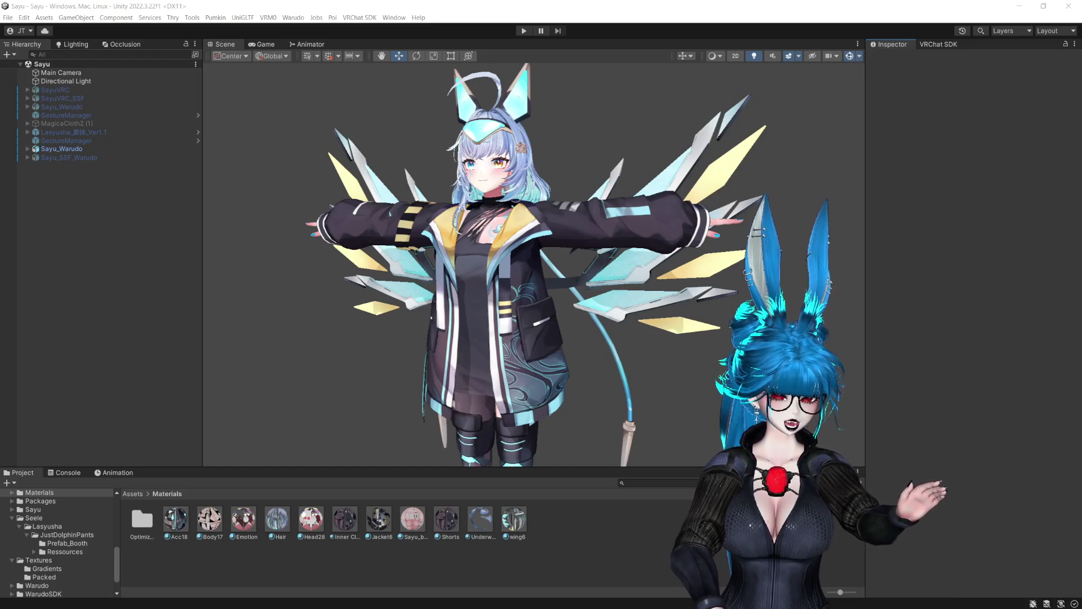
# Return to Unity once the Sayu_Warudo AssetBundle build has finished.
pyautogui.click(674, 144)
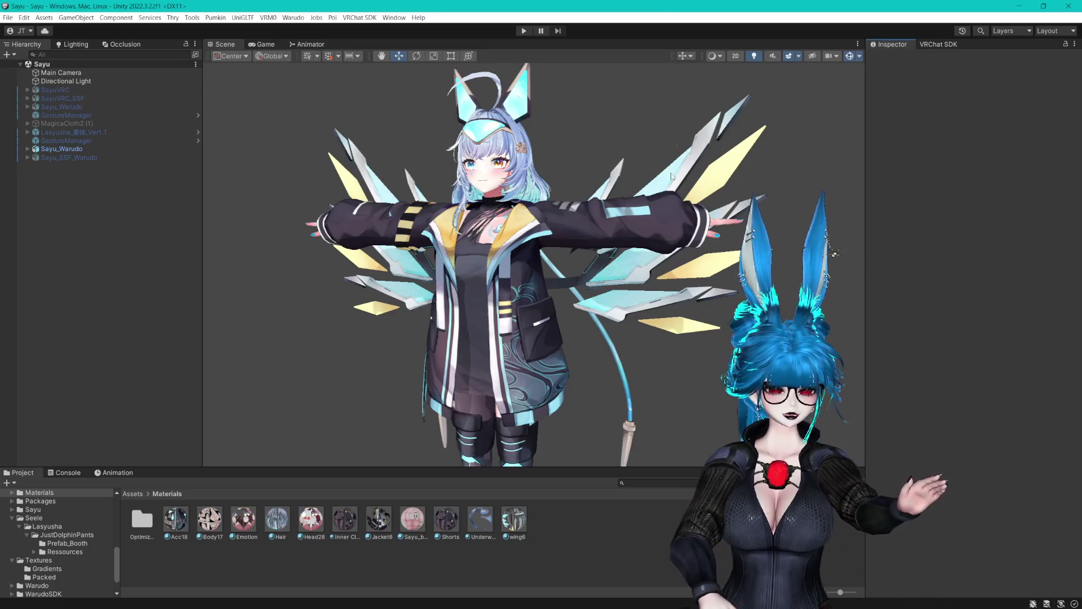
# Enlarge the scene view over the character and select the Sayu_Warudo avatar.
pyautogui.scroll(3, 674, 144)
pyautogui.moveTo(679, 208)
pyautogui.mouseDown()
pyautogui.moveTo(689, 287)
pyautogui.moveTo(749, 290)
pyautogui.mouseUp()
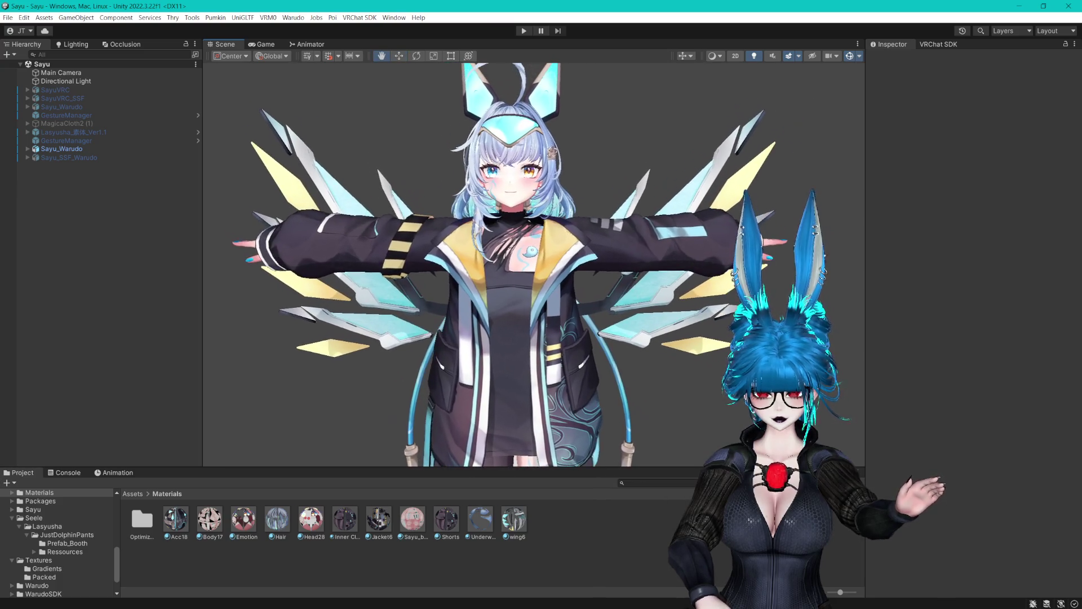
pyautogui.moveTo(817, 467); pyautogui.dragTo(818, 492)
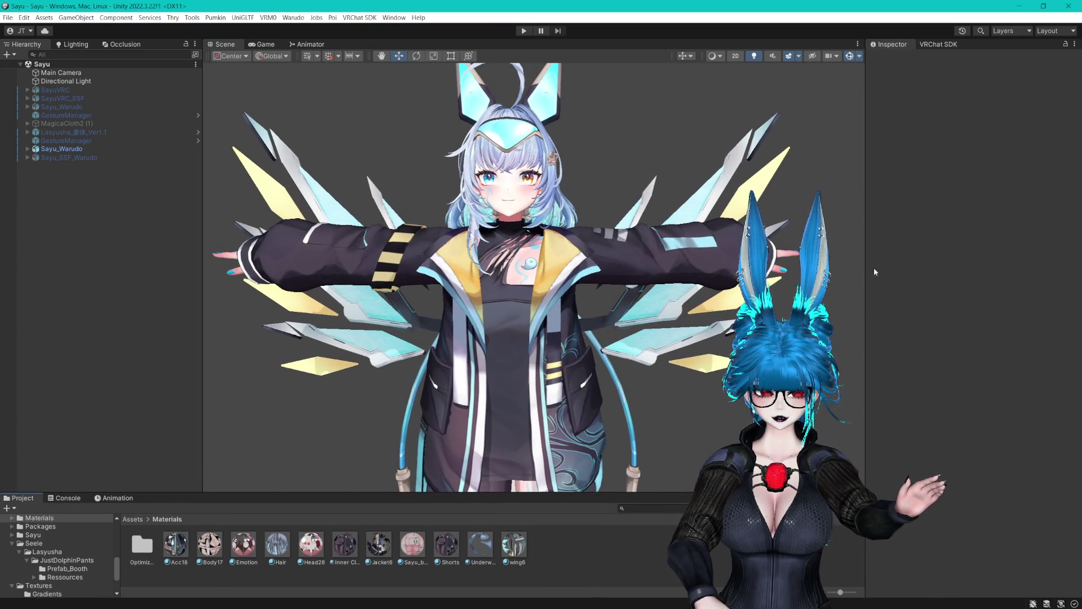
pyautogui.moveTo(866, 272); pyautogui.dragTo(942, 272)
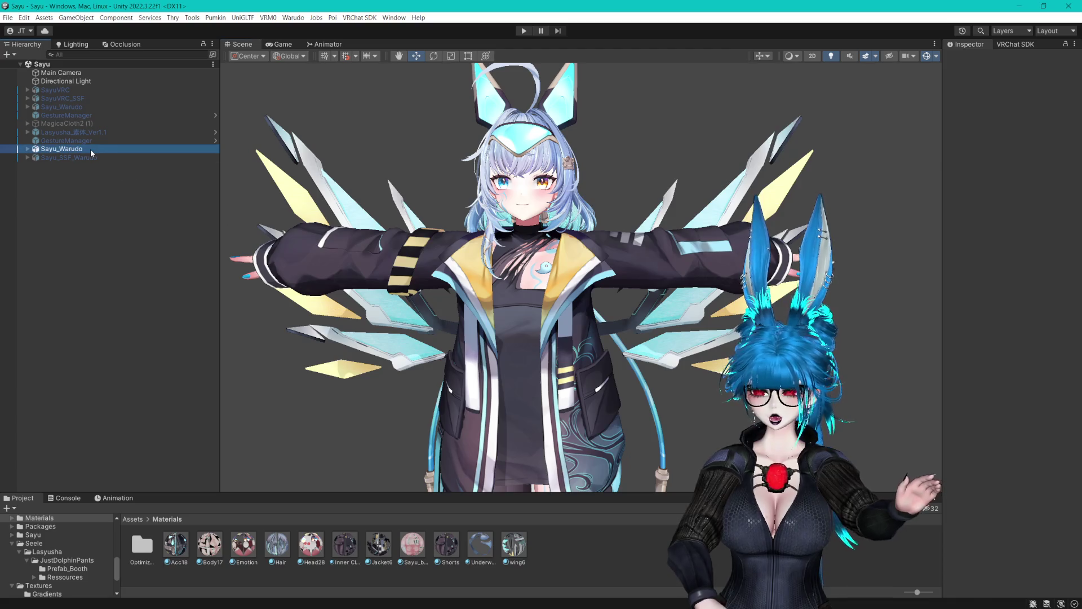
pyautogui.click(90, 149)
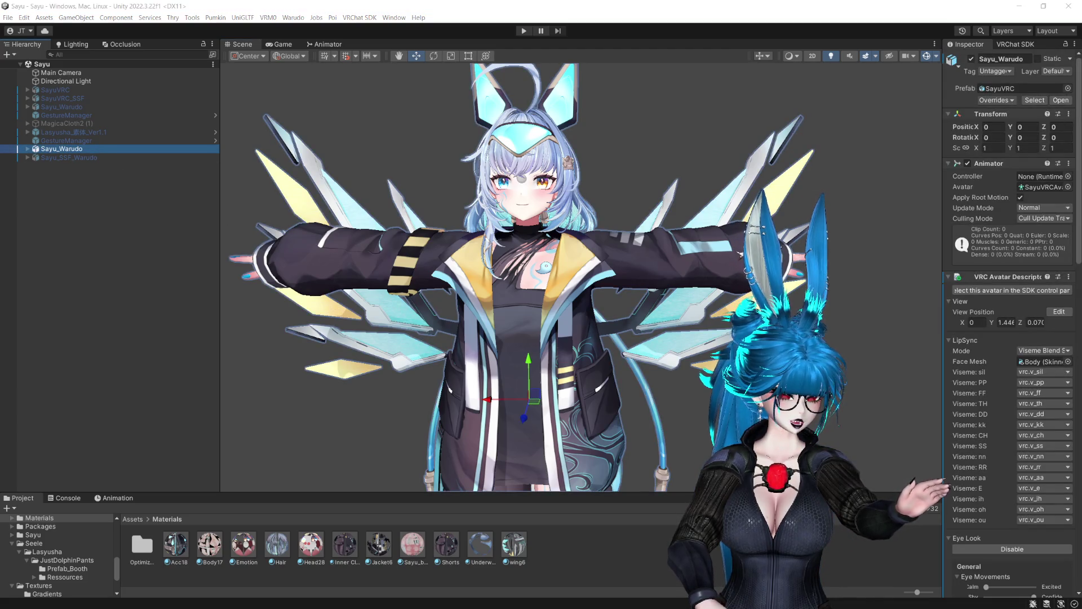
pyautogui.click(948, 216)
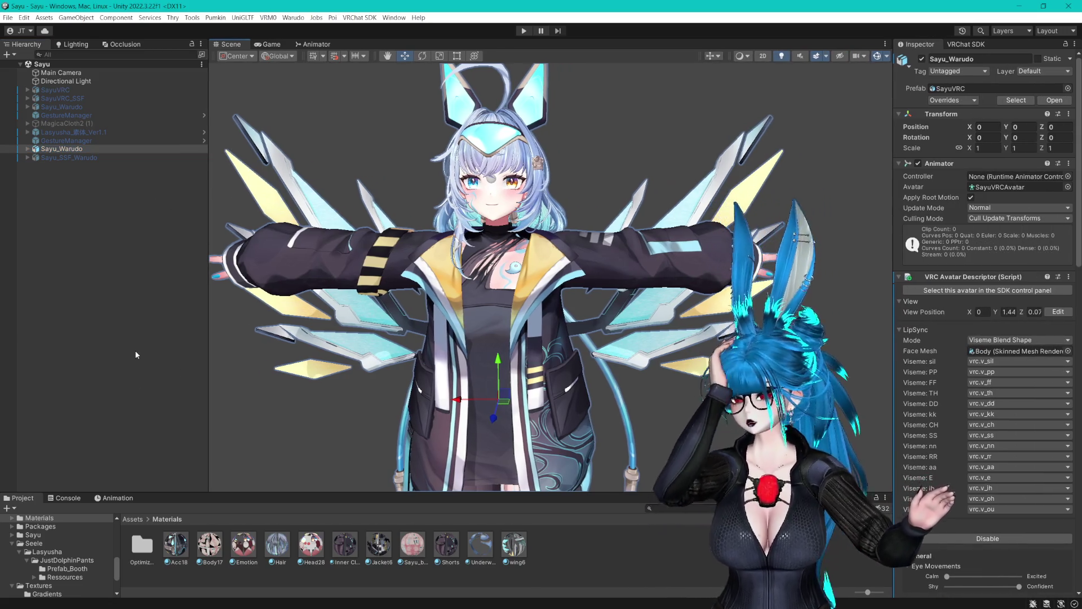
# Collapse the Seele, Textures and Steel_Snowflake folders in the Project panel.
pyautogui.moveTo(232, 489); pyautogui.dragTo(264, 357)
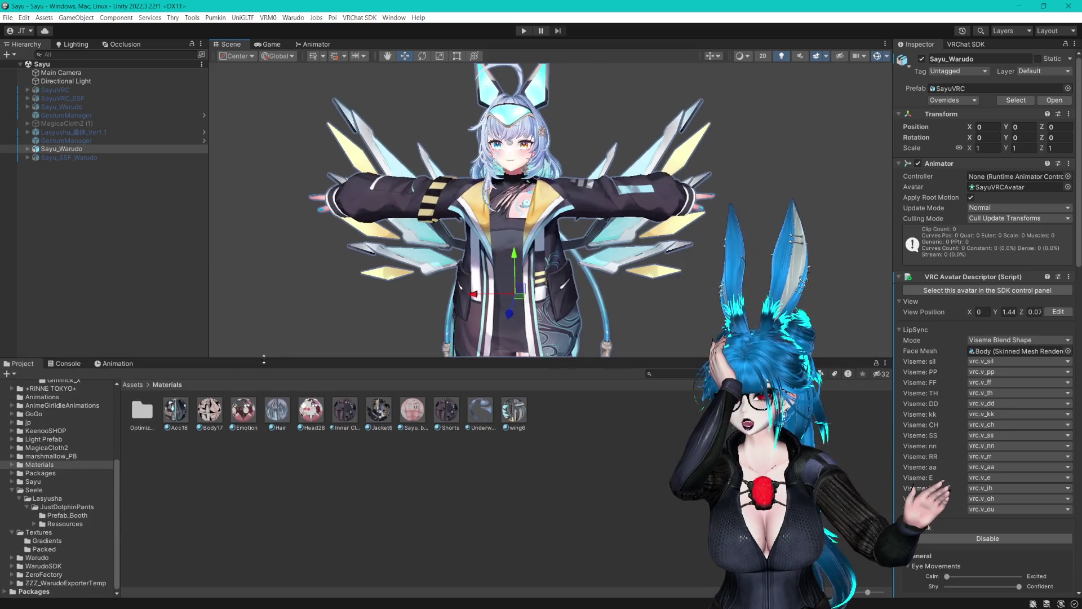
pyautogui.click(14, 490)
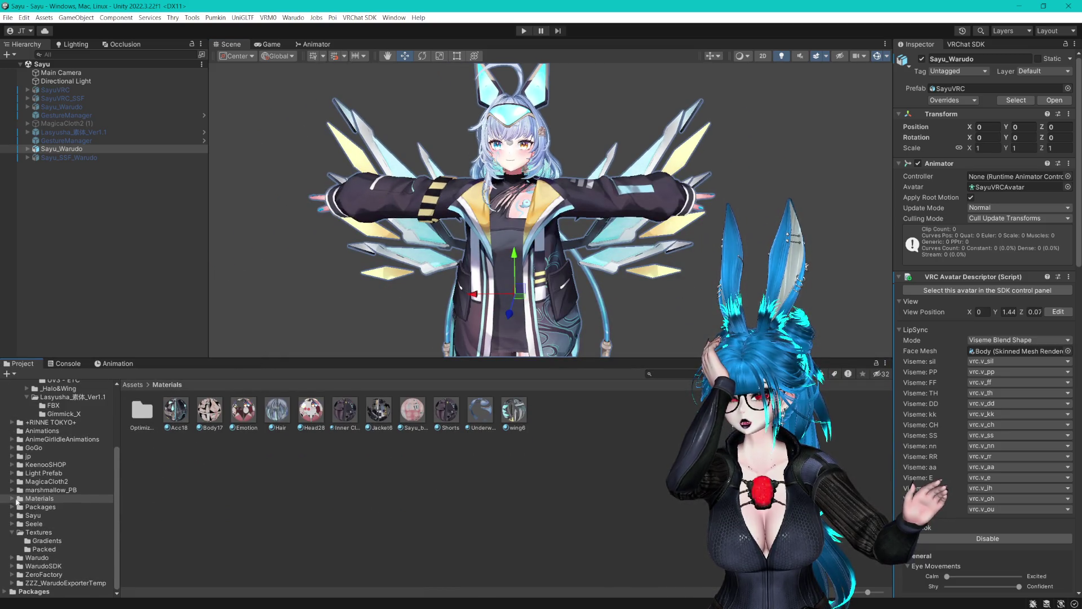
pyautogui.click(14, 533)
pyautogui.scroll(5, 52, 503)
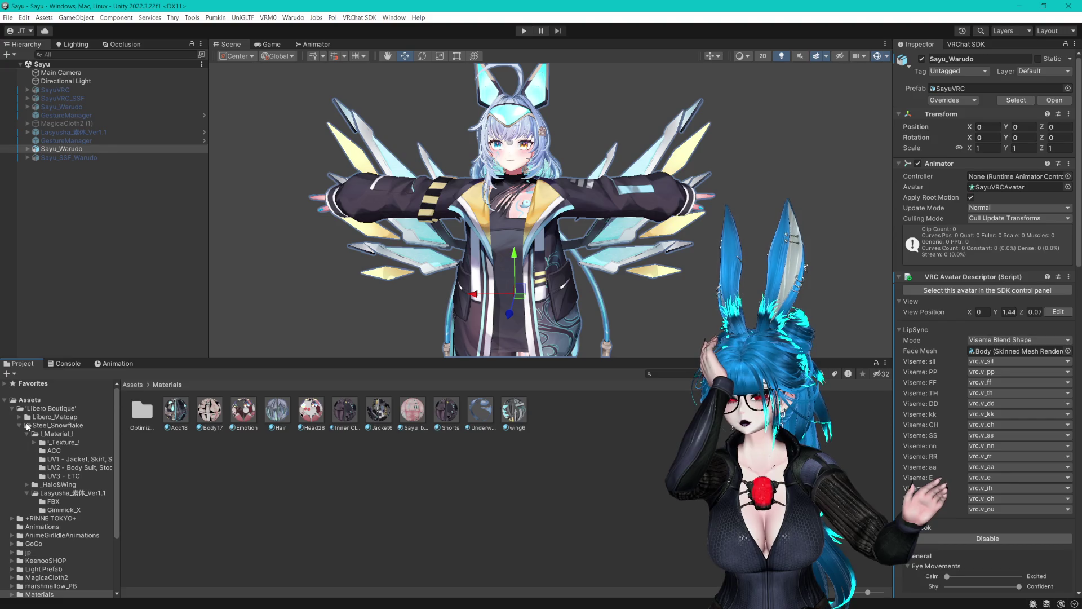
pyautogui.click(21, 426)
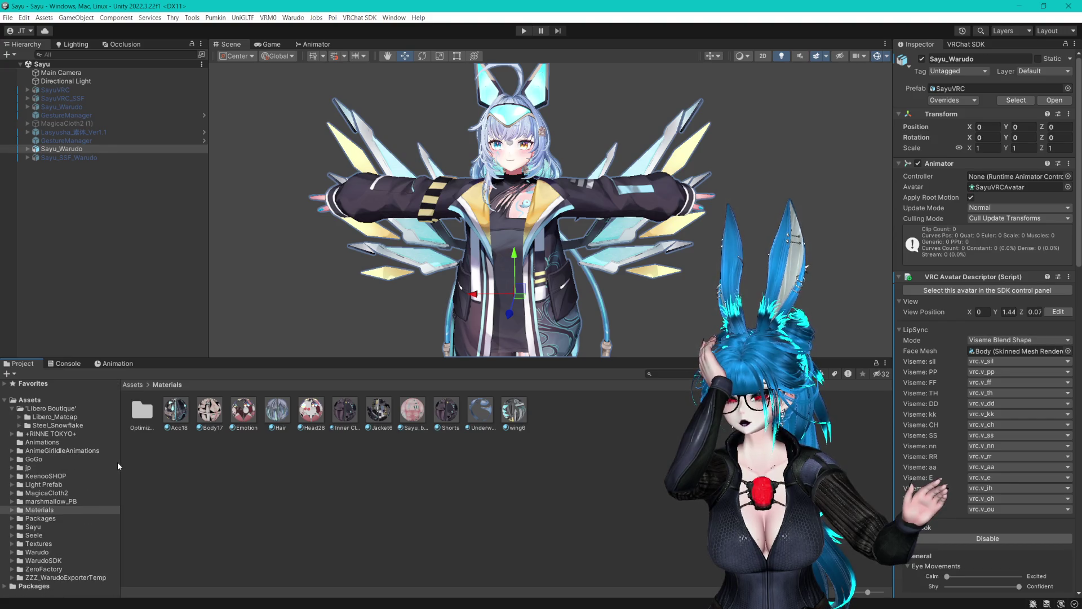
pyautogui.moveTo(228, 364); pyautogui.dragTo(260, 447)
# Check the VRChat SDK Builder, then switch Sayu_Warudo off with Alt+Shift+A.
pyautogui.click(970, 43)
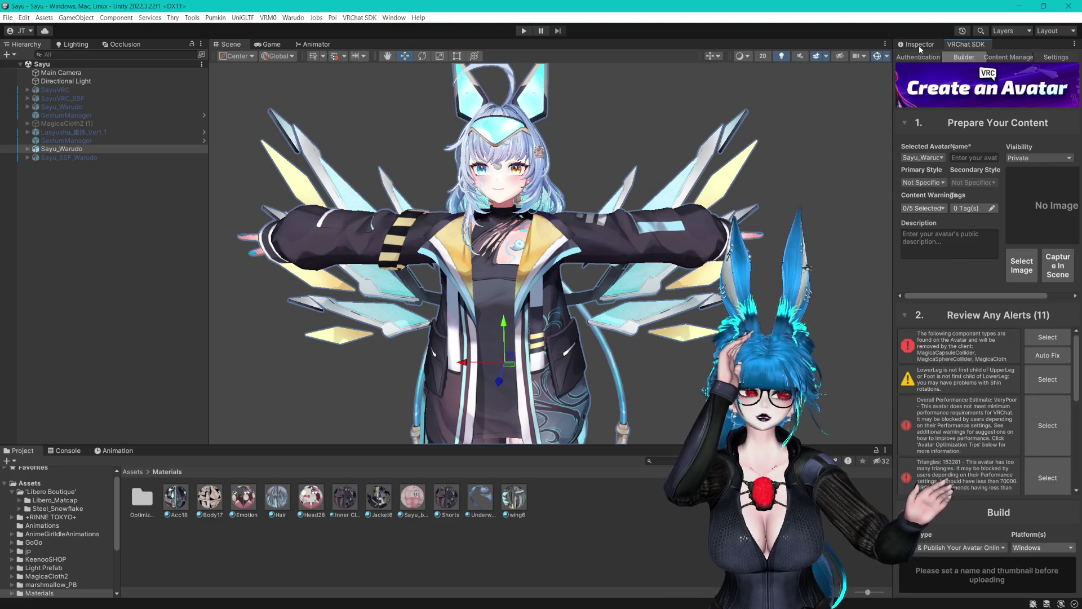
pyautogui.hotkey('ctrl', '3')
pyautogui.hotkey('alt', 'shift', 'a')
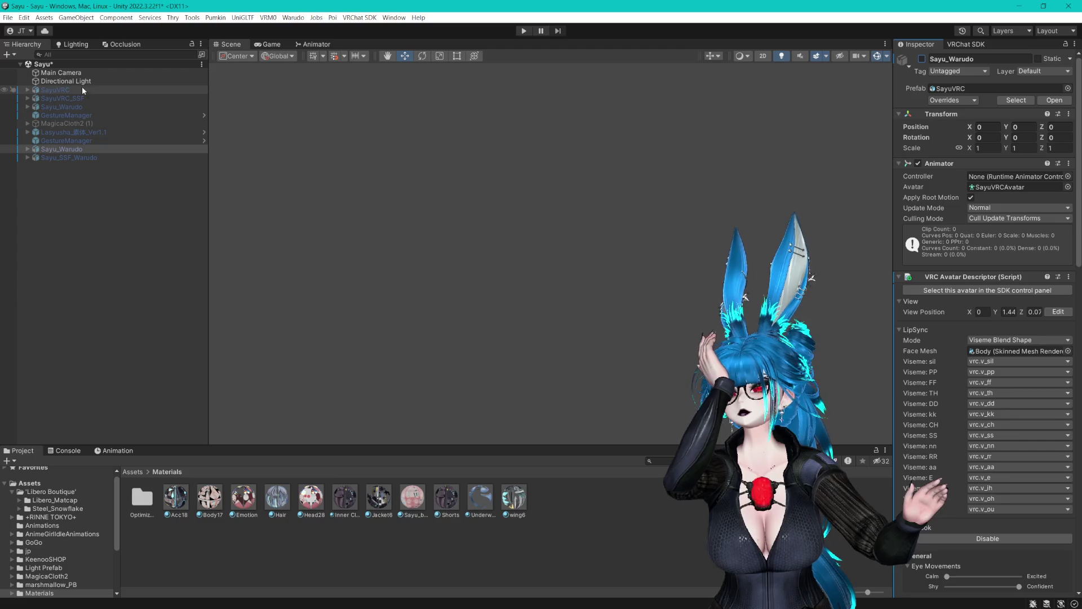
# Activate the SayuVRC avatar and review it in the VRChat avatar builder.
pyautogui.click(86, 89)
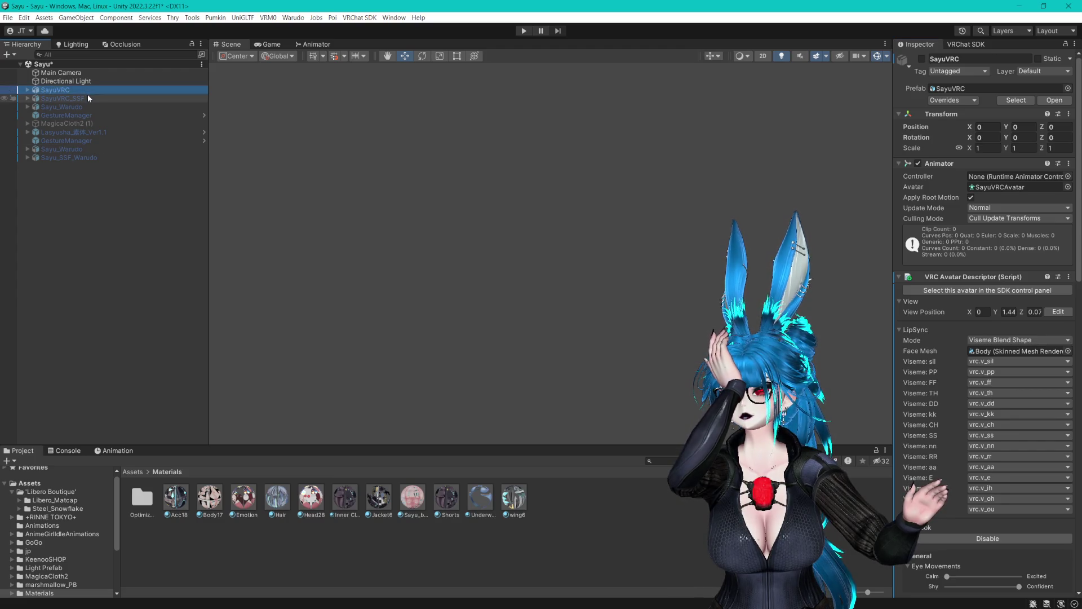
pyautogui.click(922, 58)
pyautogui.click(954, 46)
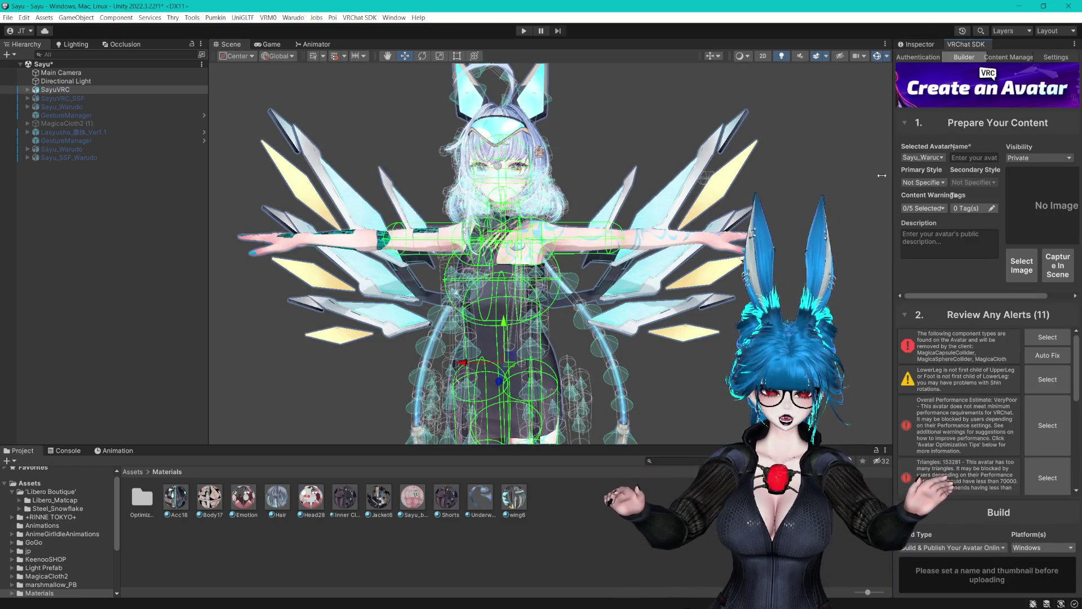
pyautogui.moveTo(885, 175); pyautogui.dragTo(846, 175)
pyautogui.scroll(-2, 950, 355)
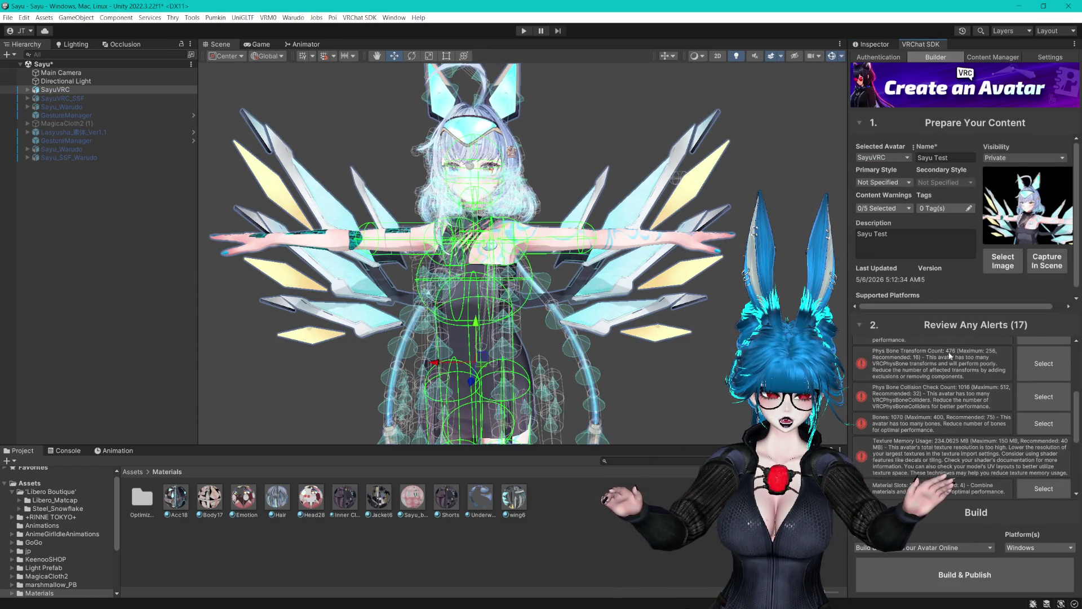
pyautogui.scroll(-5, 948, 363)
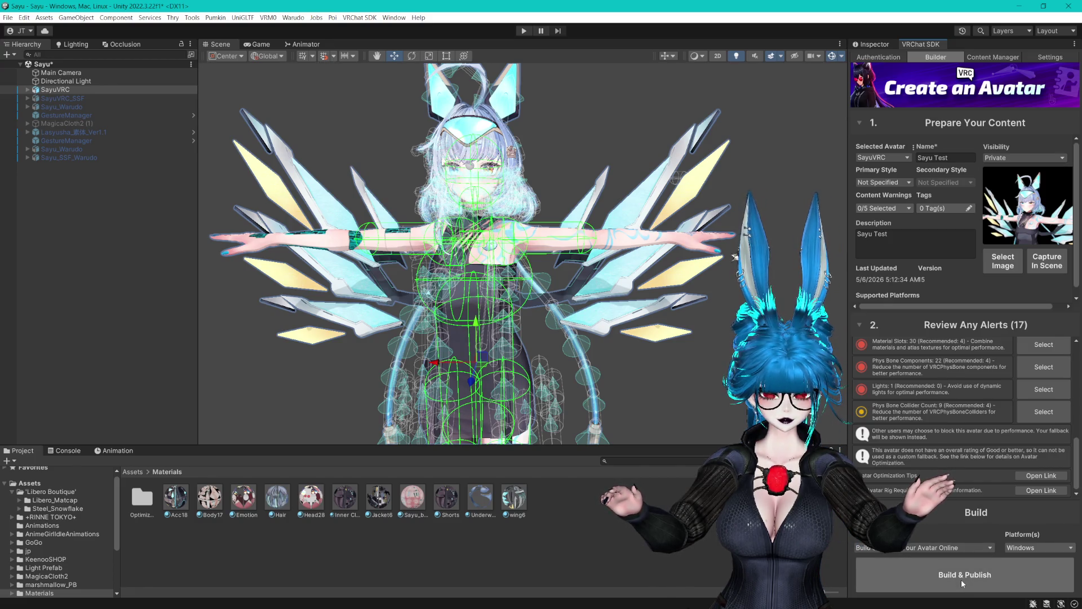
pyautogui.click(880, 46)
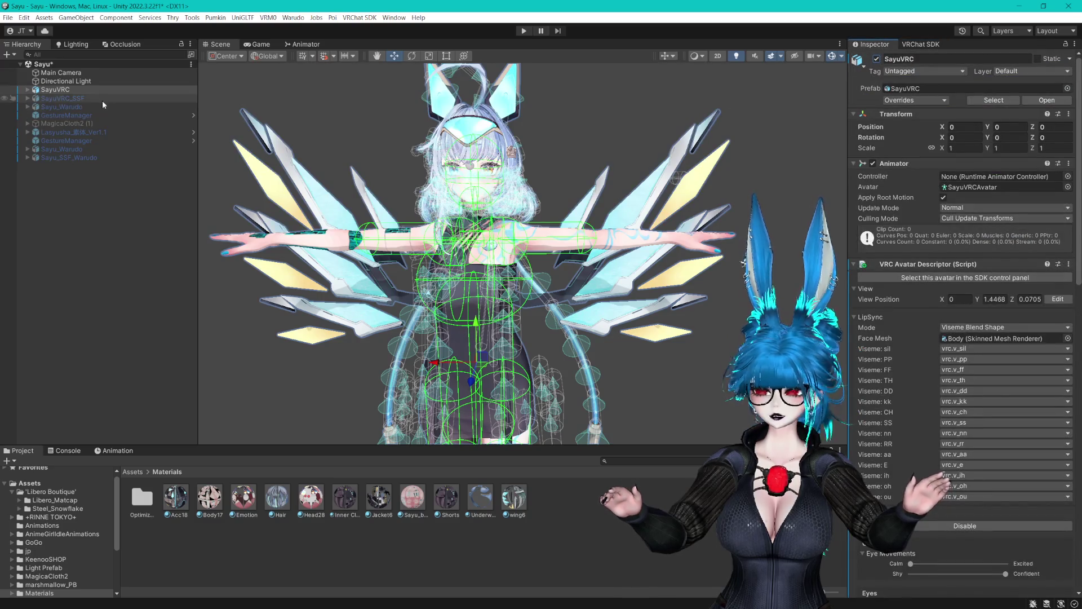
# Set the Dress mesh's Anchor Override to the Hips bone.
pyautogui.click(27, 89)
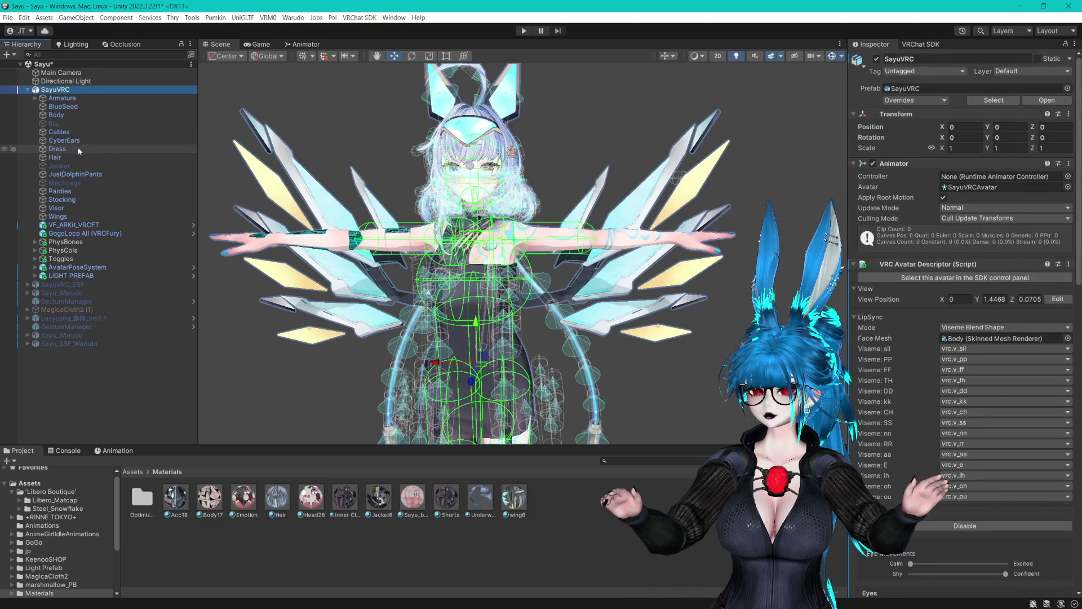
pyautogui.click(68, 207)
pyautogui.click(71, 174)
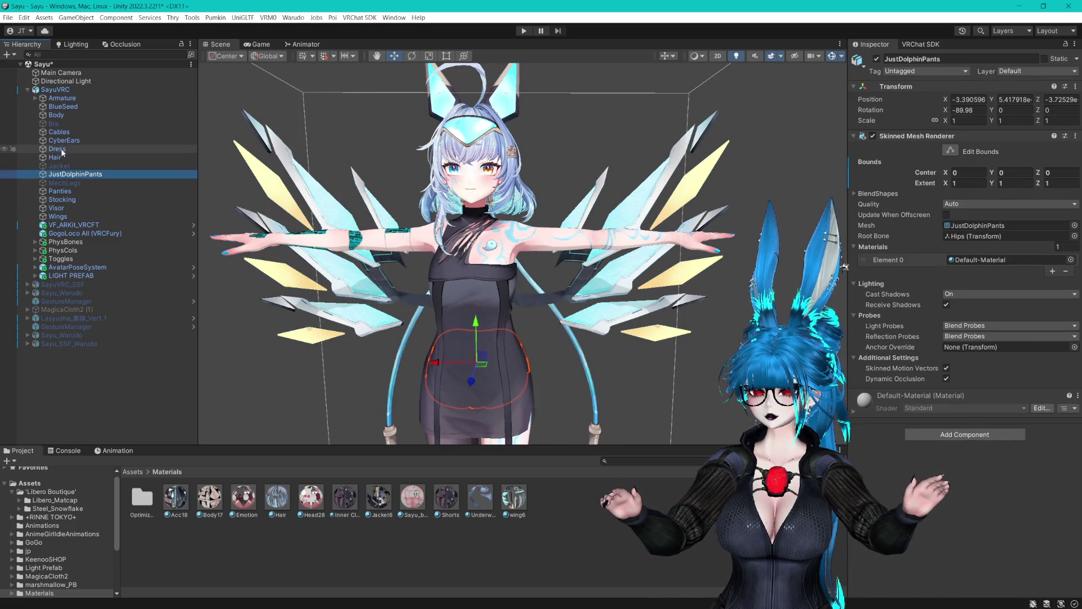
pyautogui.click(57, 148)
pyautogui.click(953, 336)
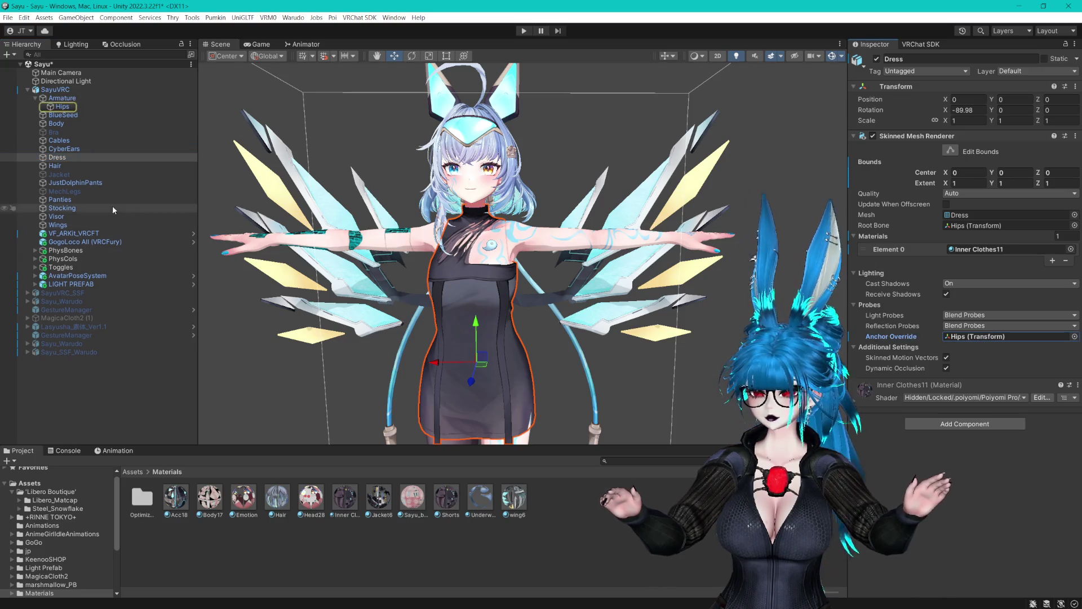
pyautogui.click(82, 183)
pyautogui.moveTo(62, 109)
pyautogui.mouseDown()
pyautogui.moveTo(507, 237)
pyautogui.moveTo(981, 348)
pyautogui.mouseUp()
# Build & Publish SayuVRC from the avatar builder, accepting the copyright agreement.
pyautogui.click(64, 90)
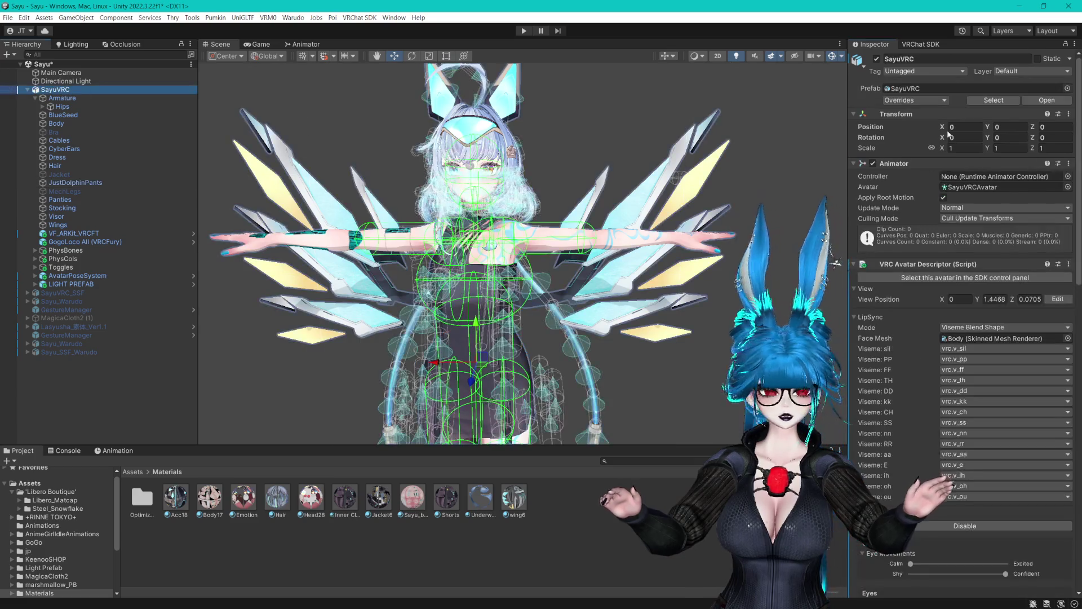
pyautogui.click(919, 45)
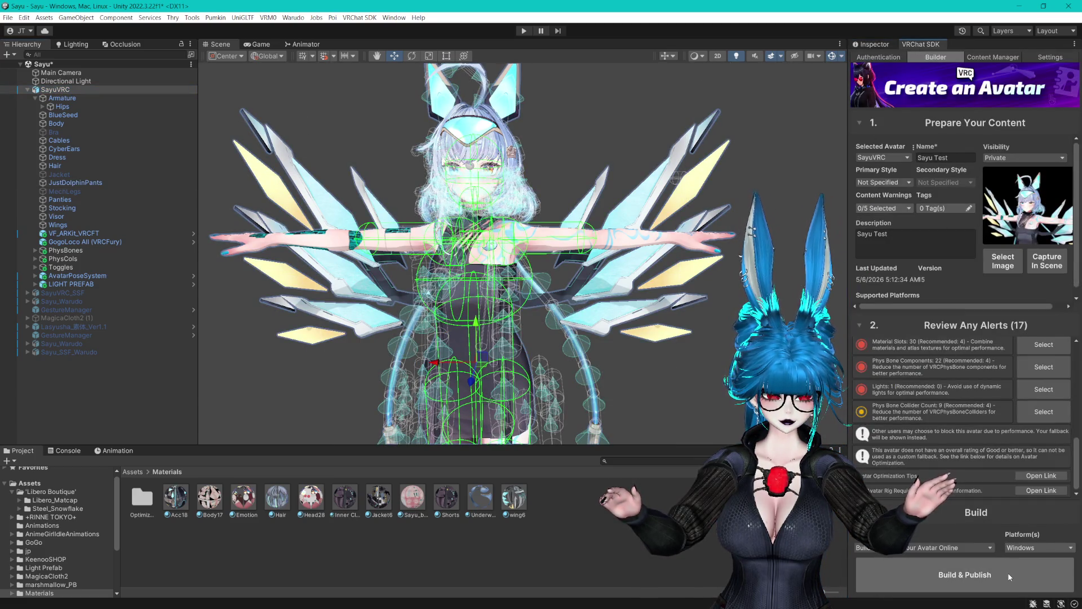
pyautogui.click(997, 576)
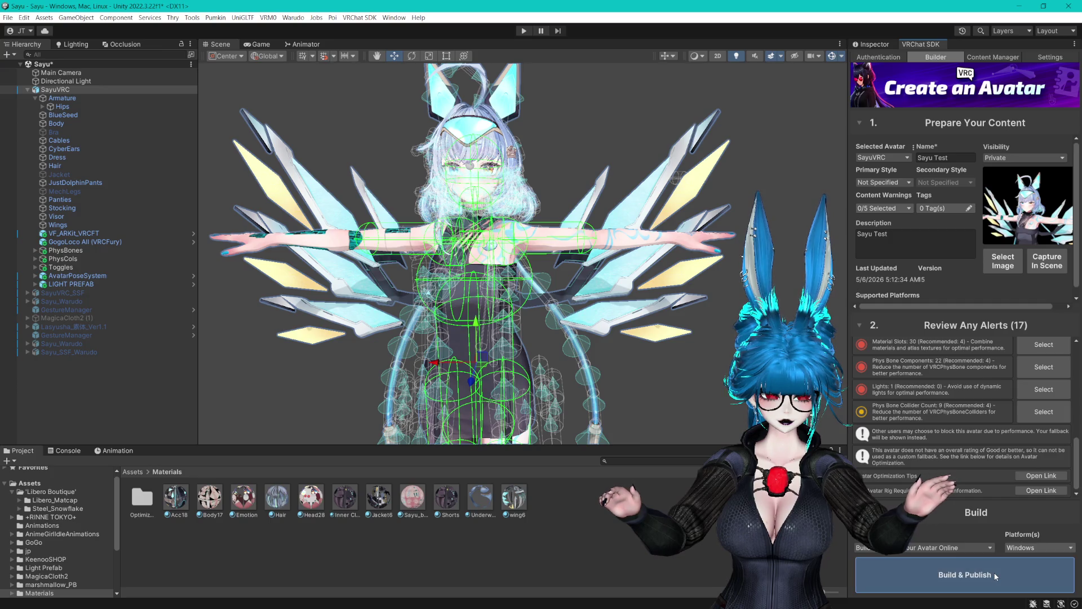
pyautogui.click(1044, 557)
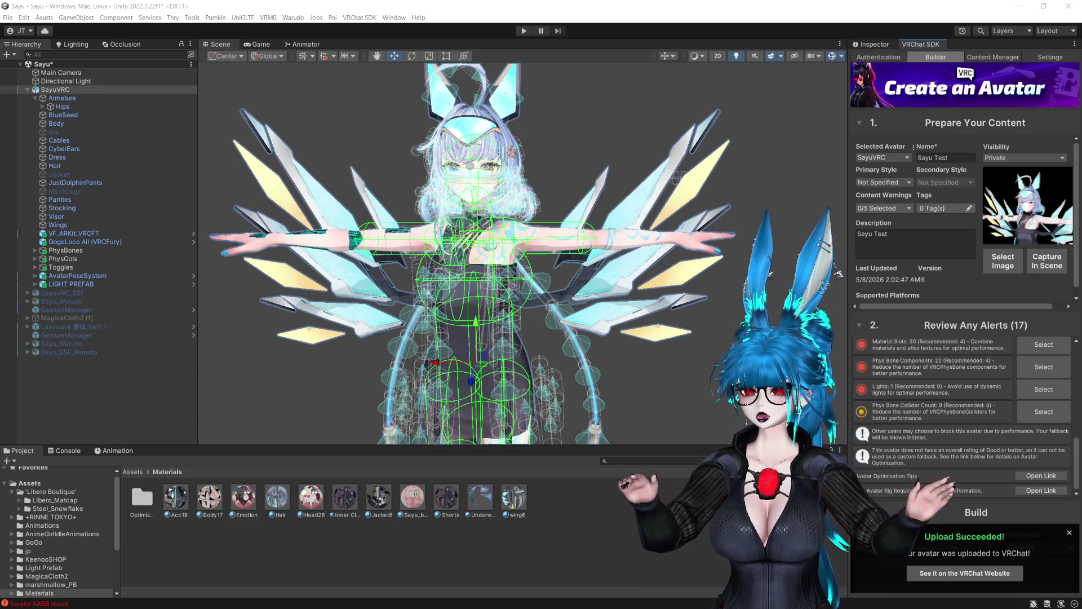
# Browse to Assets > +RINNE TOKYO+ > Lasyusha > Prefab in the Project window.
pyautogui.click(632, 461)
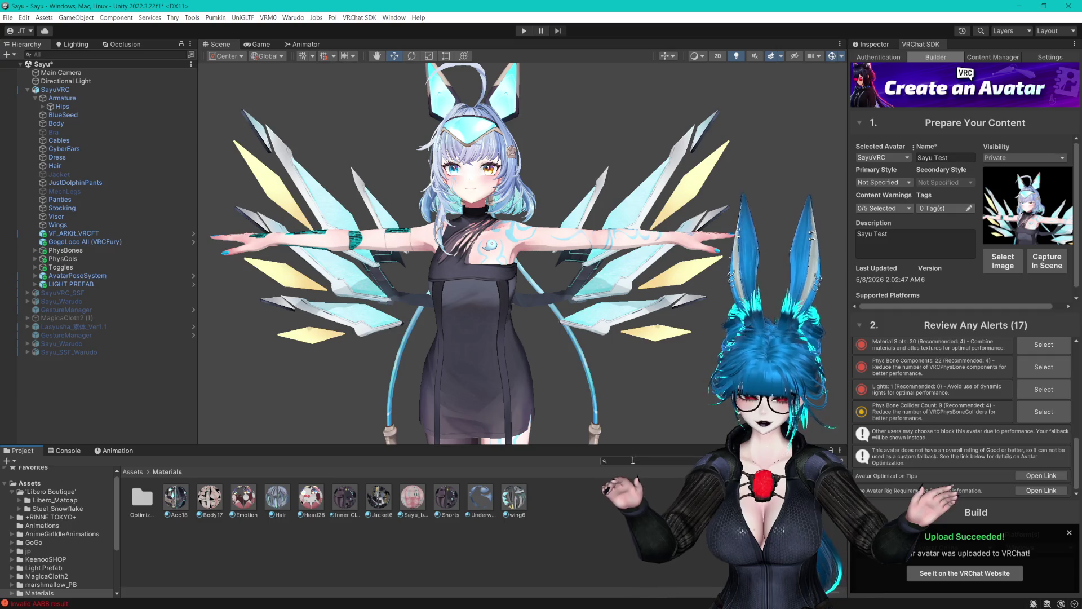
pyautogui.write('OK')
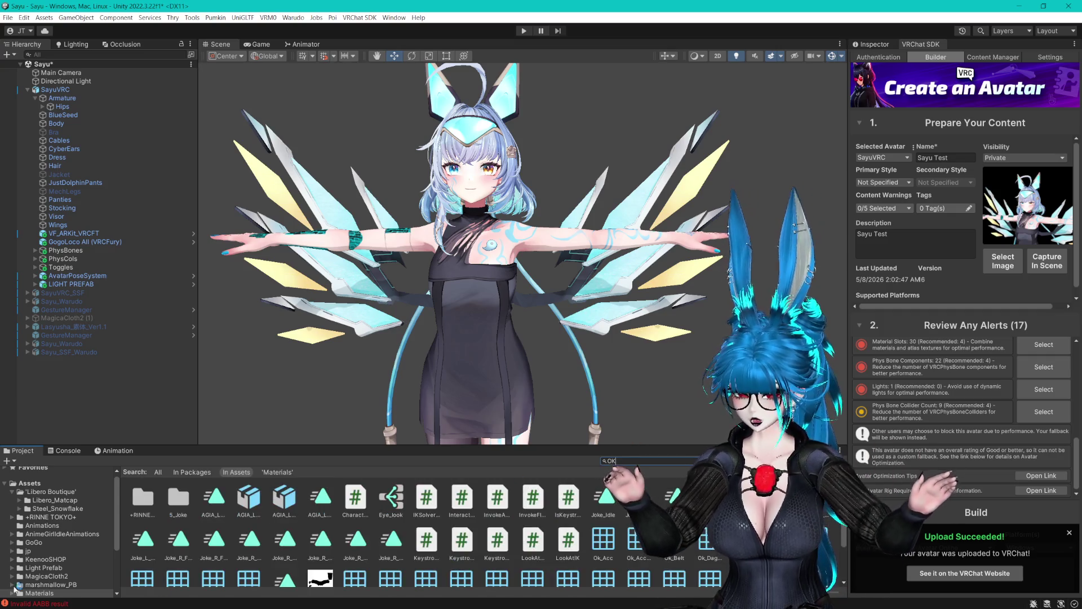
pyautogui.doubleClick(142, 497)
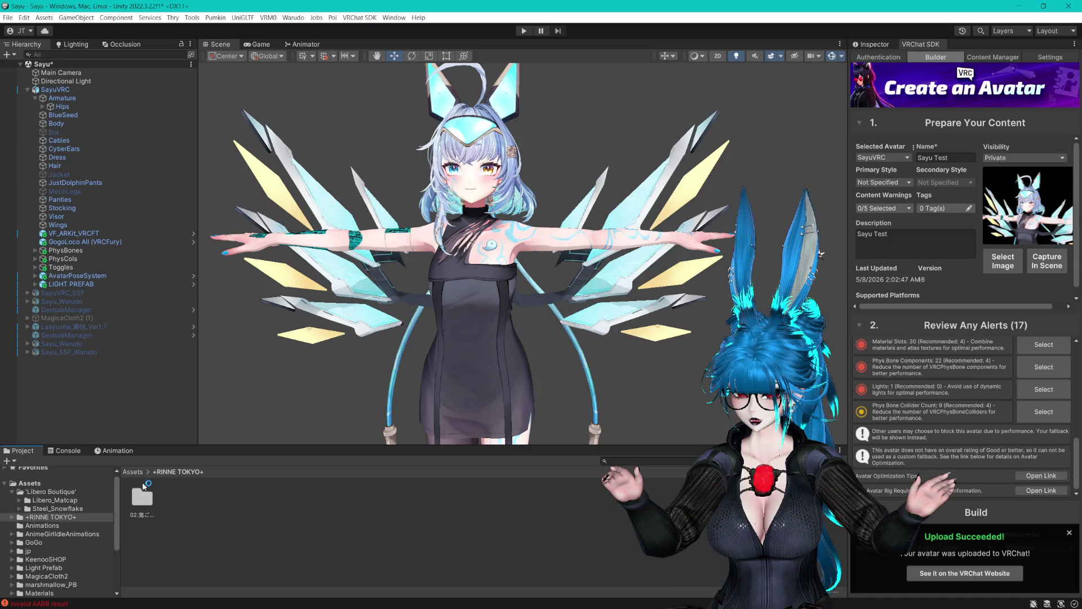
pyautogui.doubleClick(148, 494)
pyautogui.doubleClick(210, 499)
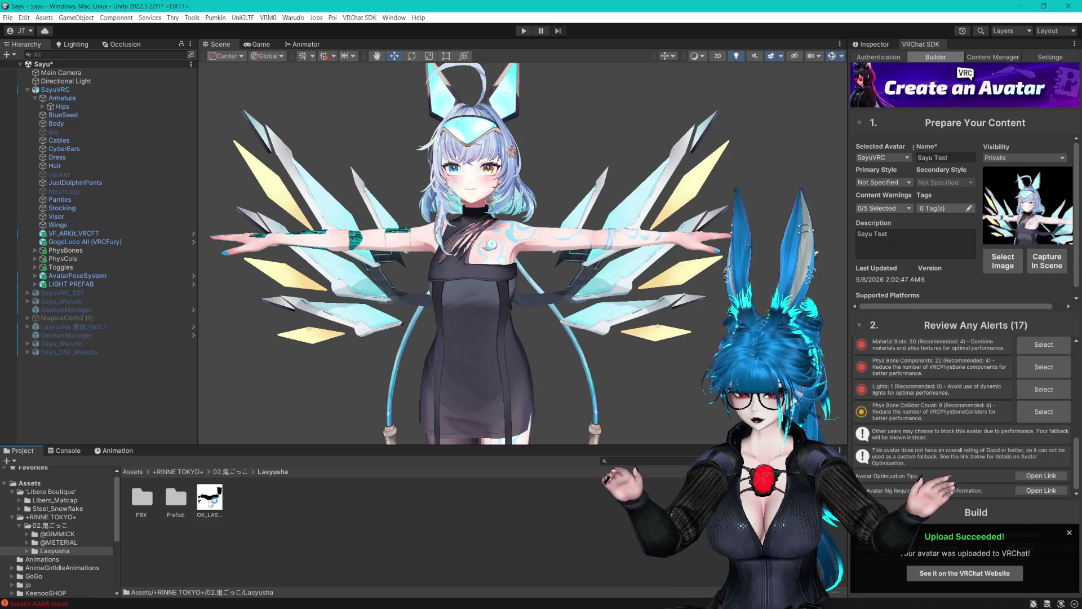
pyautogui.doubleClick(177, 498)
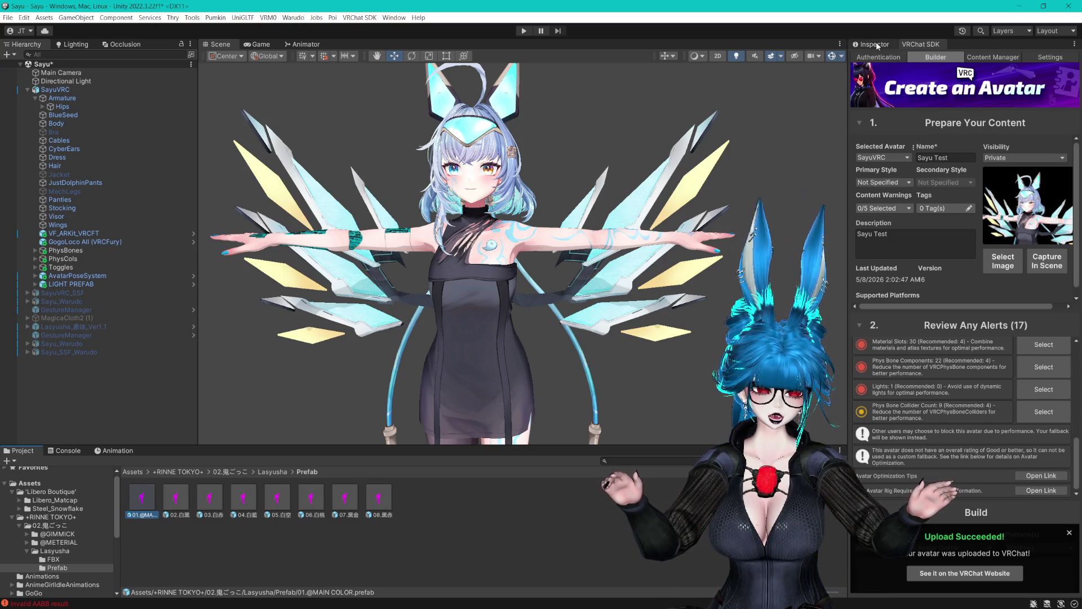
# Close the Upload Succeeded notice and collapse SayuVRC in the Hierarchy.
pyautogui.click(1067, 530)
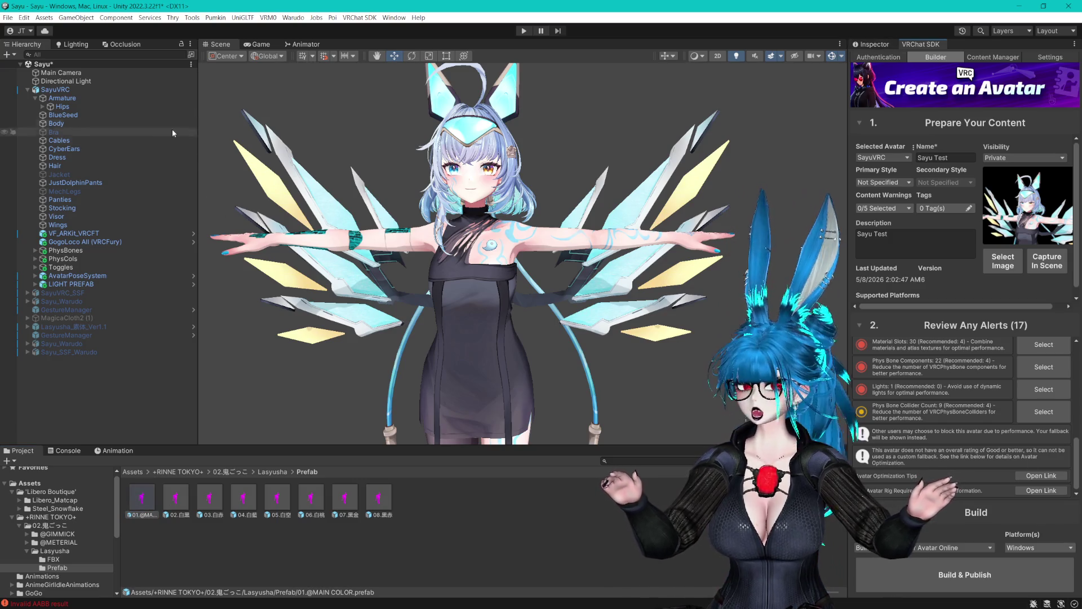
pyautogui.click(27, 91)
pyautogui.click(72, 97)
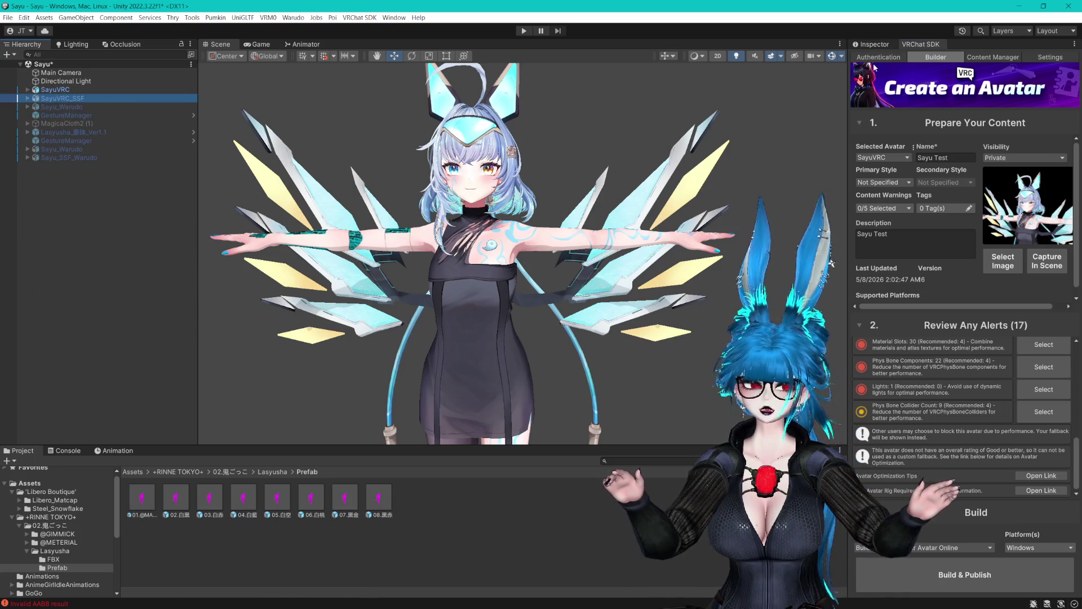
# Deactivate SayuVRC and select the SayuVRC_SSF avatar instead.
pyautogui.click(873, 43)
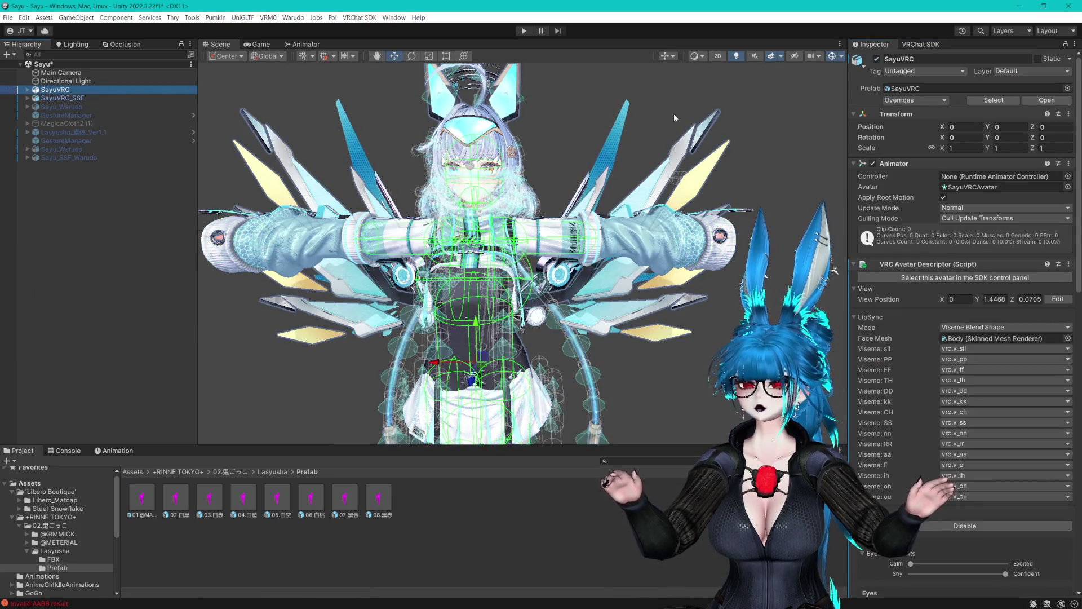
pyautogui.click(876, 59)
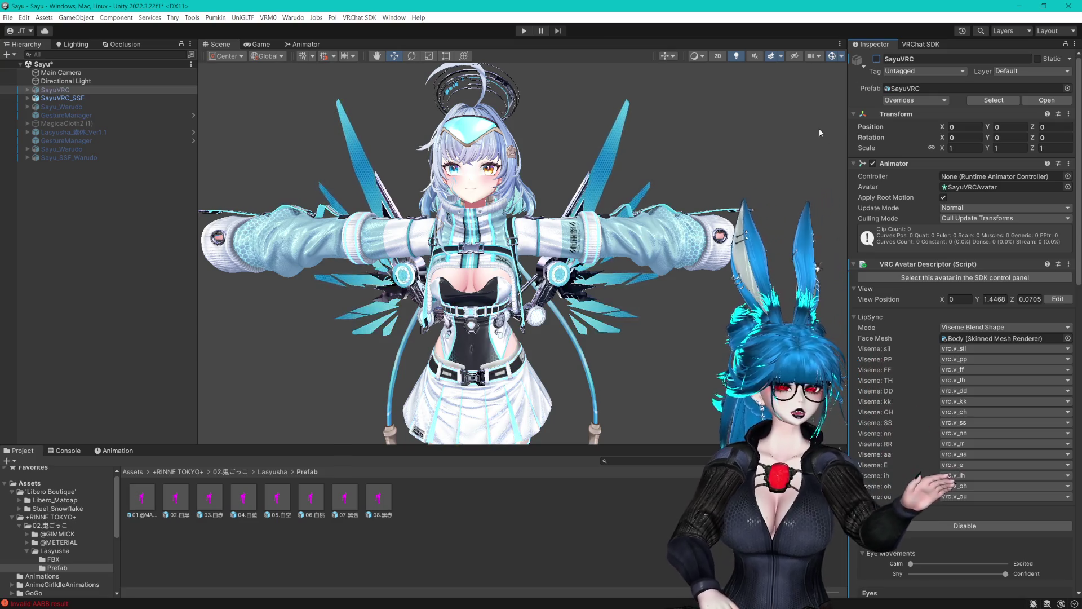
pyautogui.click(123, 235)
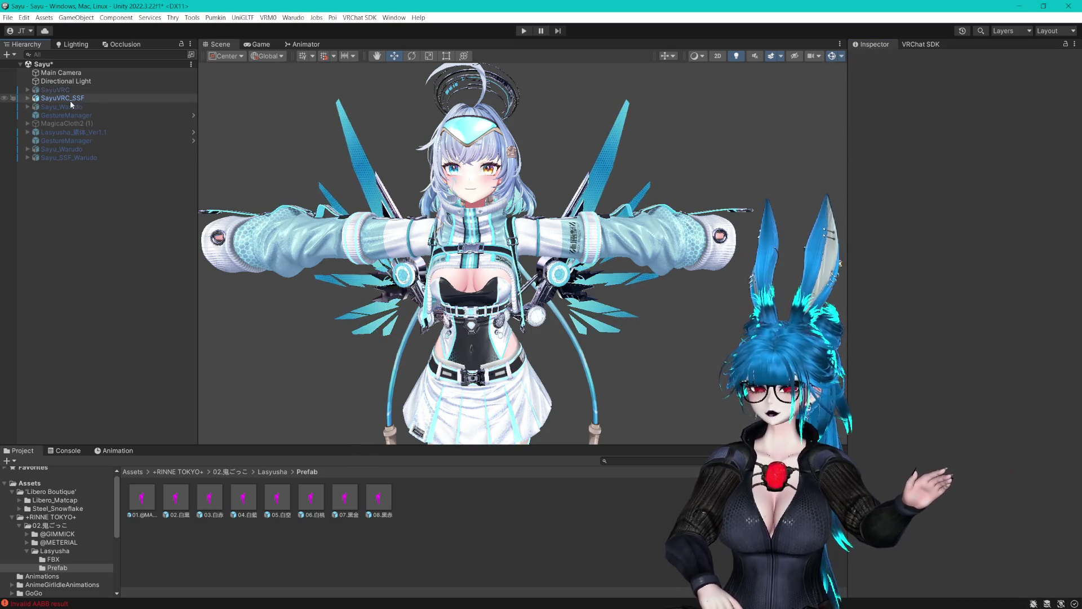
pyautogui.click(70, 100)
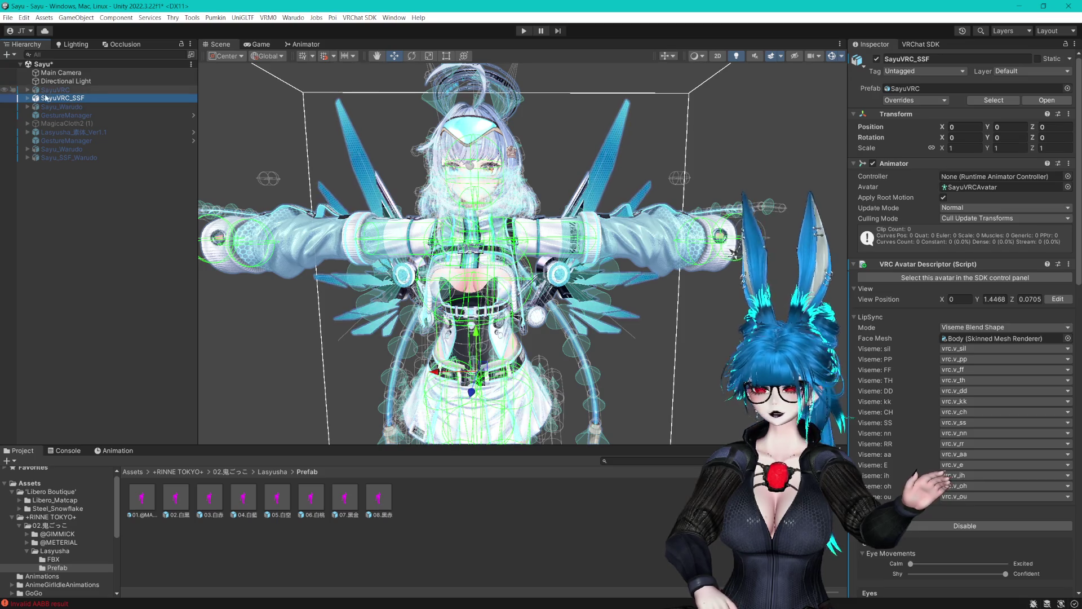
# Inspect SayuVRC_SSF's parts: VF_ARKit_VRCFT, JustDolphinPants, the Hair mesh and the Hips bone.
pyautogui.click(28, 98)
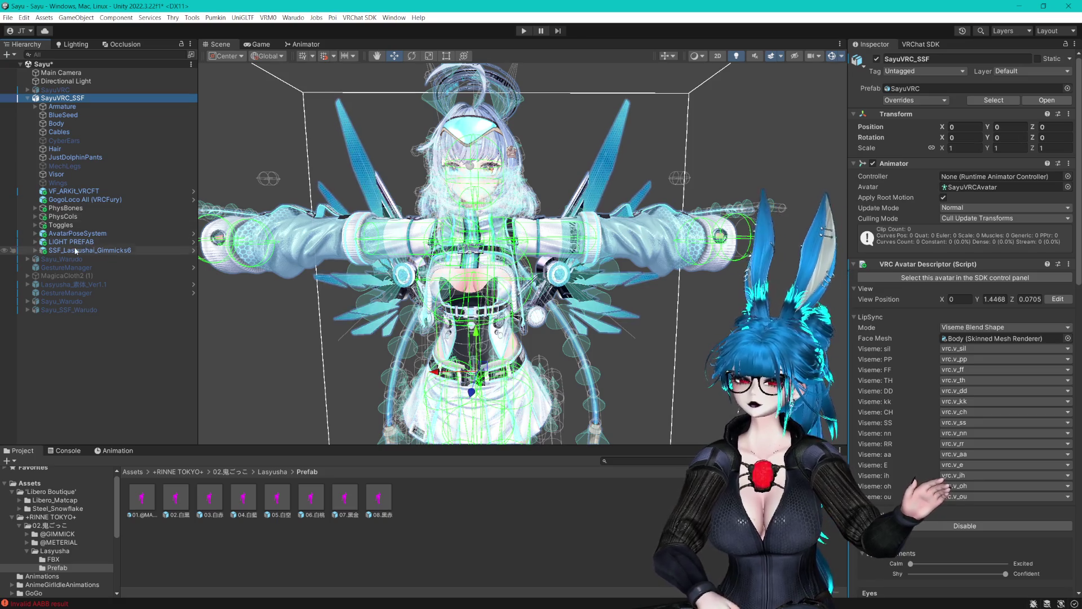
pyautogui.click(71, 191)
pyautogui.click(68, 100)
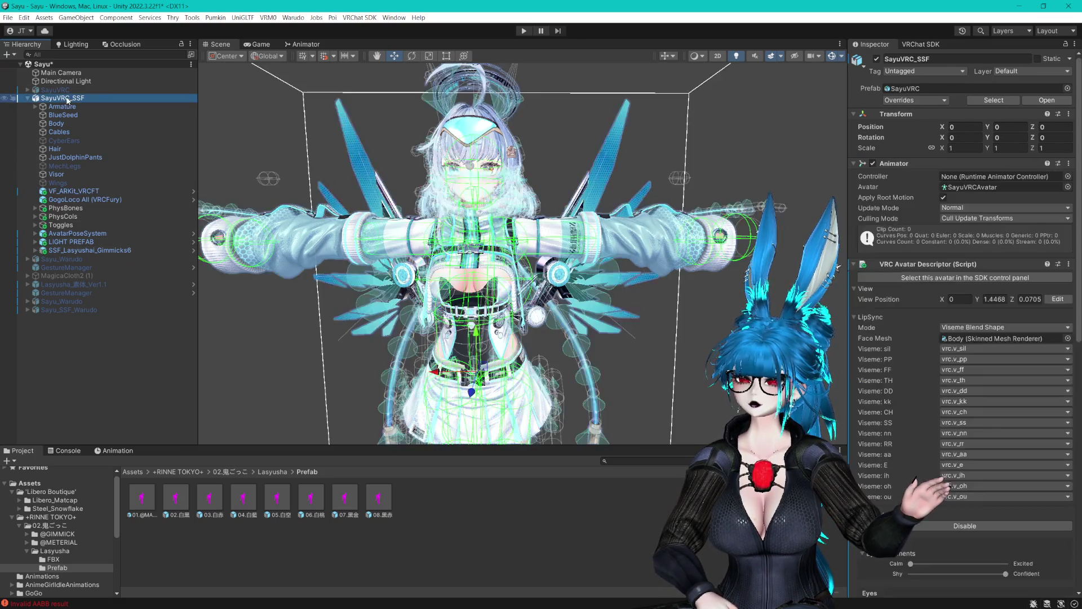
pyautogui.click(914, 46)
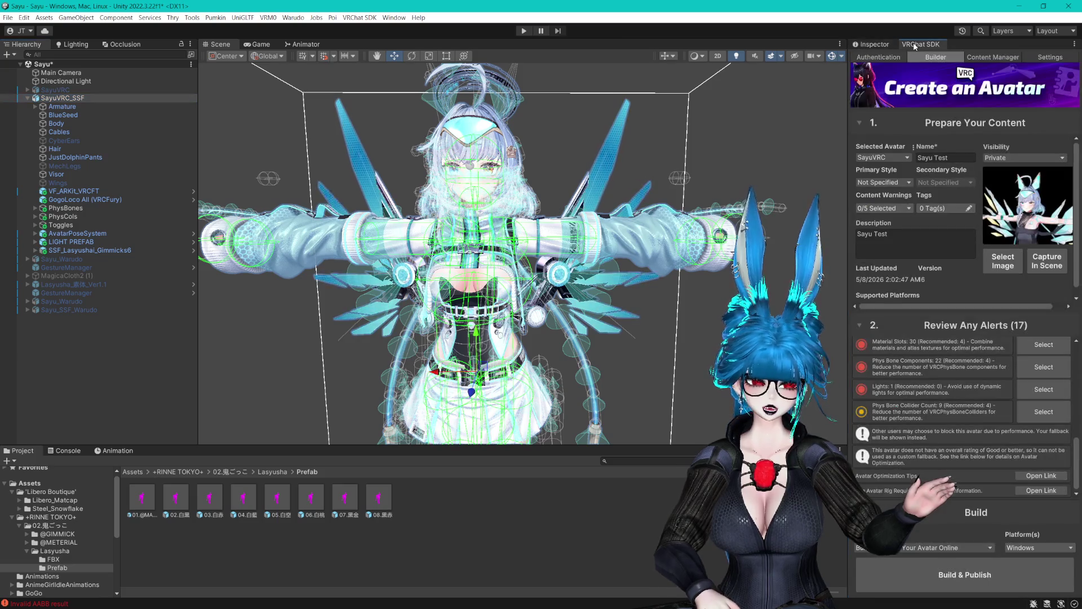
pyautogui.click(75, 158)
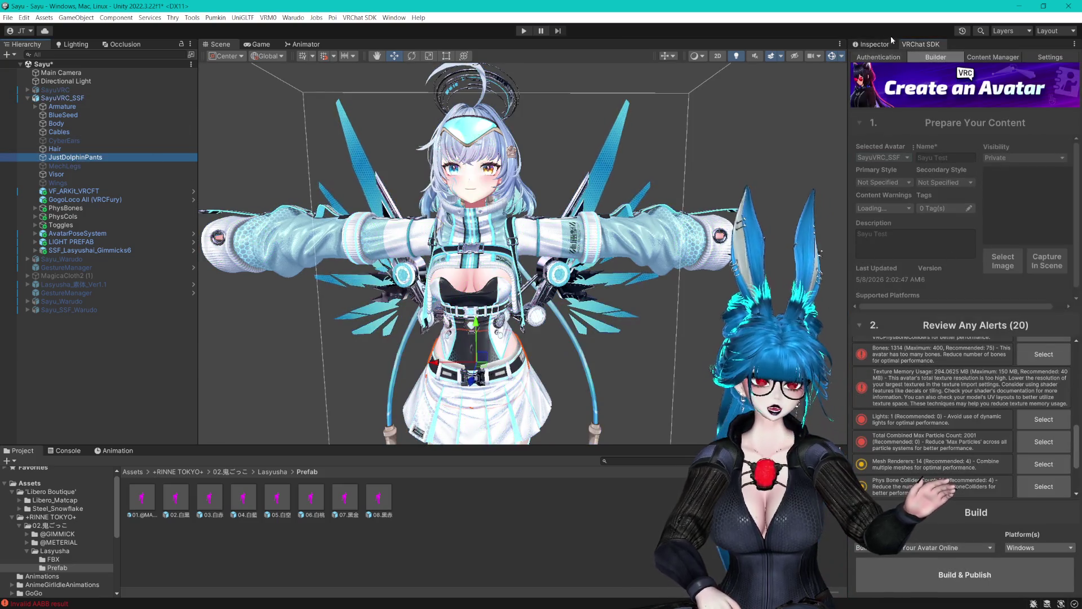
pyautogui.click(874, 44)
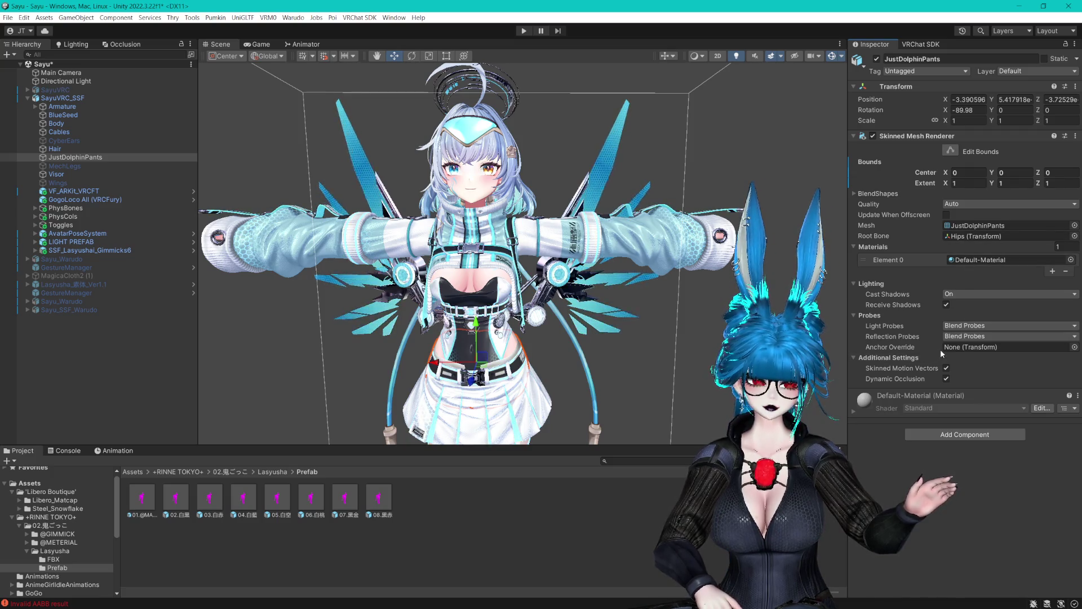
pyautogui.click(96, 150)
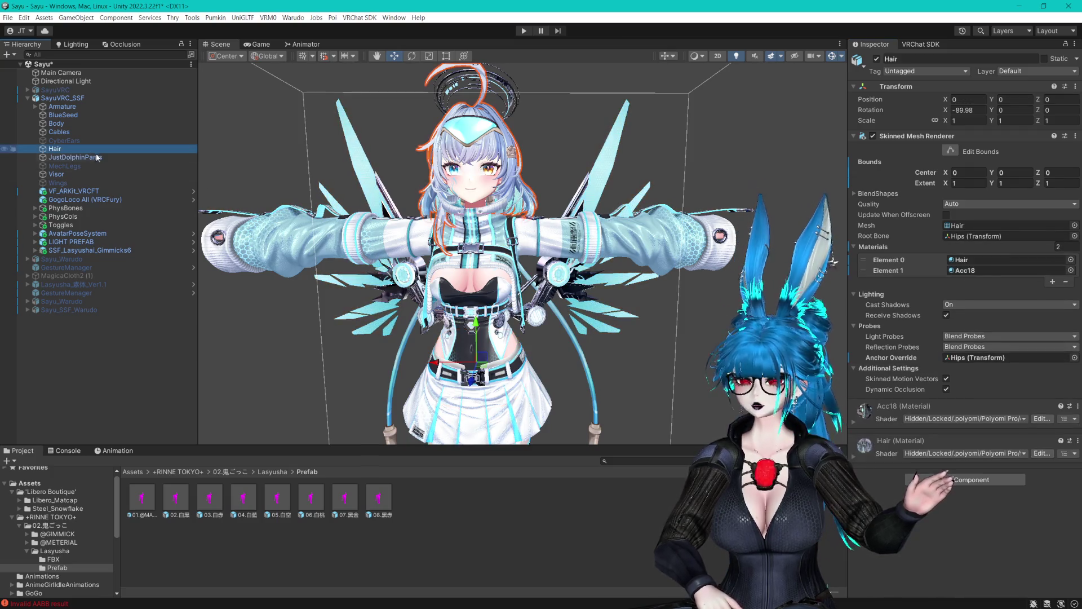
pyautogui.click(963, 357)
pyautogui.click(70, 166)
pyautogui.click(61, 116)
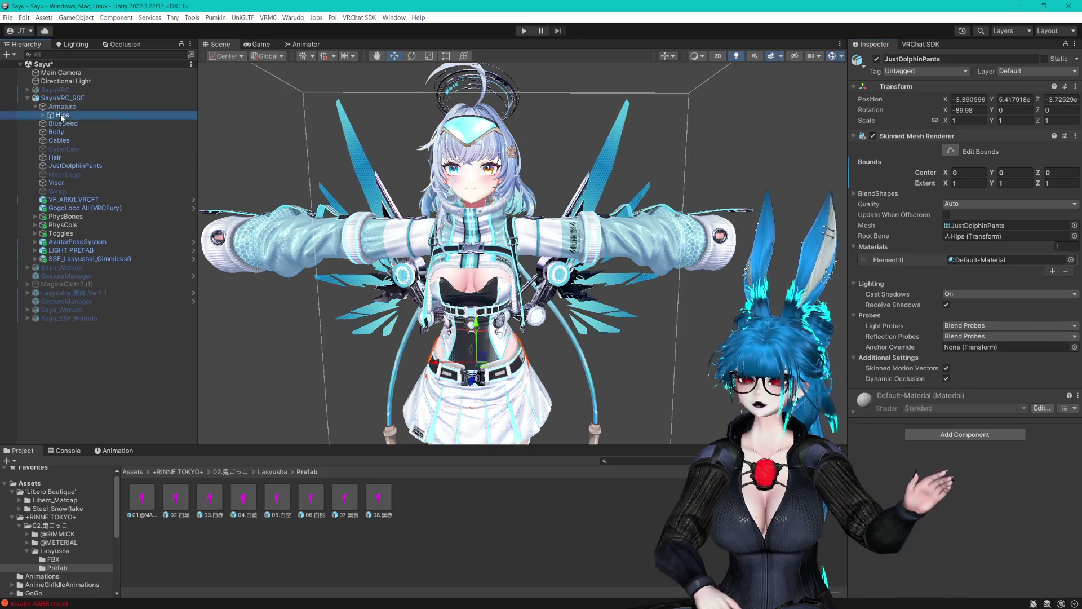
# Review SayuVRC_SSF's 20 build alerts, then return to its Avatar Descriptor settings.
pyautogui.click(107, 99)
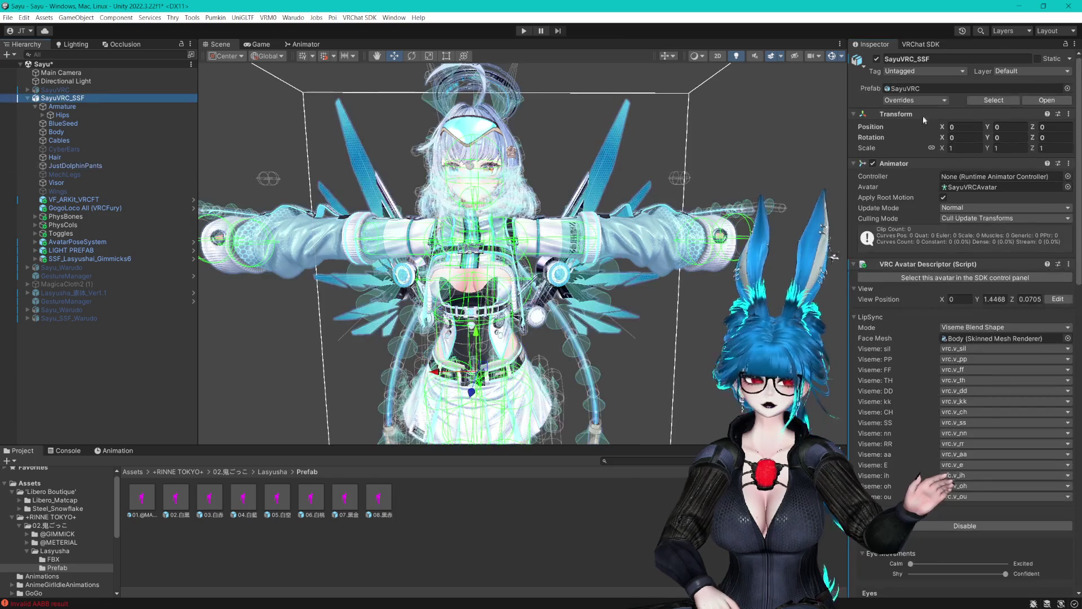
pyautogui.click(922, 45)
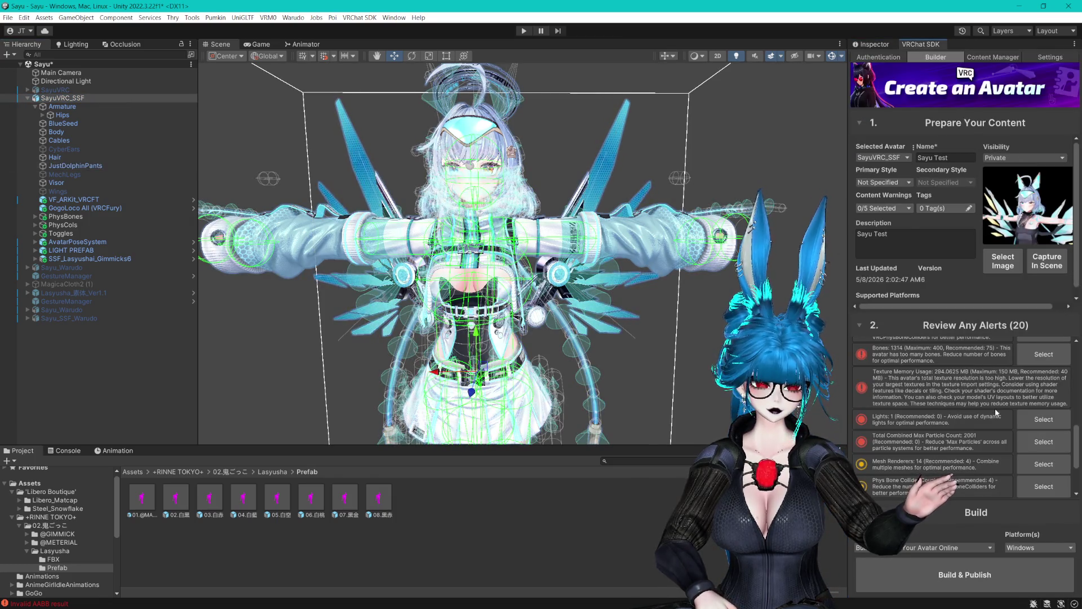
pyautogui.scroll(5, 995, 408)
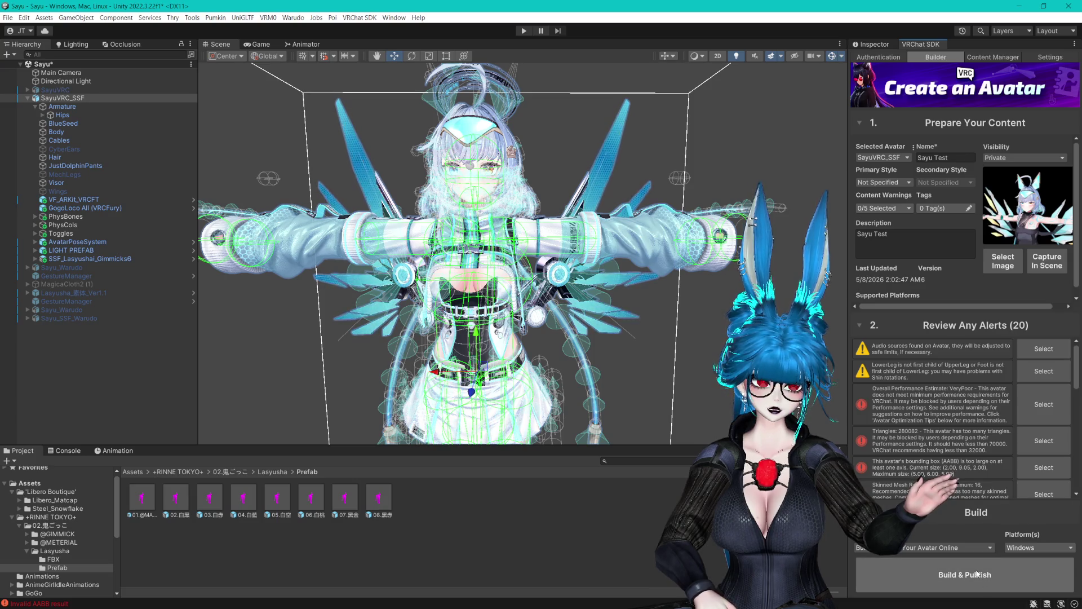
pyautogui.click(871, 44)
pyautogui.scroll(-5, 965, 346)
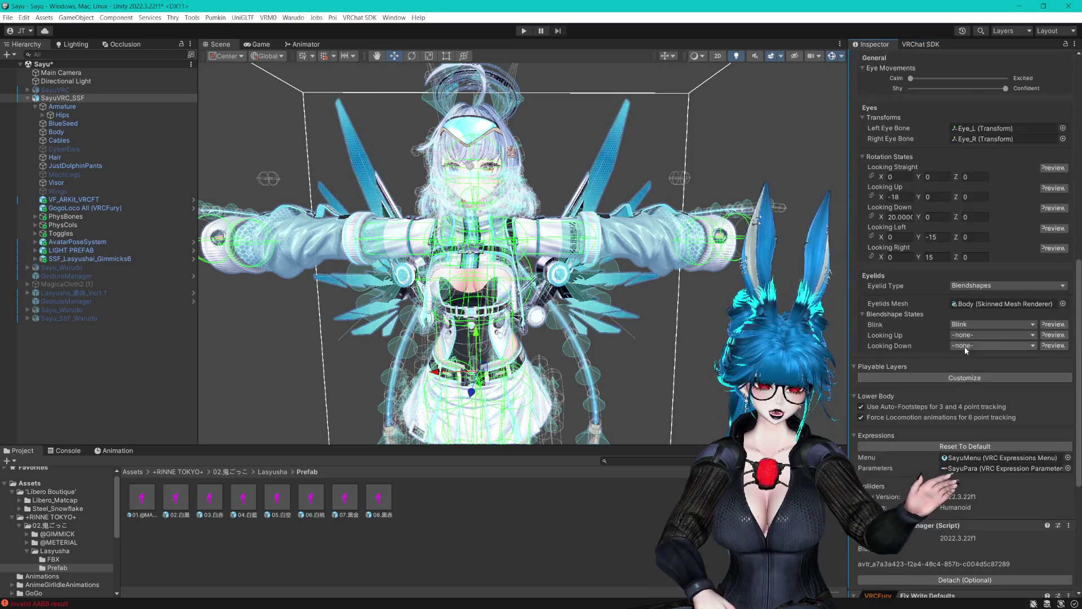
# Name the upload 'Sayu SSF Test' and capture its thumbnail from the scene.
pyautogui.scroll(-4, 965, 349)
pyautogui.scroll(10, 982, 335)
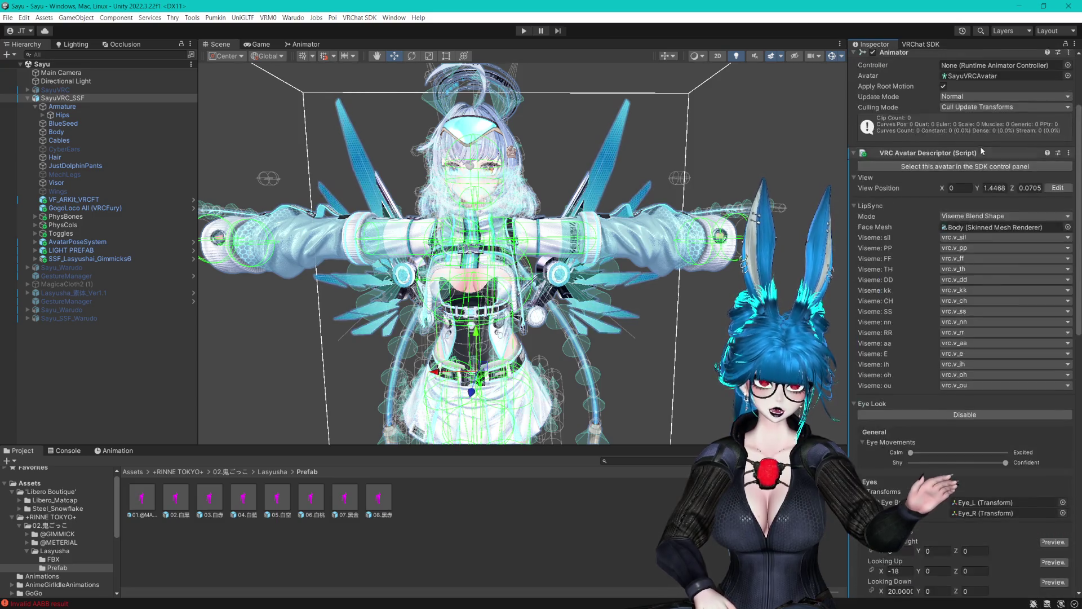
pyautogui.click(975, 166)
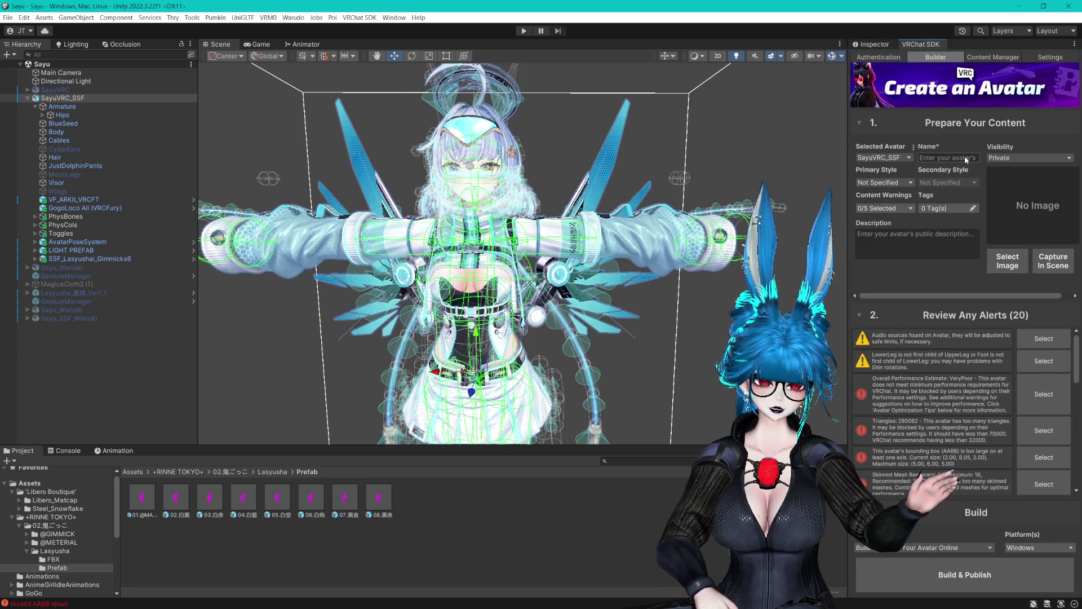
pyautogui.click(921, 157)
pyautogui.write('Sayu SSF Test')
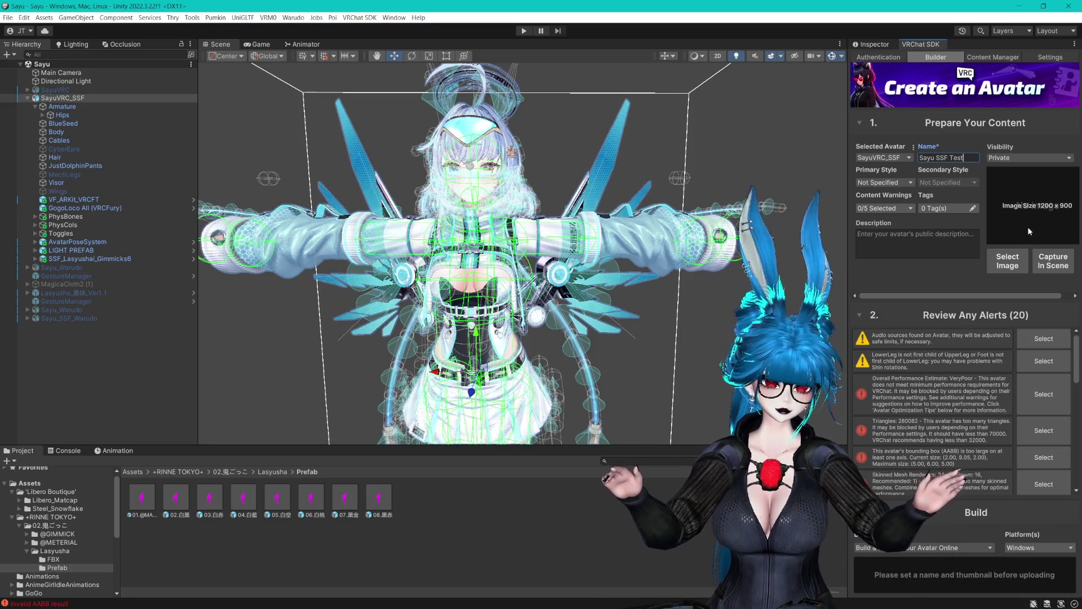
pyautogui.click(1042, 254)
pyautogui.click(1041, 257)
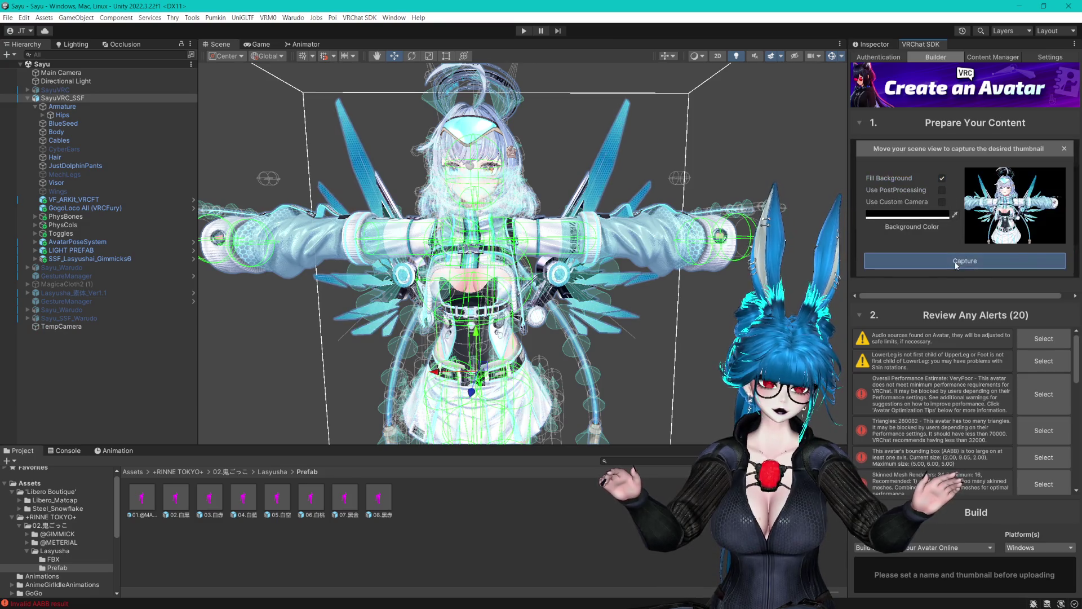
# Build & Publish SayuVRC_SSF, accepting the copyright ownership agreement.
pyautogui.scroll(-5, 964, 417)
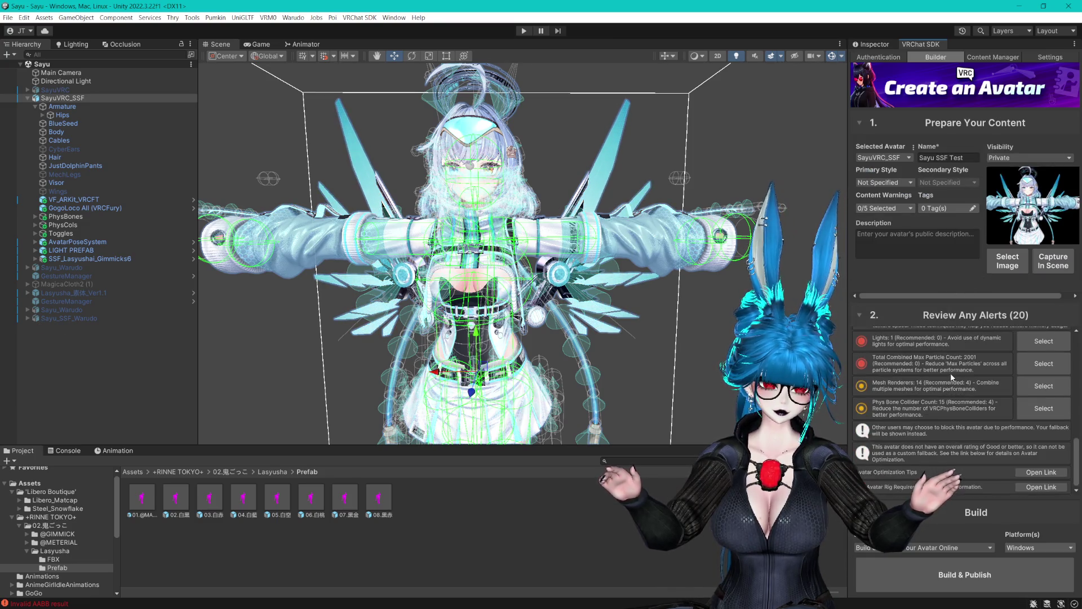
pyautogui.click(962, 576)
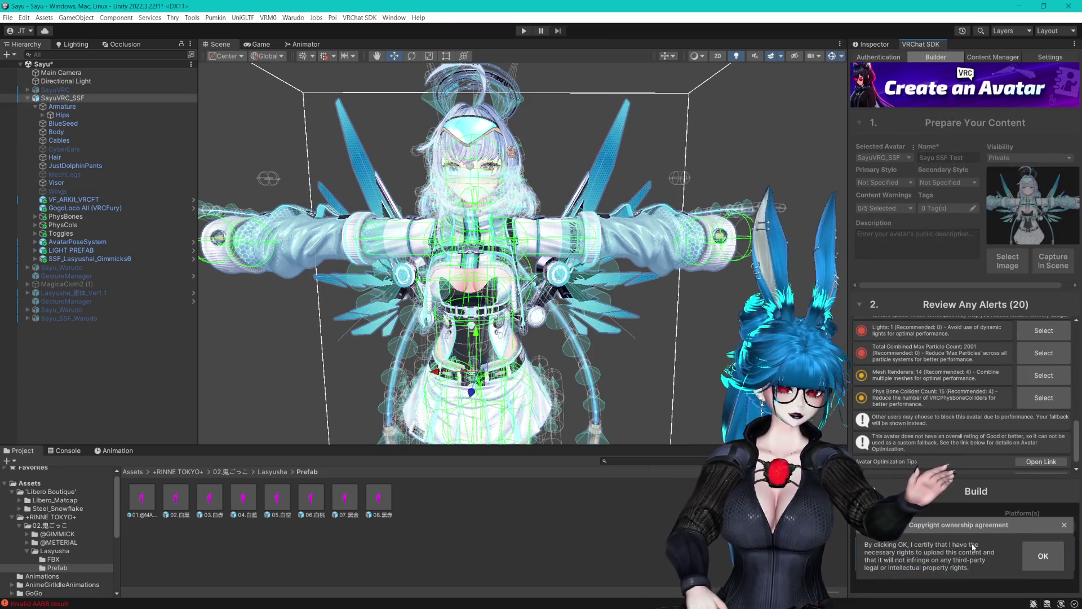
pyautogui.click(1034, 562)
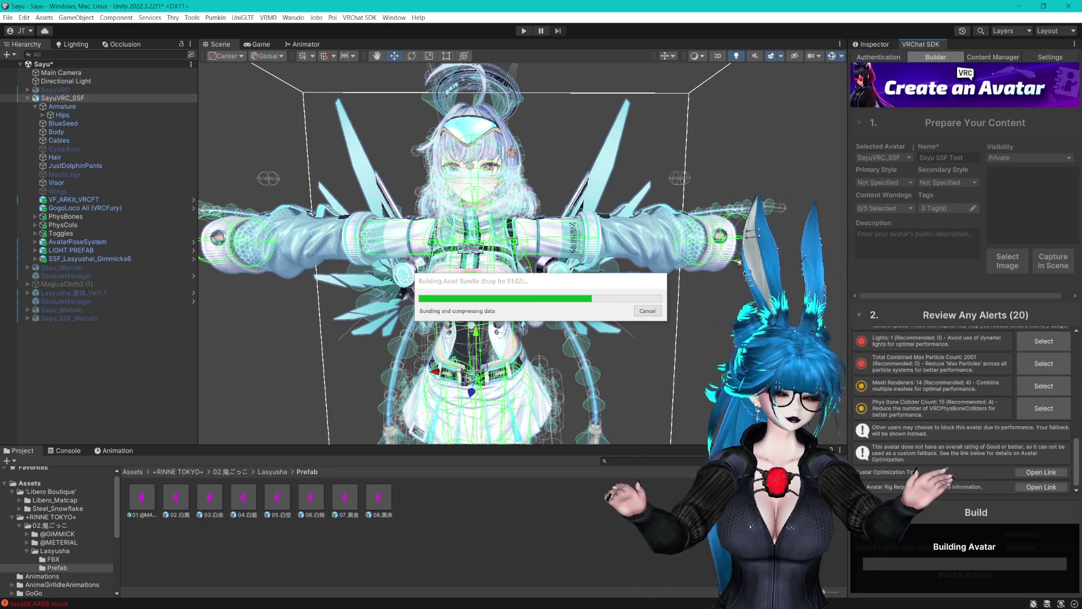
# Let the Sayu SSF Test upload finish, close the success notice, and collapse SayuVRC_SSF.
pyautogui.moveTo(526, 280); pyautogui.dragTo(424, 154)
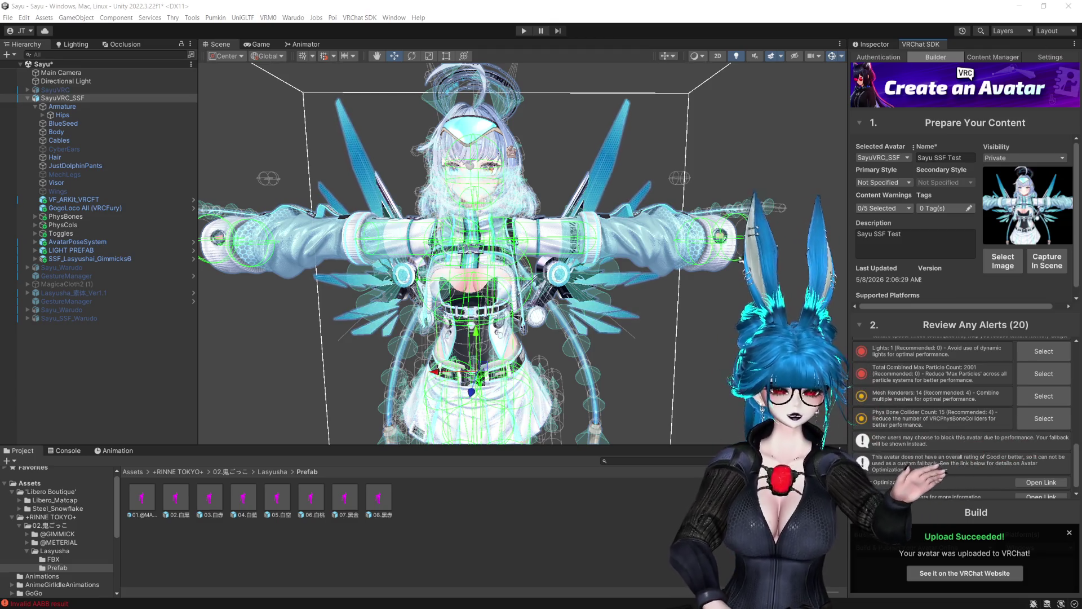
pyautogui.click(1067, 532)
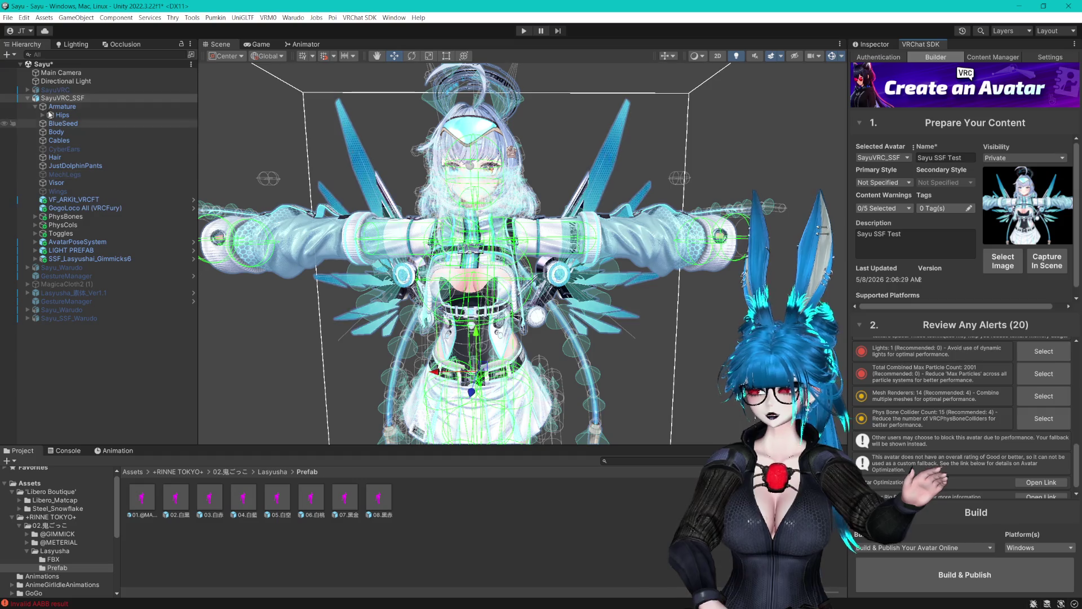
pyautogui.click(27, 98)
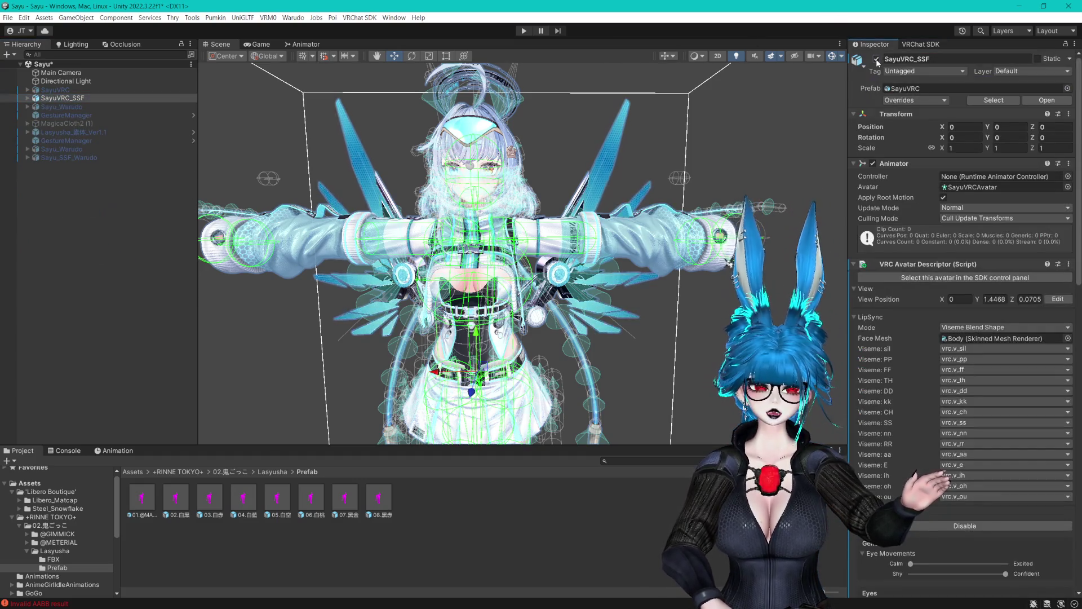
pyautogui.click(250, 525)
pyautogui.click(143, 499)
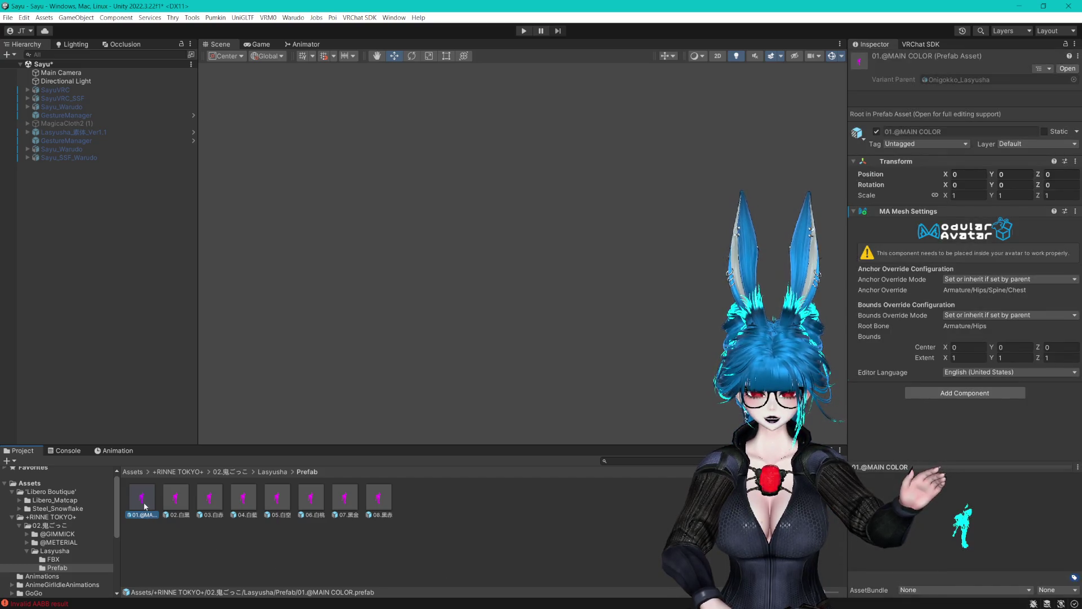
pyautogui.moveTo(143, 499)
pyautogui.mouseDown()
pyautogui.moveTo(170, 273)
pyautogui.moveTo(219, 283)
pyautogui.mouseUp()
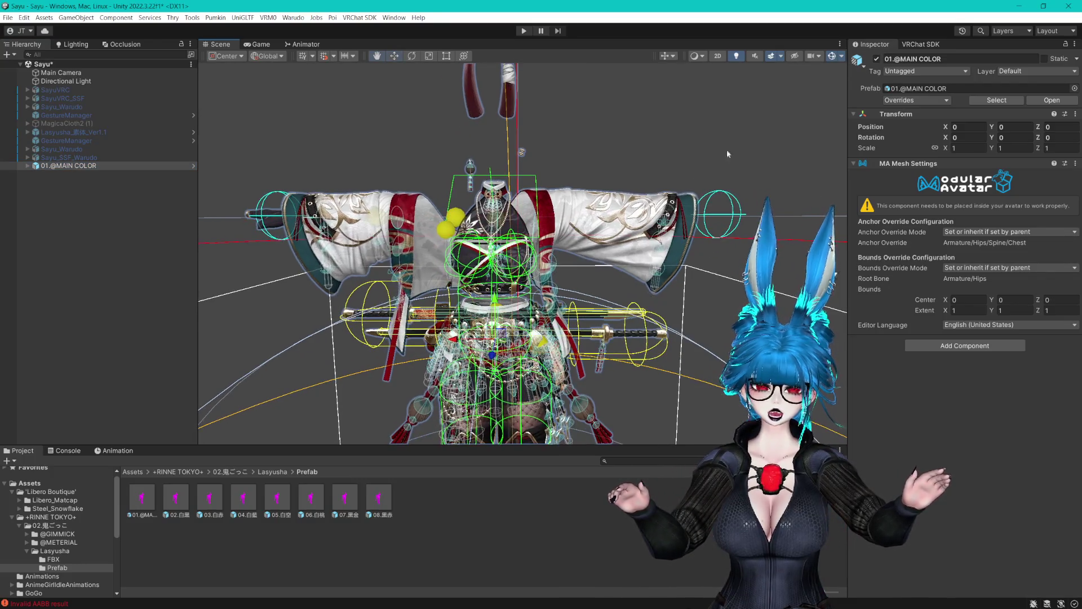
pyautogui.click(646, 219)
pyautogui.moveTo(646, 220)
pyautogui.mouseDown()
pyautogui.moveTo(647, 186)
pyautogui.moveTo(654, 252)
pyautogui.mouseUp()
pyautogui.scroll(3, 509, 275)
pyautogui.moveTo(509, 275)
pyautogui.mouseDown()
pyautogui.moveTo(495, 261)
pyautogui.moveTo(546, 252)
pyautogui.moveTo(632, 181)
pyautogui.moveTo(590, 24)
pyautogui.moveTo(583, 585)
pyautogui.moveTo(620, 315)
pyautogui.moveTo(670, 239)
pyautogui.moveTo(701, 247)
pyautogui.mouseUp()
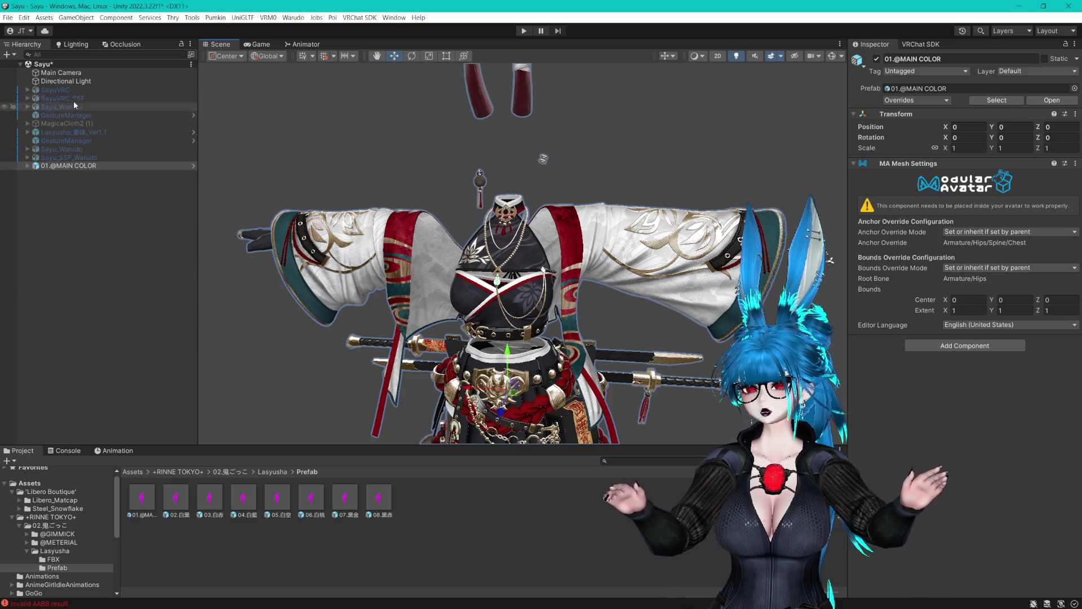
# Duplicate SayuVRC_SSF with Ctrl+D and activate the SayuVRC_SSF (1) copy.
pyautogui.click(155, 98)
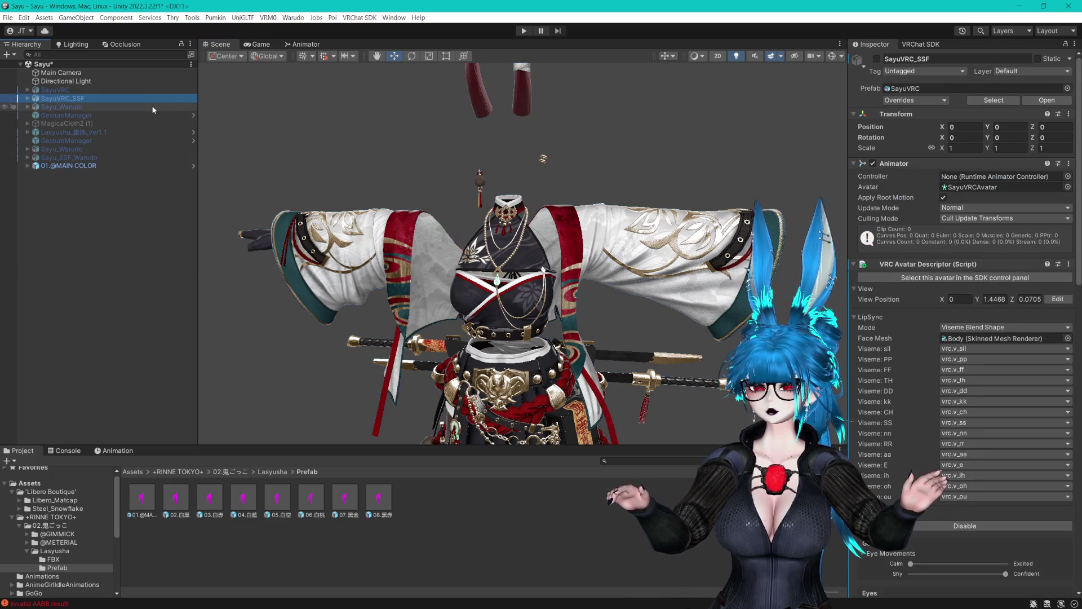
pyautogui.hotkey('ctrl', 'd')
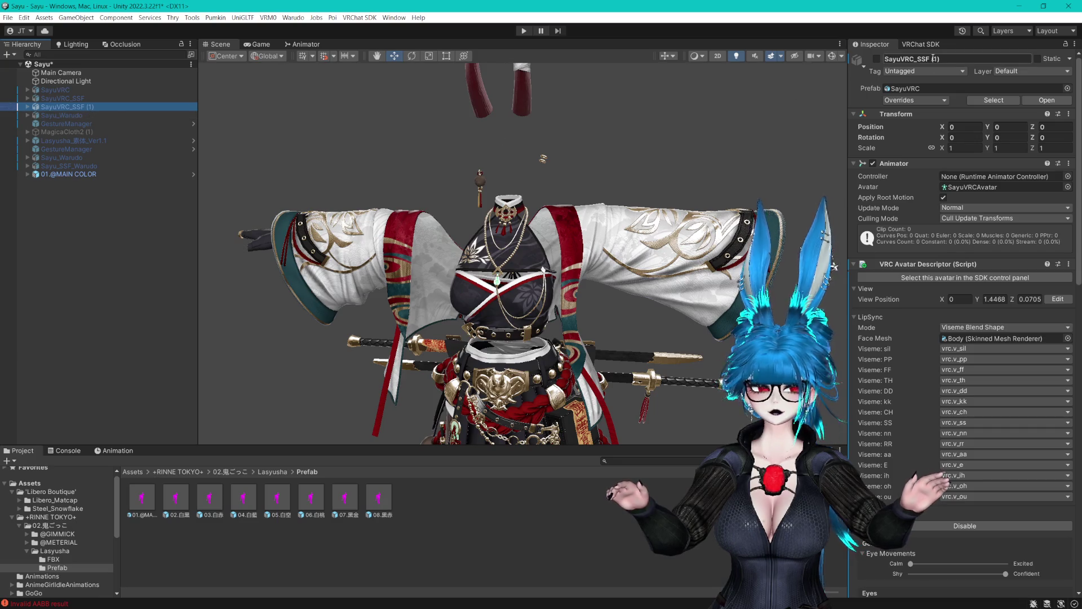
pyautogui.click(877, 58)
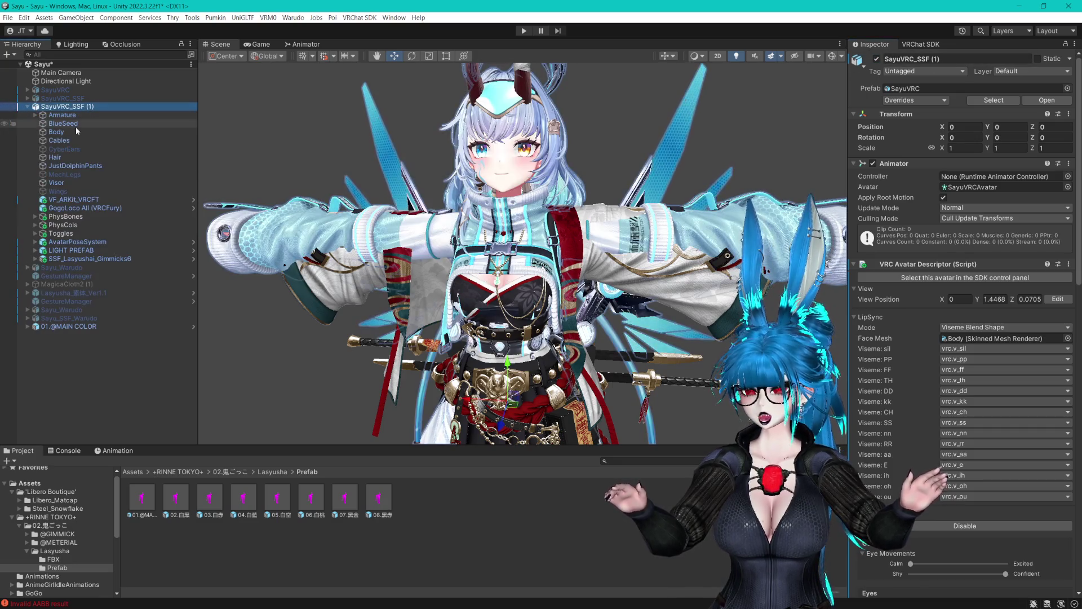
# Inspect the duplicate's Body mesh and its Sayu_body material shader settings.
pyautogui.click(430, 168)
pyautogui.click(972, 281)
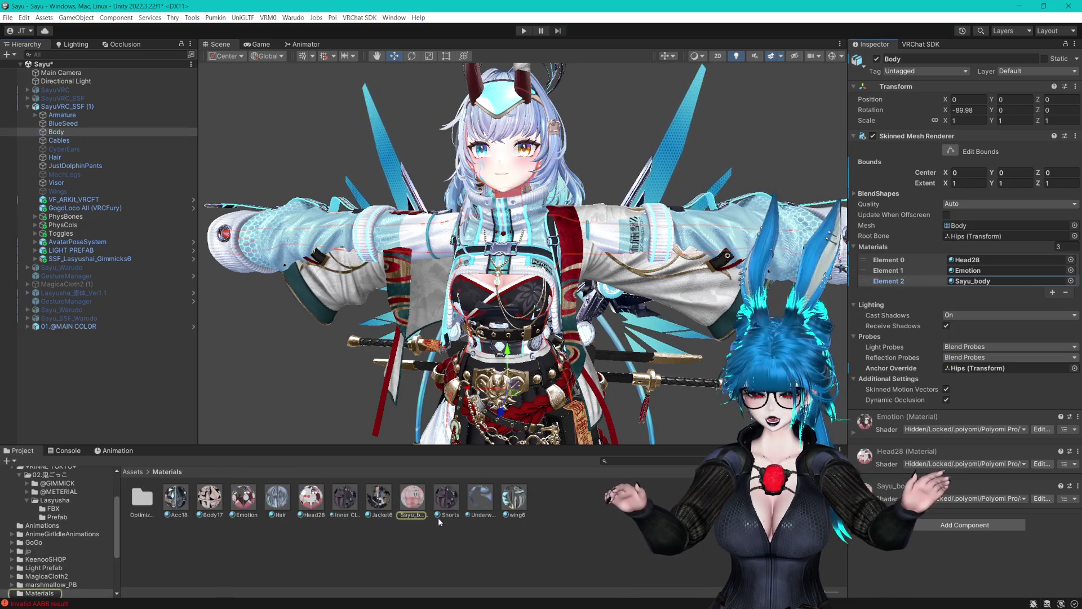
pyautogui.click(412, 497)
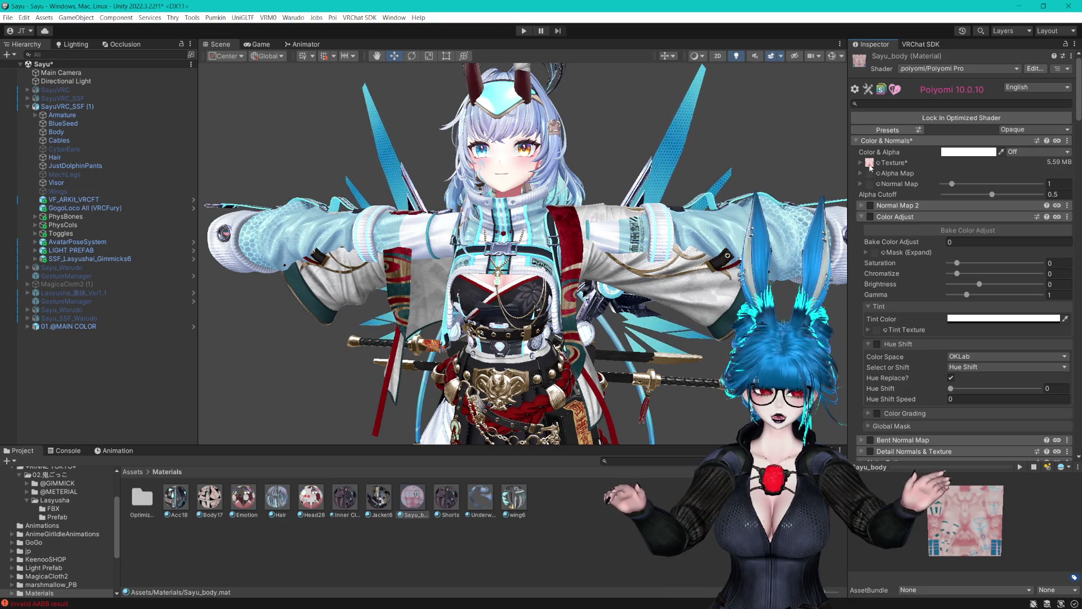
pyautogui.click(870, 162)
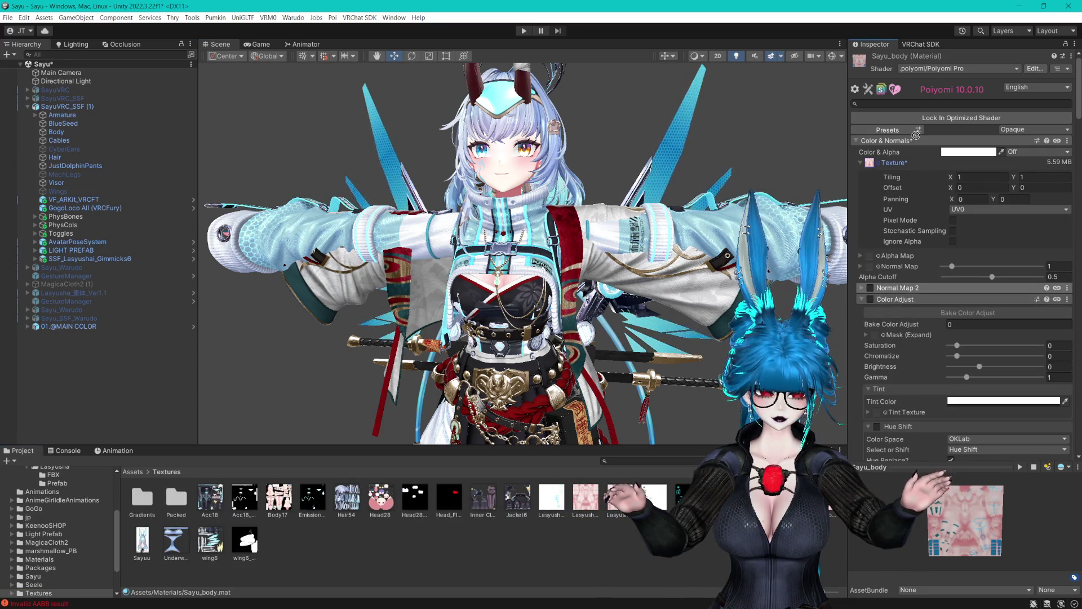
pyautogui.click(945, 121)
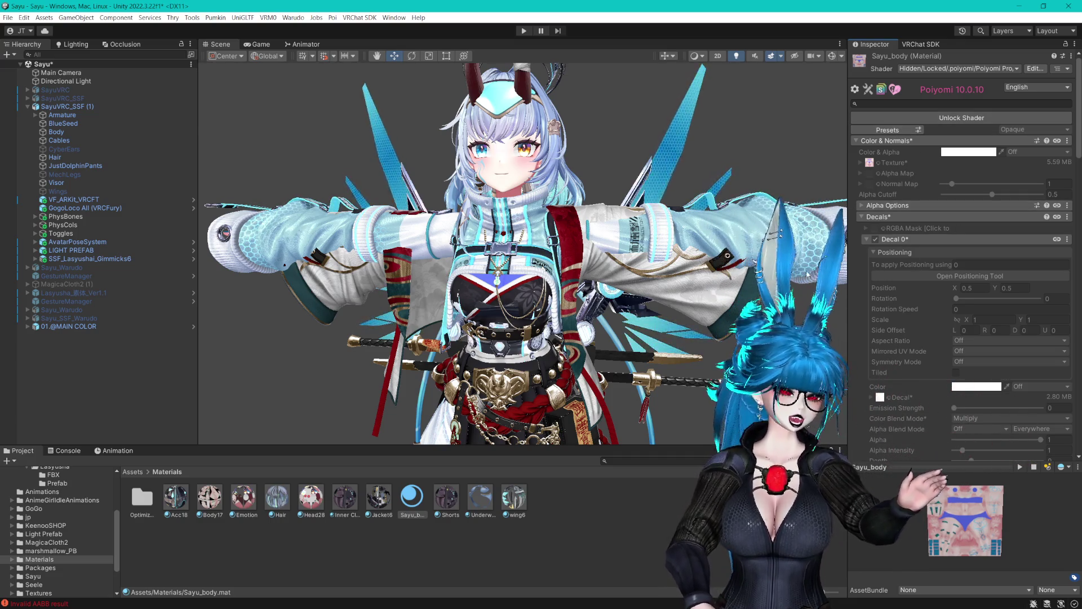
# Enlarge the scene view on the avatar and select SSF_Lasyushai_Gimmicks6.
pyautogui.scroll(3, 522, 253)
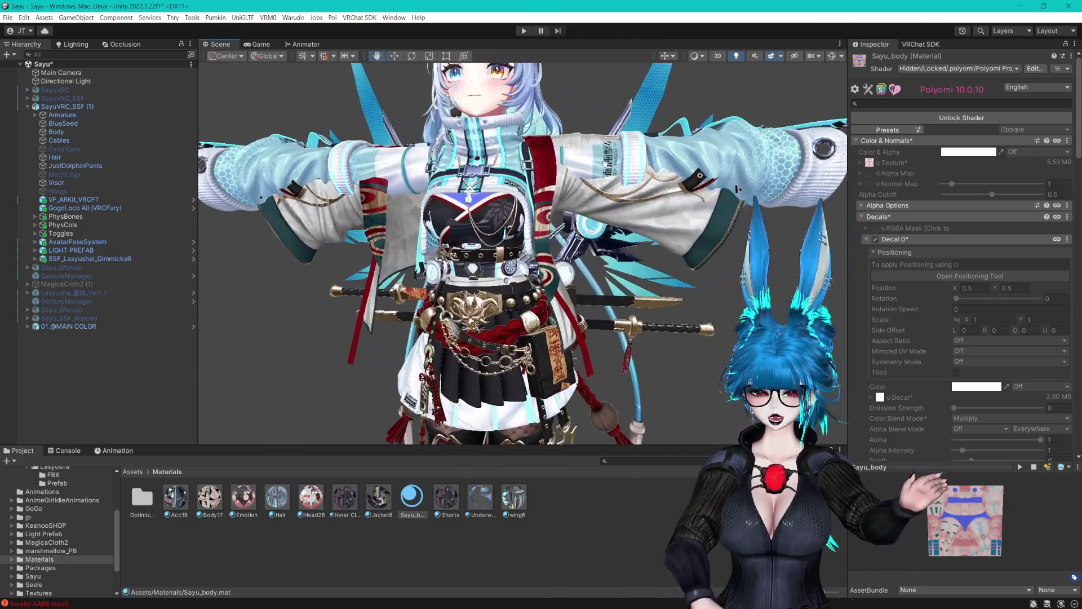
pyautogui.moveTo(614, 168)
pyautogui.mouseDown()
pyautogui.moveTo(641, 248)
pyautogui.moveTo(625, 241)
pyautogui.mouseUp()
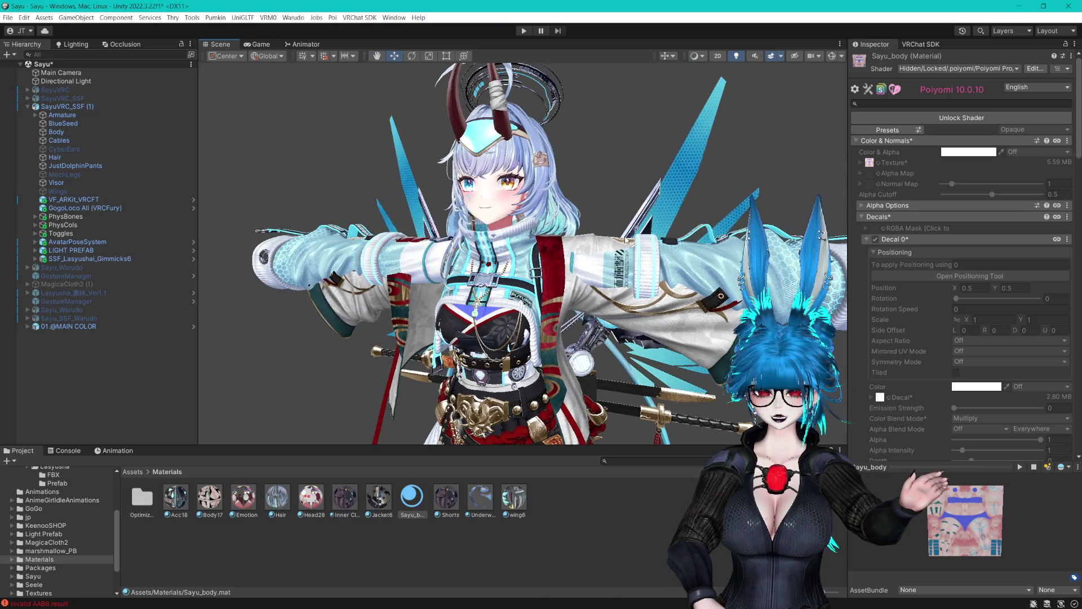
pyautogui.moveTo(623, 445)
pyautogui.mouseDown()
pyautogui.moveTo(623, 494)
pyautogui.moveTo(634, 333)
pyautogui.moveTo(678, 351)
pyautogui.moveTo(564, 368)
pyautogui.moveTo(394, 293)
pyautogui.moveTo(202, 237)
pyautogui.mouseUp()
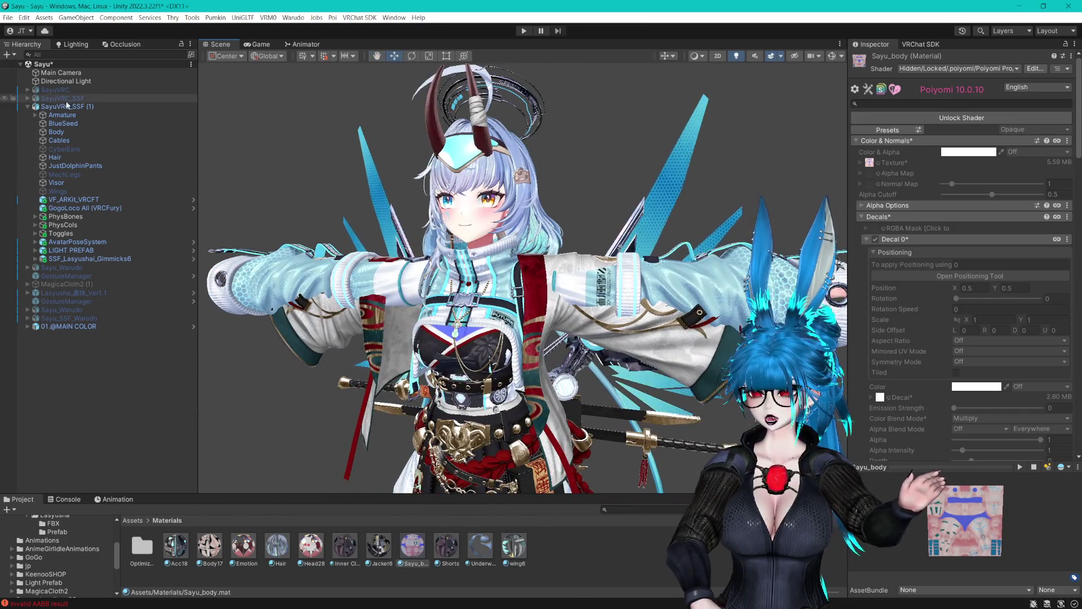
pyautogui.click(97, 259)
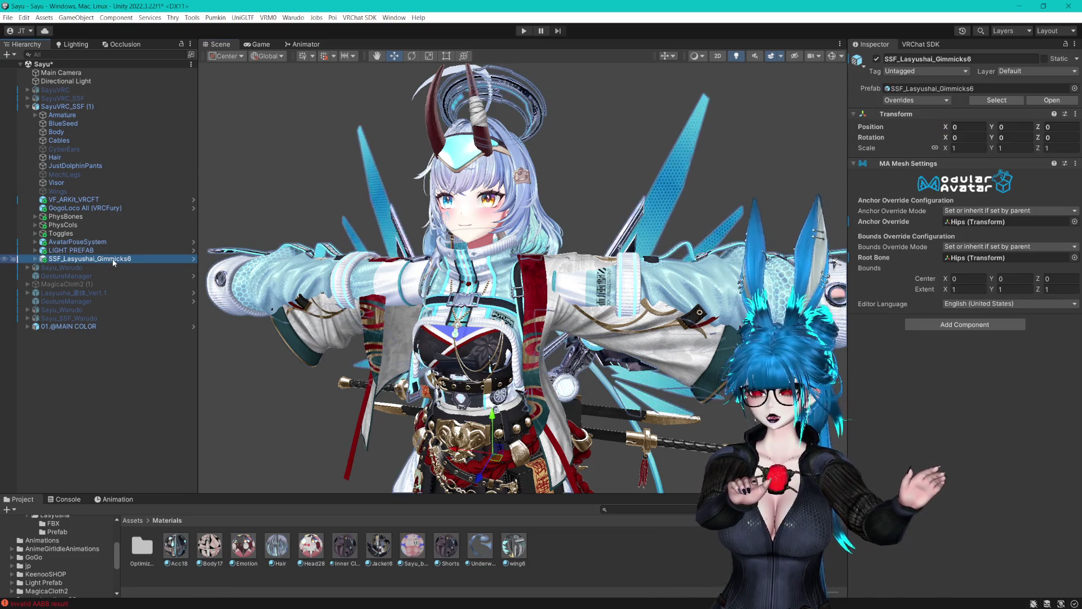
pyautogui.press('Delete')
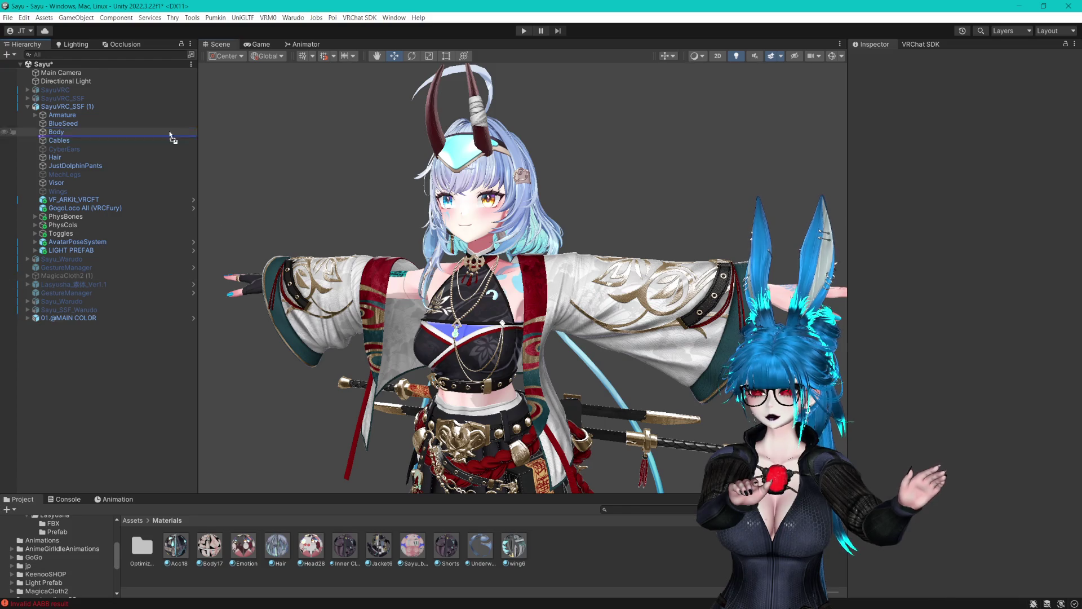
pyautogui.moveTo(86, 111); pyautogui.dragTo(89, 112)
pyautogui.moveTo(507, 366)
pyautogui.mouseDown()
pyautogui.moveTo(507, 214)
pyautogui.moveTo(573, 586)
pyautogui.moveTo(547, 549)
pyautogui.moveTo(473, 516)
pyautogui.moveTo(507, 338)
pyautogui.moveTo(524, 136)
pyautogui.moveTo(599, 234)
pyautogui.mouseUp()
pyautogui.scroll(-3, 524, 135)
pyautogui.scroll(2, 599, 233)
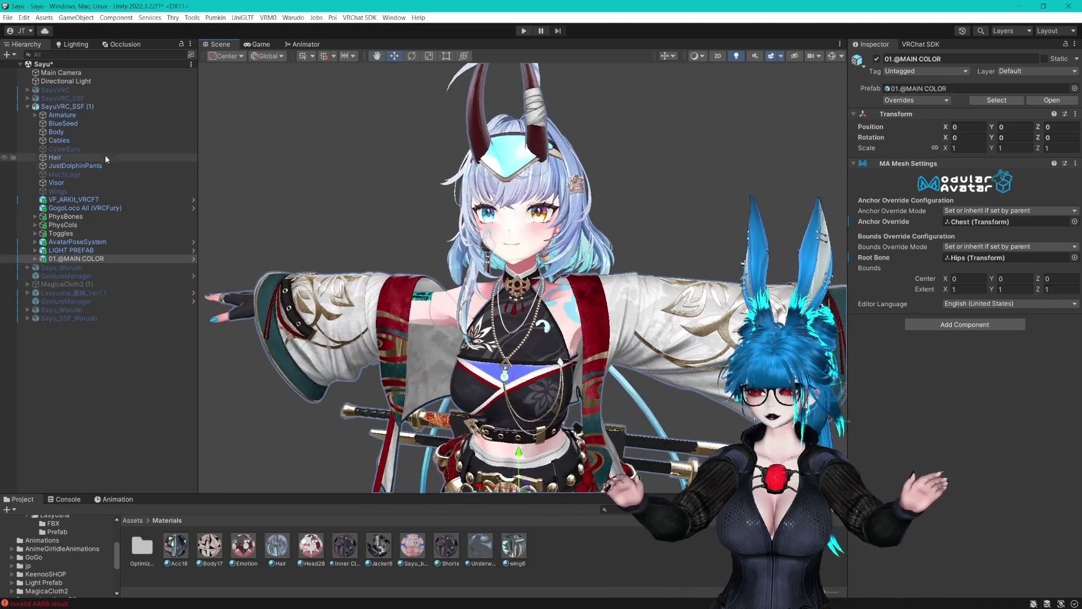
# Deactivate the Visor object on the avatar.
pyautogui.click(56, 182)
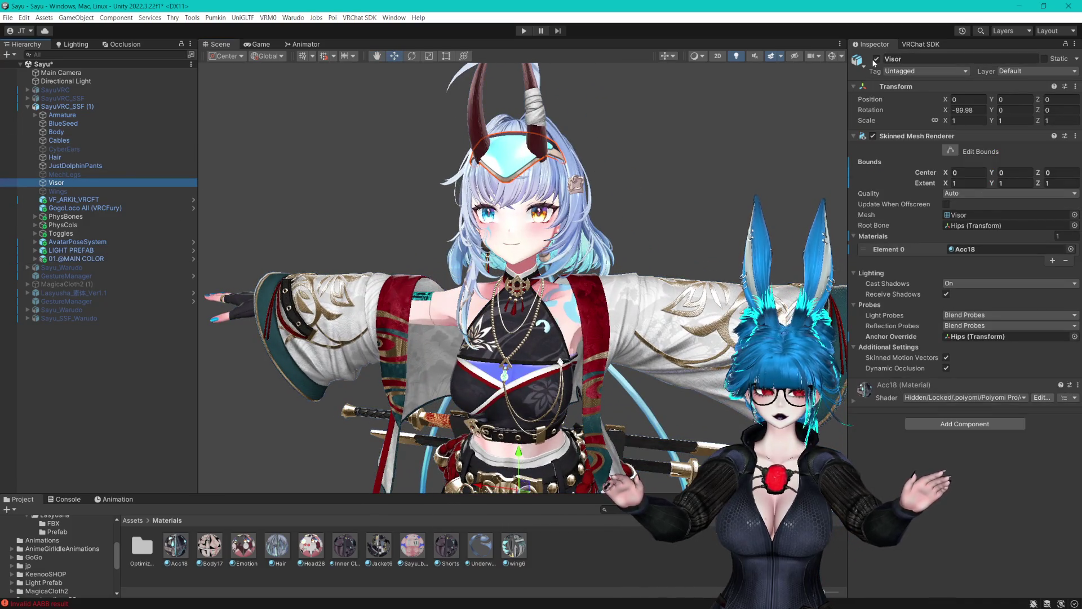
pyautogui.click(876, 59)
pyautogui.scroll(5, 641, 193)
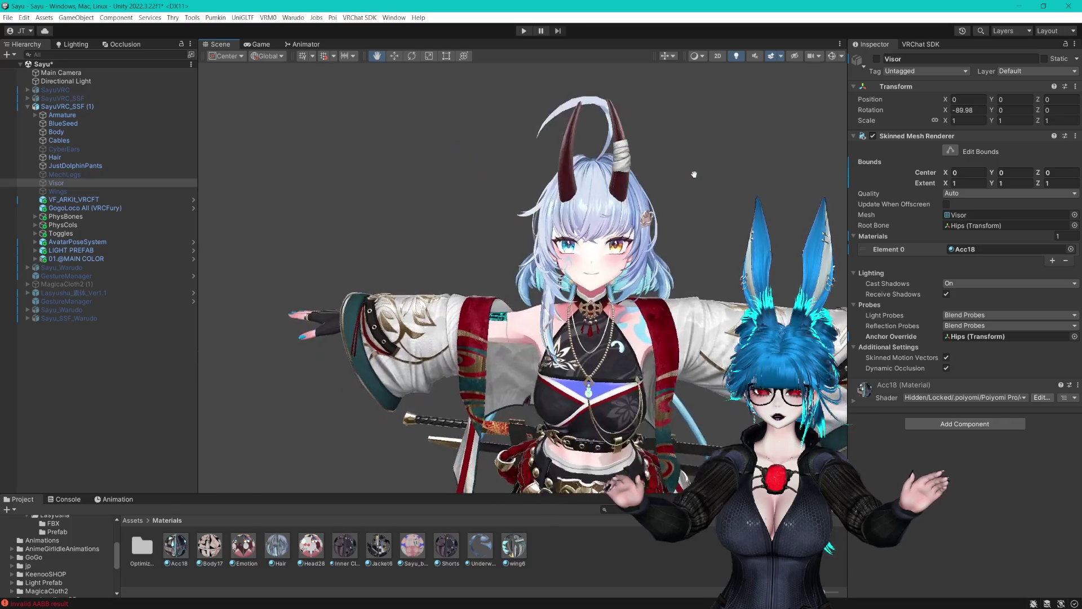
pyautogui.moveTo(660, 150); pyautogui.dragTo(651, 151)
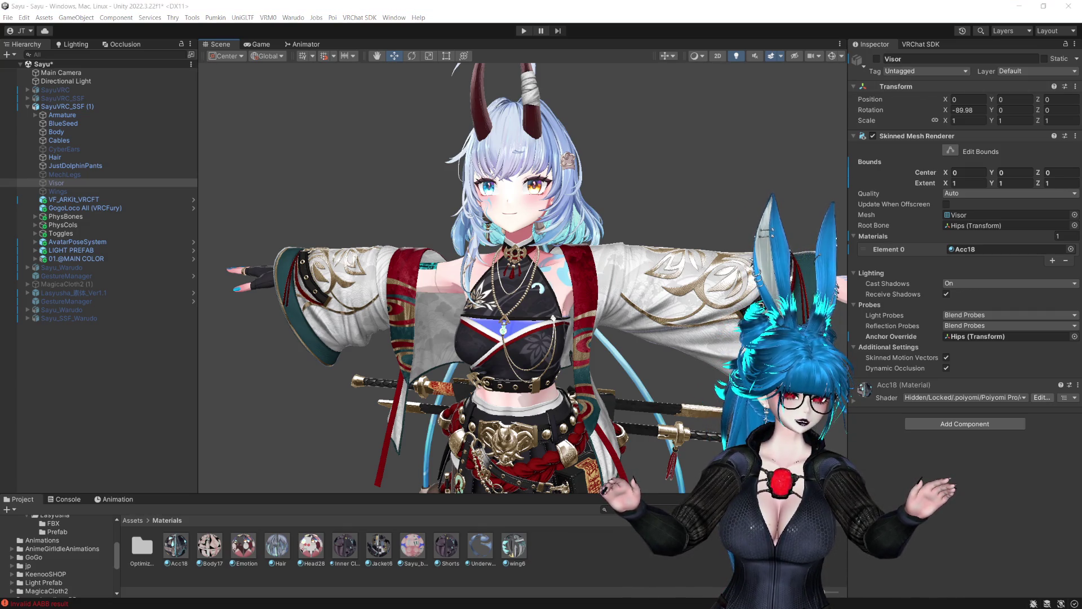
pyautogui.click(751, 4)
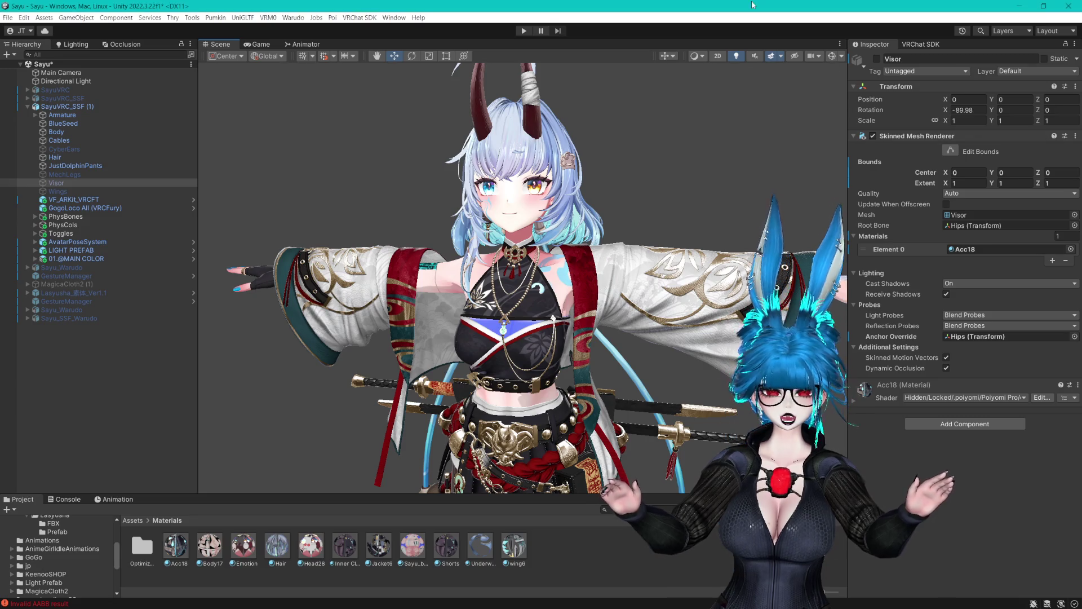
pyautogui.scroll(-5, 651, 198)
pyautogui.scroll(6, 654, 158)
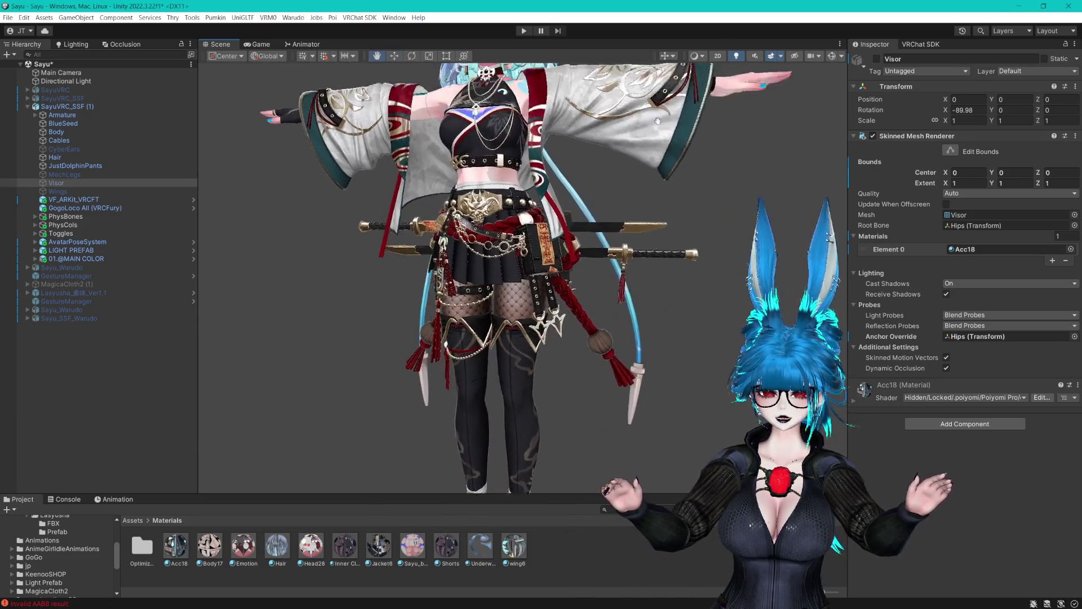
pyautogui.moveTo(658, 120)
pyautogui.mouseDown()
pyautogui.moveTo(695, 183)
pyautogui.moveTo(645, 235)
pyautogui.moveTo(624, 314)
pyautogui.moveTo(542, 296)
pyautogui.moveTo(495, 261)
pyautogui.moveTo(465, 259)
pyautogui.mouseUp()
pyautogui.press('f')
pyautogui.scroll(3, 633, 227)
pyautogui.scroll(1, 633, 226)
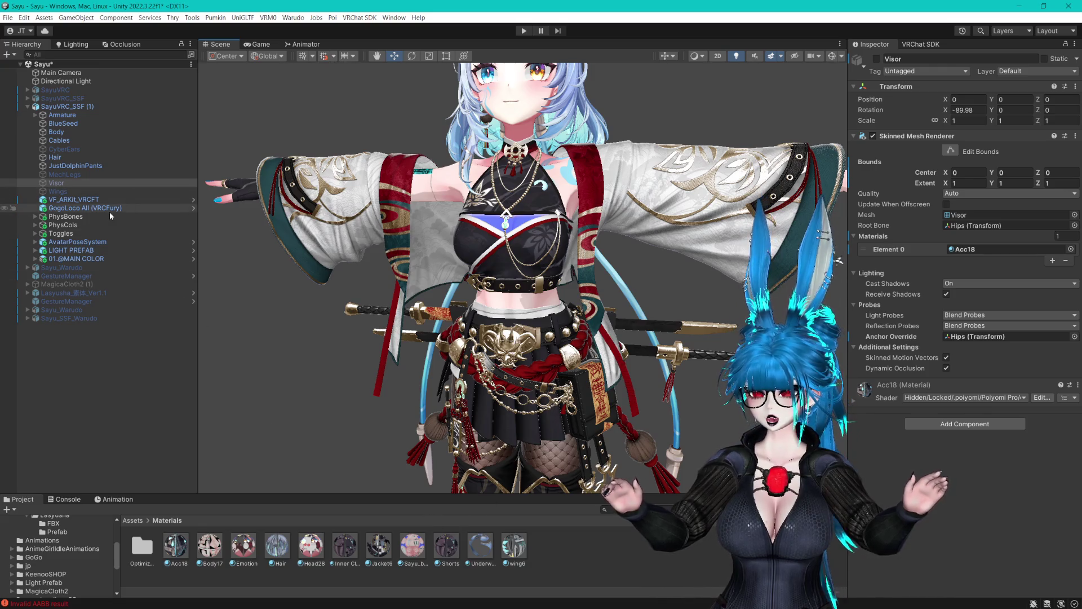
pyautogui.click(76, 259)
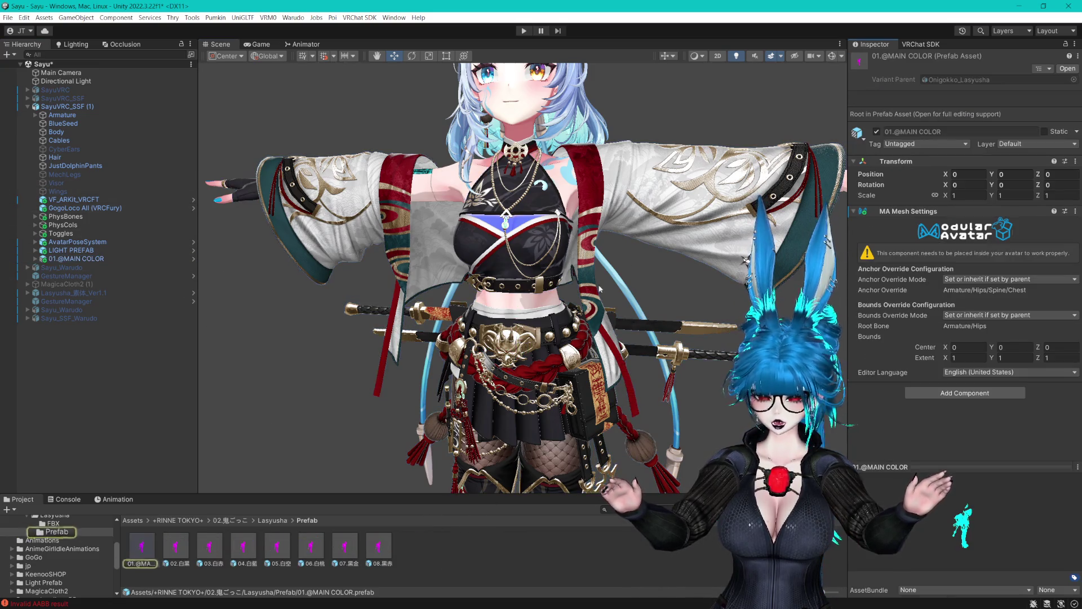
# Compare the Lasyusha colour variants (02.白黒, 03.白赤, 07.黒金, 08.黒赤), settling on 05.白空.
pyautogui.click(190, 553)
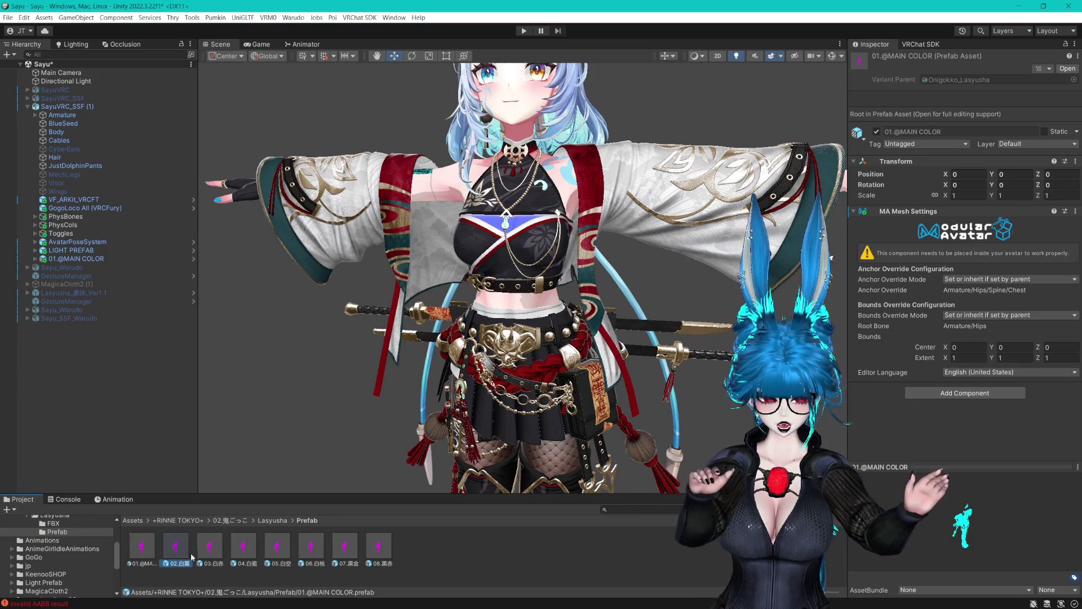
pyautogui.moveTo(191, 553); pyautogui.dragTo(366, 565)
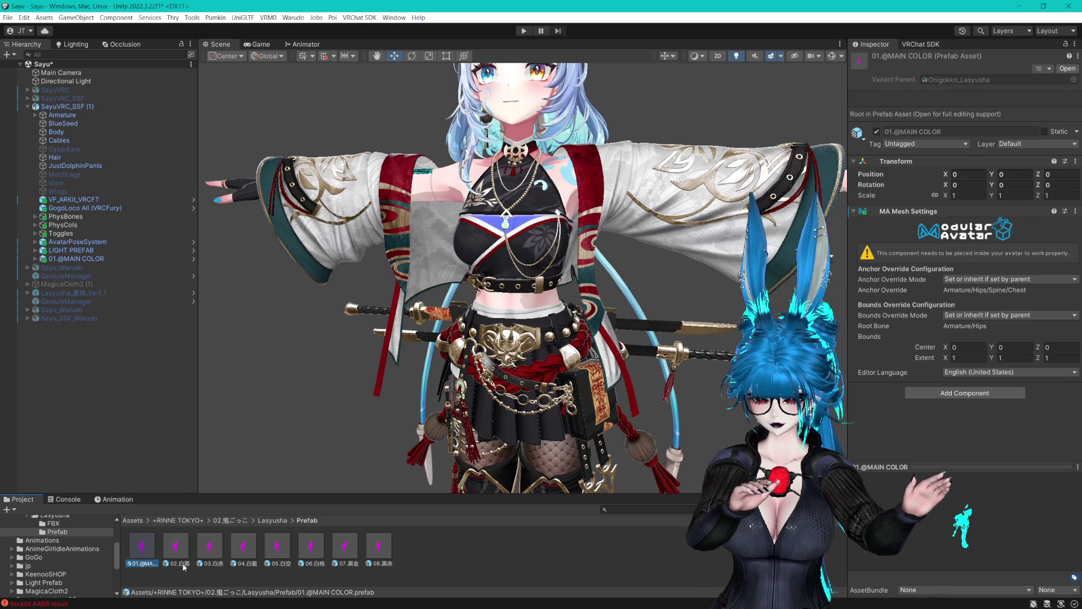
pyautogui.press('Right')
pyautogui.press('Right')
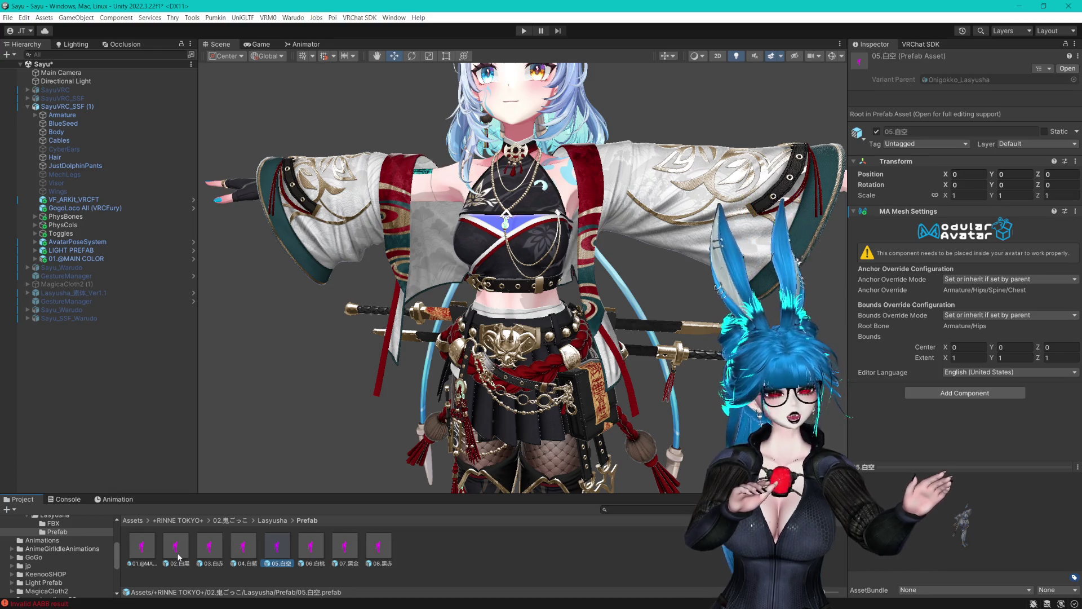
pyautogui.press('Right')
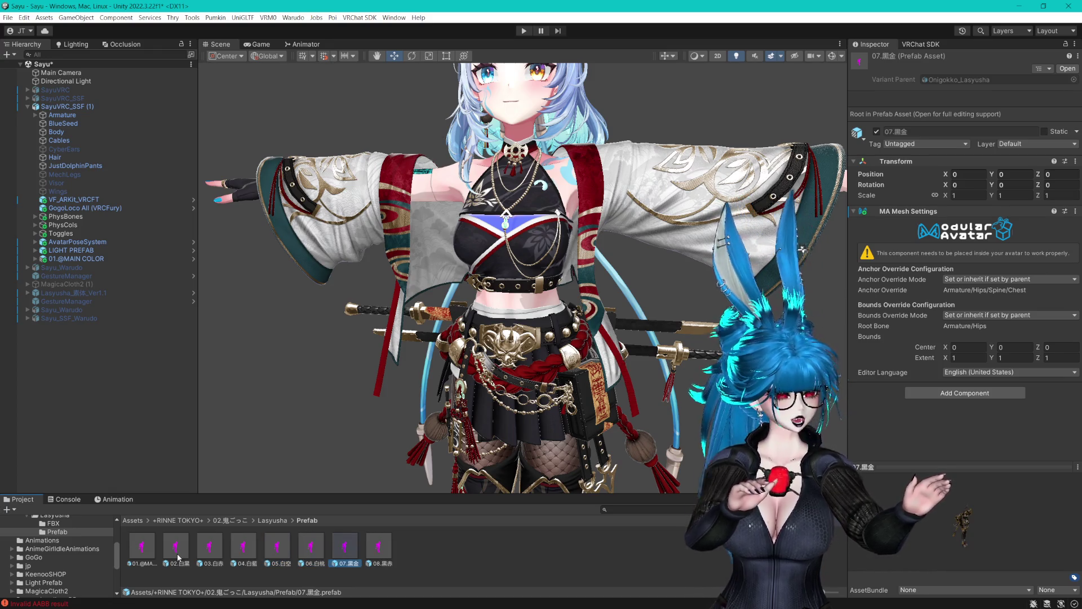
pyautogui.press('Right')
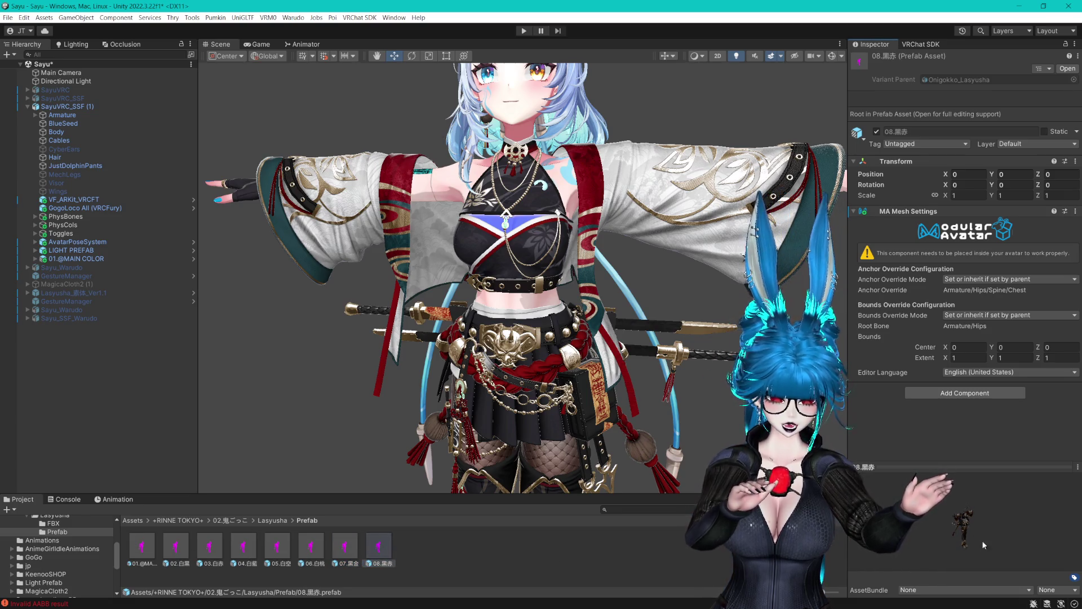
pyautogui.moveTo(938, 467)
pyautogui.mouseDown()
pyautogui.moveTo(932, 349)
pyautogui.moveTo(922, 453)
pyautogui.mouseUp()
pyautogui.press('Left')
pyautogui.press('Left')
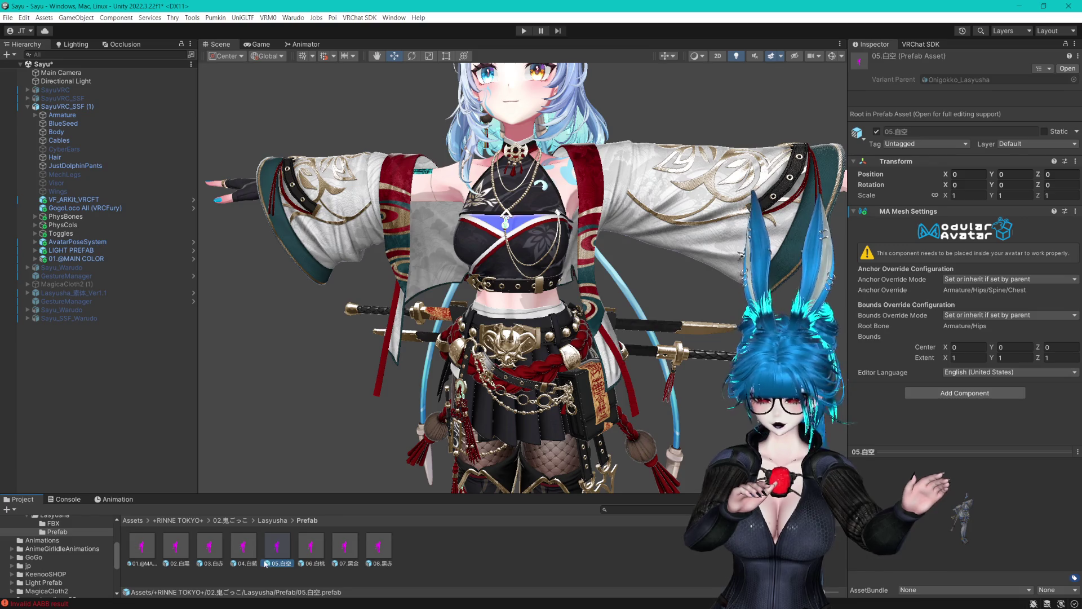
pyautogui.moveTo(230, 389); pyautogui.dragTo(67, 106)
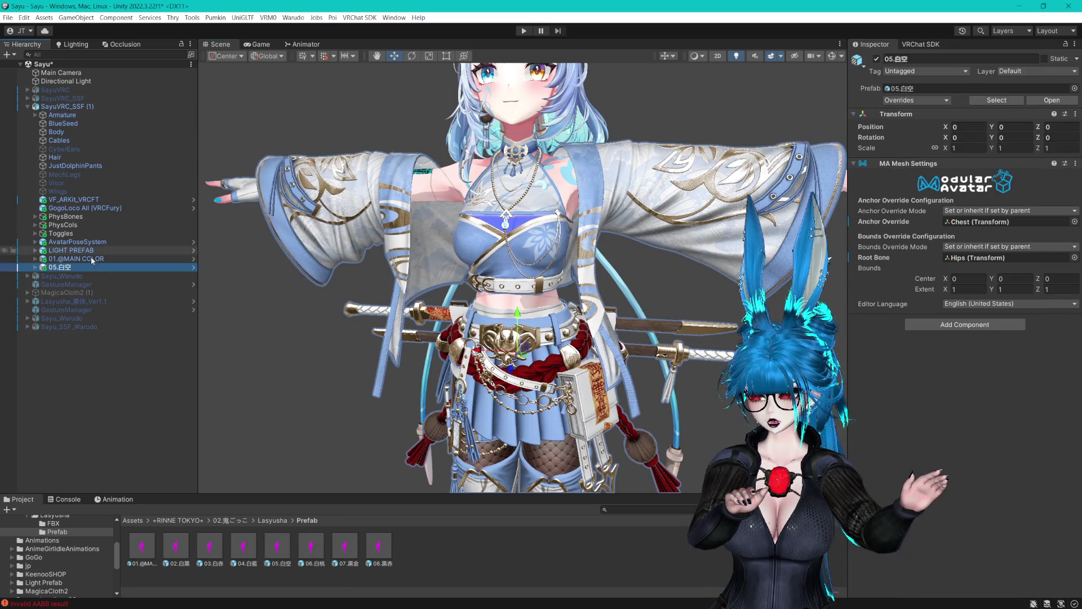
pyautogui.click(93, 261)
pyautogui.press('Delete')
pyautogui.scroll(-5, 487, 354)
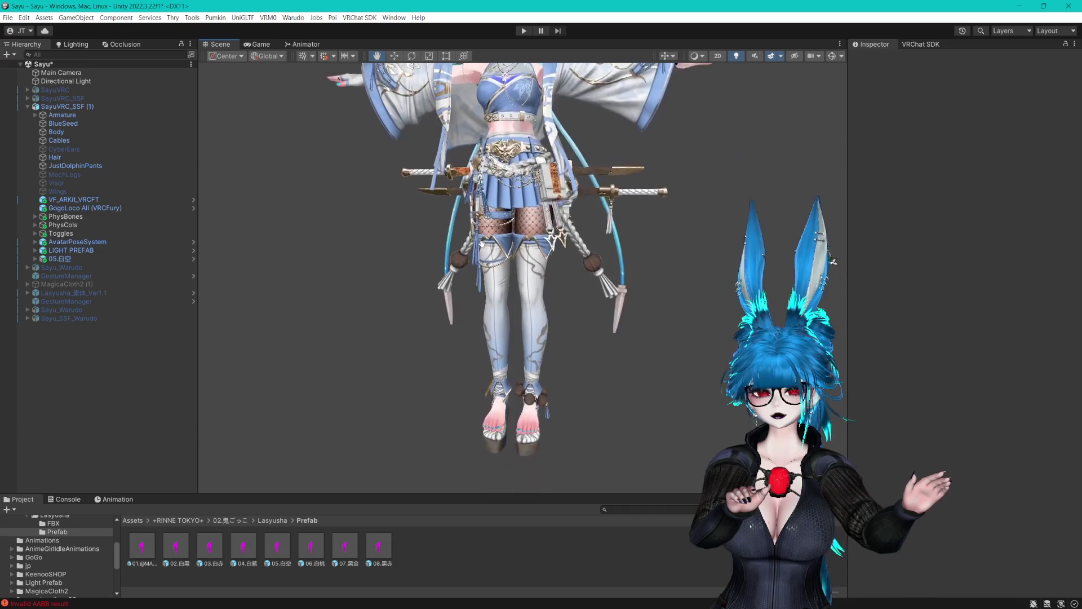
# Look over the new outfit from feet to torso and select the 05.白空 object.
pyautogui.moveTo(487, 354); pyautogui.dragTo(483, 238)
pyautogui.scroll(-5, 482, 238)
pyautogui.scroll(8, 537, 323)
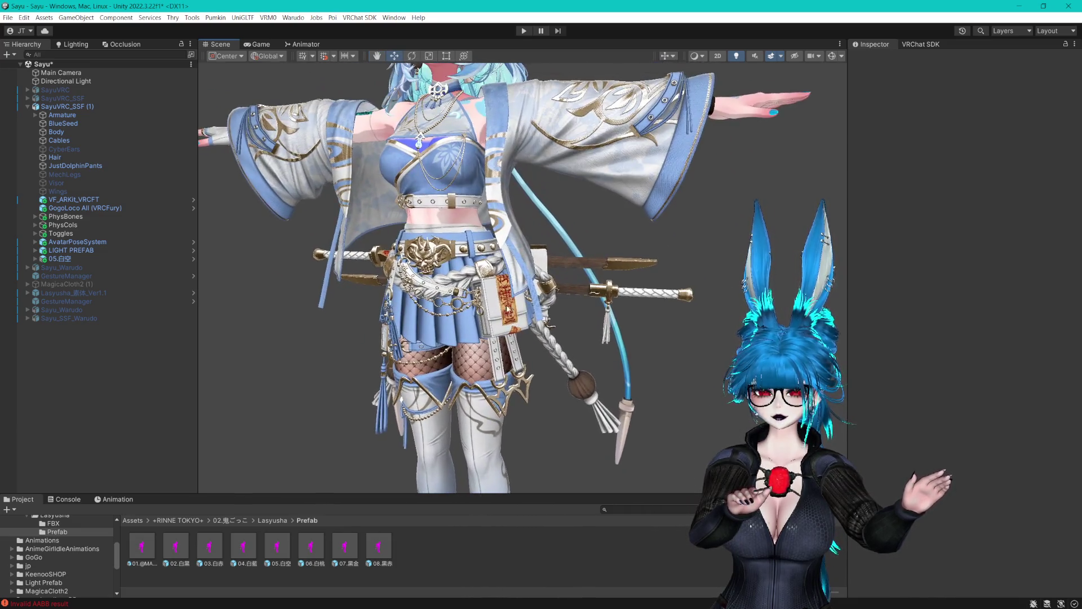
pyautogui.scroll(10, 537, 323)
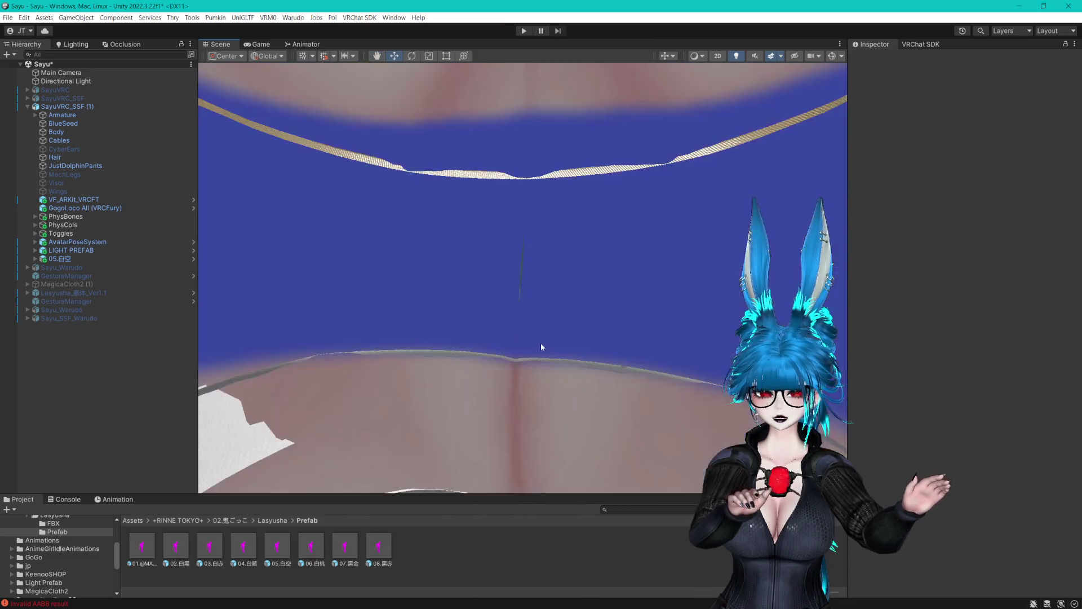
pyautogui.scroll(-3, 540, 343)
pyautogui.scroll(-10, 538, 286)
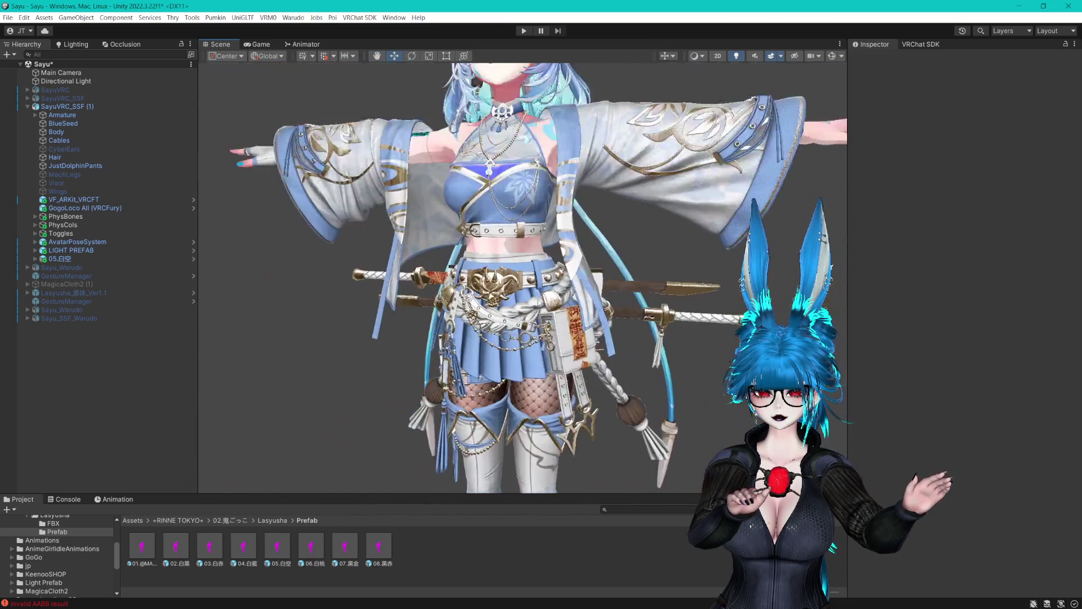
pyautogui.moveTo(542, 330)
pyautogui.mouseDown()
pyautogui.moveTo(558, 265)
pyautogui.moveTo(564, 85)
pyautogui.moveTo(589, 341)
pyautogui.moveTo(585, 237)
pyautogui.moveTo(584, 217)
pyautogui.moveTo(576, 337)
pyautogui.mouseUp()
pyautogui.scroll(-1, 589, 341)
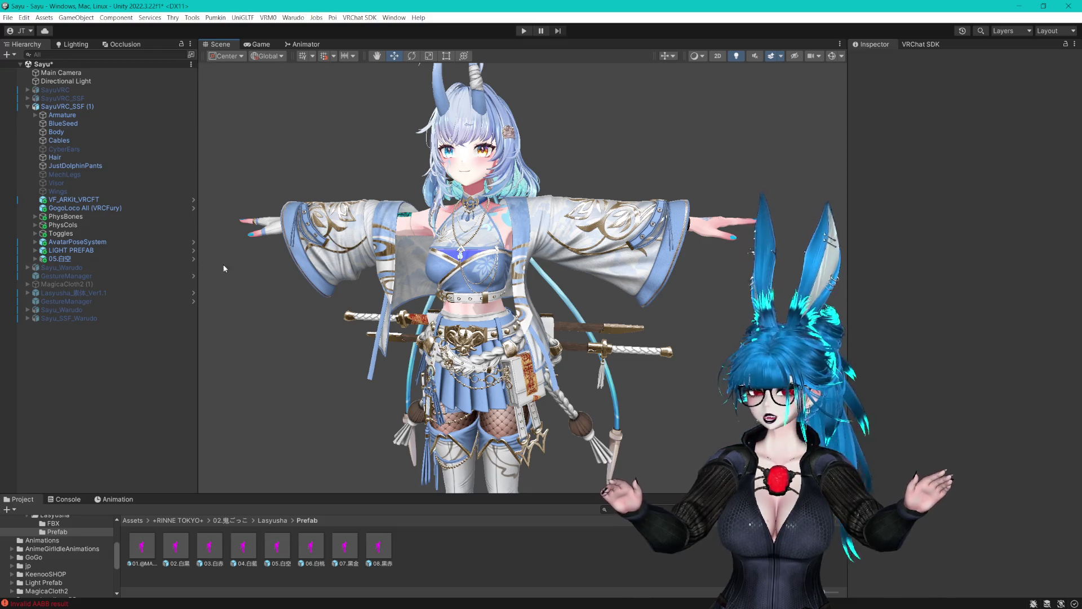
pyautogui.click(105, 259)
# Orbit to the sandals, expand 05.白空, and review its Ok_Waist_bag mesh.
pyautogui.scroll(2, 620, 307)
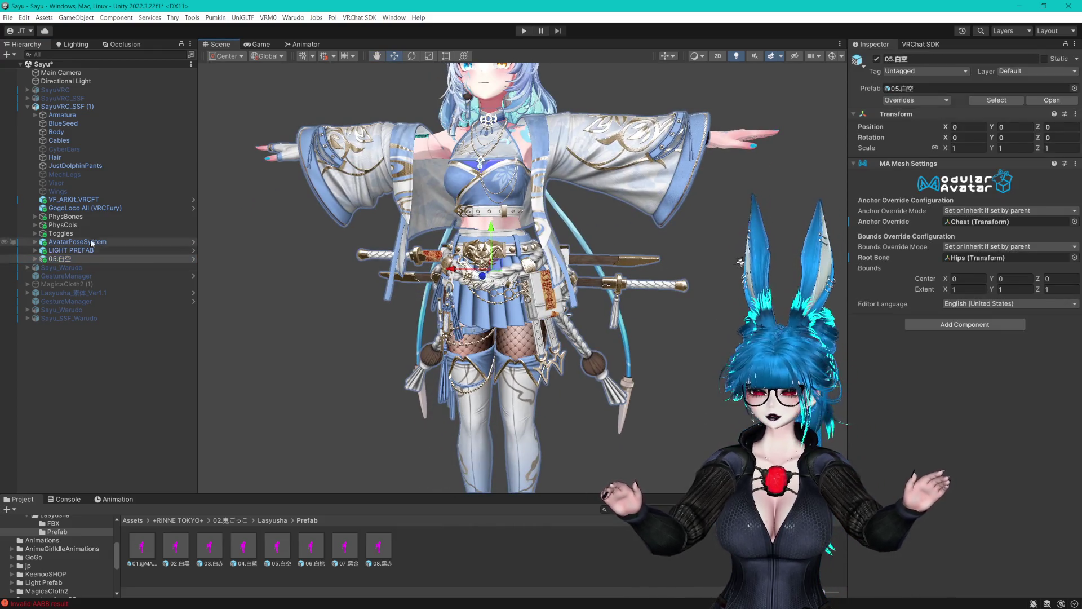
pyautogui.moveTo(555, 406)
pyautogui.mouseDown()
pyautogui.moveTo(552, 184)
pyautogui.moveTo(560, 210)
pyautogui.mouseUp()
pyautogui.scroll(3, 551, 256)
pyautogui.moveTo(550, 256)
pyautogui.mouseDown()
pyautogui.moveTo(451, 281)
pyautogui.moveTo(522, 292)
pyautogui.mouseUp()
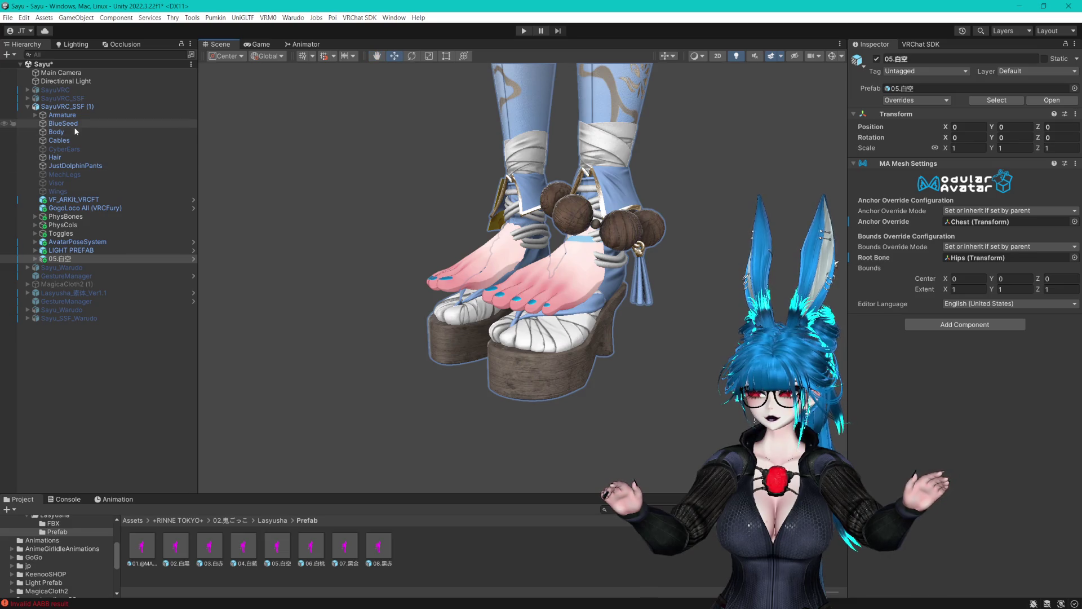
pyautogui.click(36, 259)
pyautogui.scroll(-3, 75, 395)
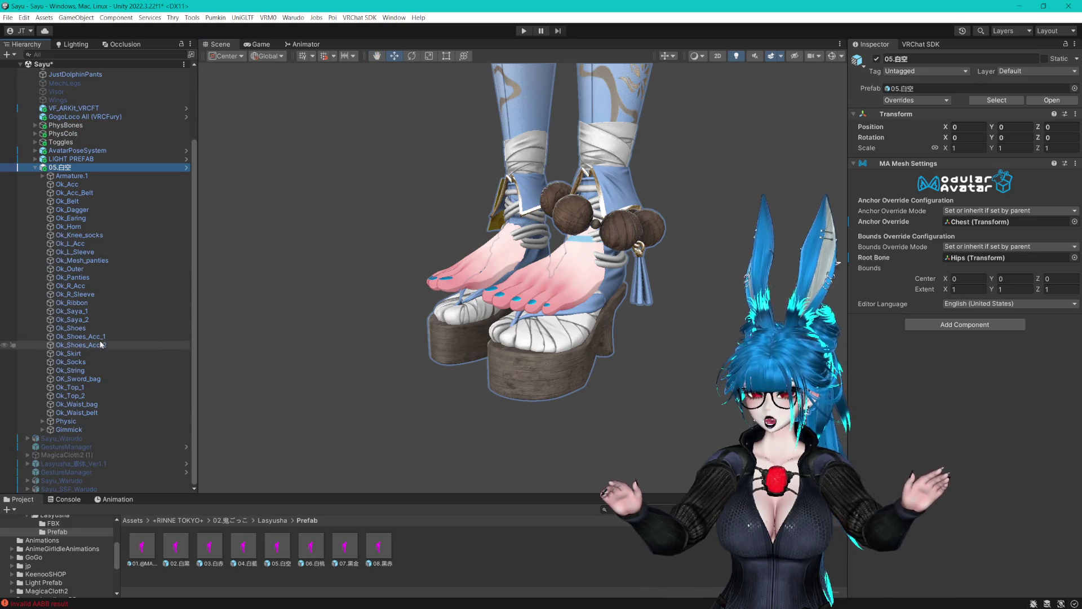
pyautogui.click(79, 404)
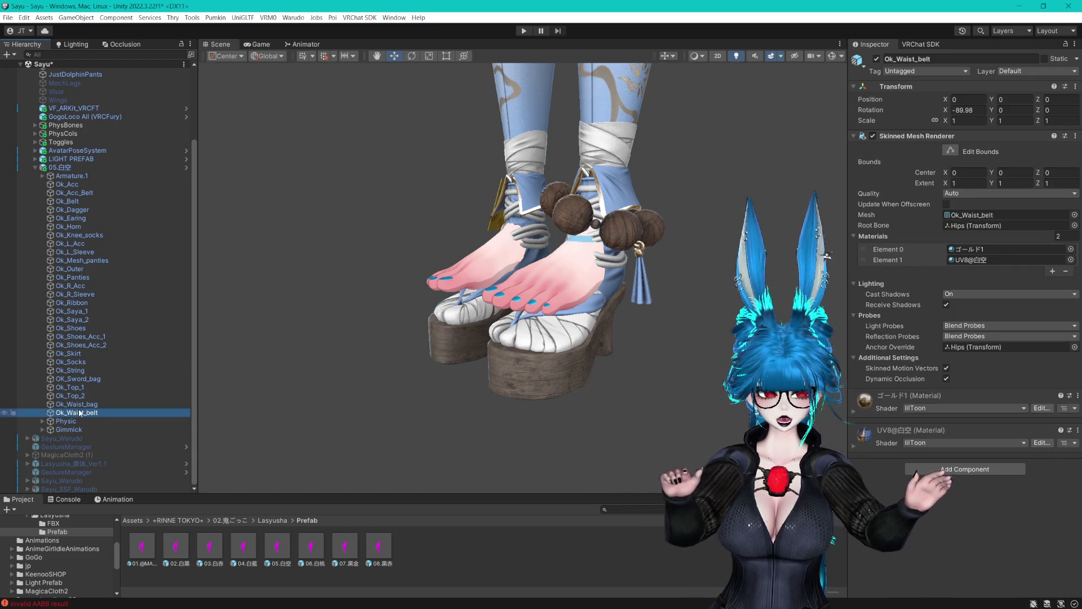
# Set Body as Ok_Top_1's MA Blendshape Sync mesh.
pyautogui.press('Up')
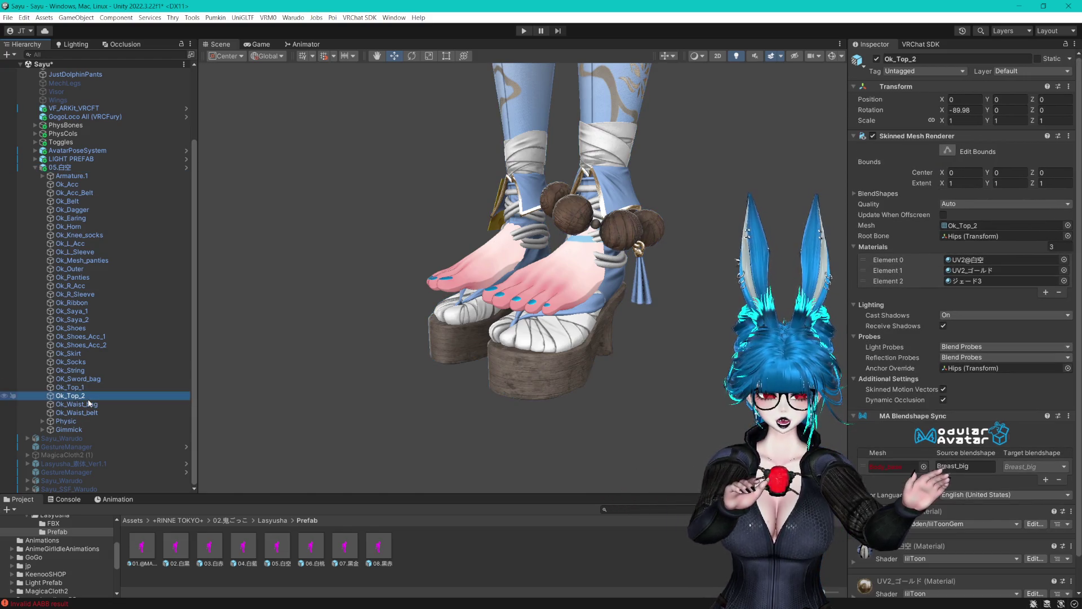
pyautogui.scroll(3, 89, 397)
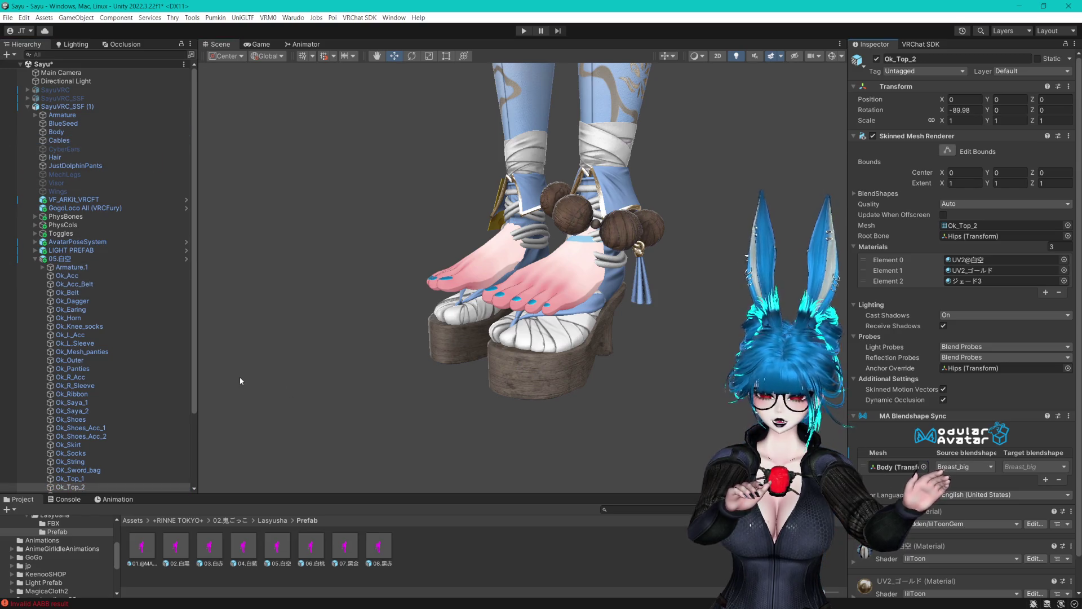
pyautogui.scroll(-3, 241, 381)
pyautogui.scroll(-3, 135, 432)
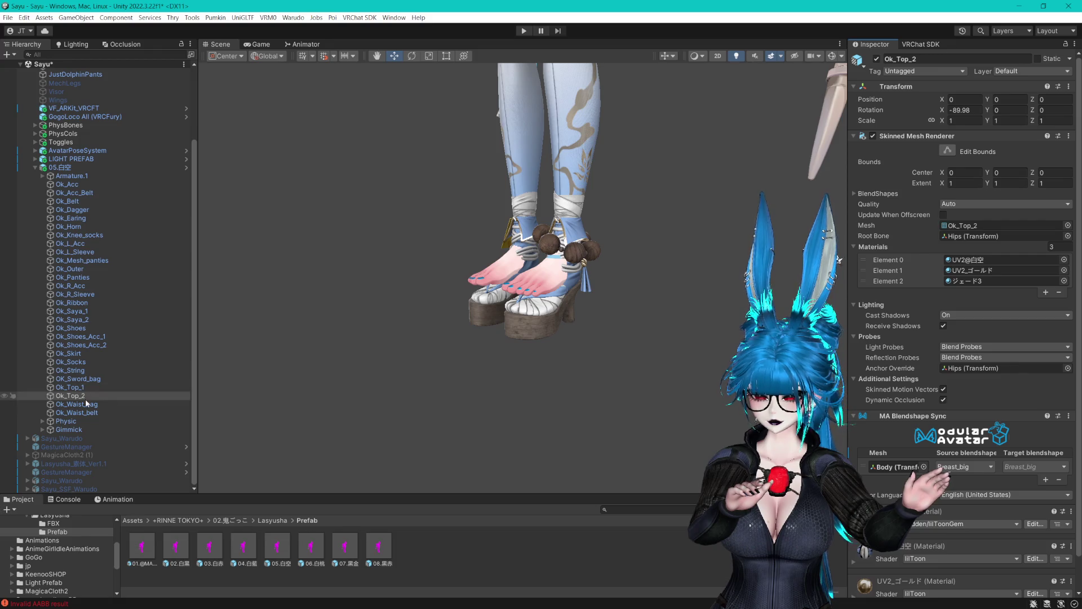
pyautogui.click(86, 403)
pyautogui.press('Down')
pyautogui.press('Up')
pyautogui.press('Up')
pyautogui.press('Up')
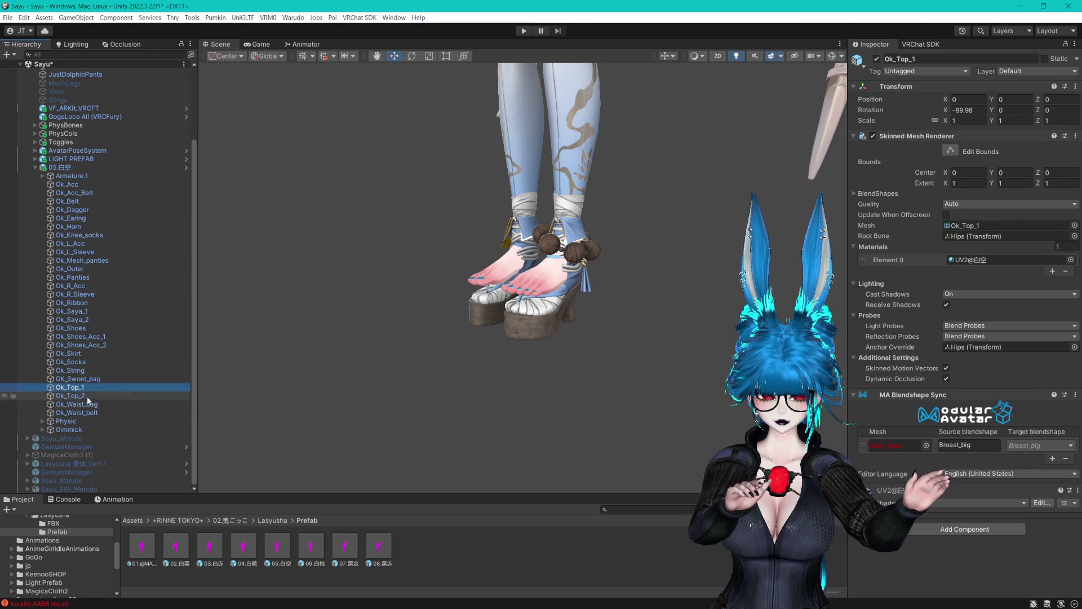
pyautogui.scroll(3, 97, 370)
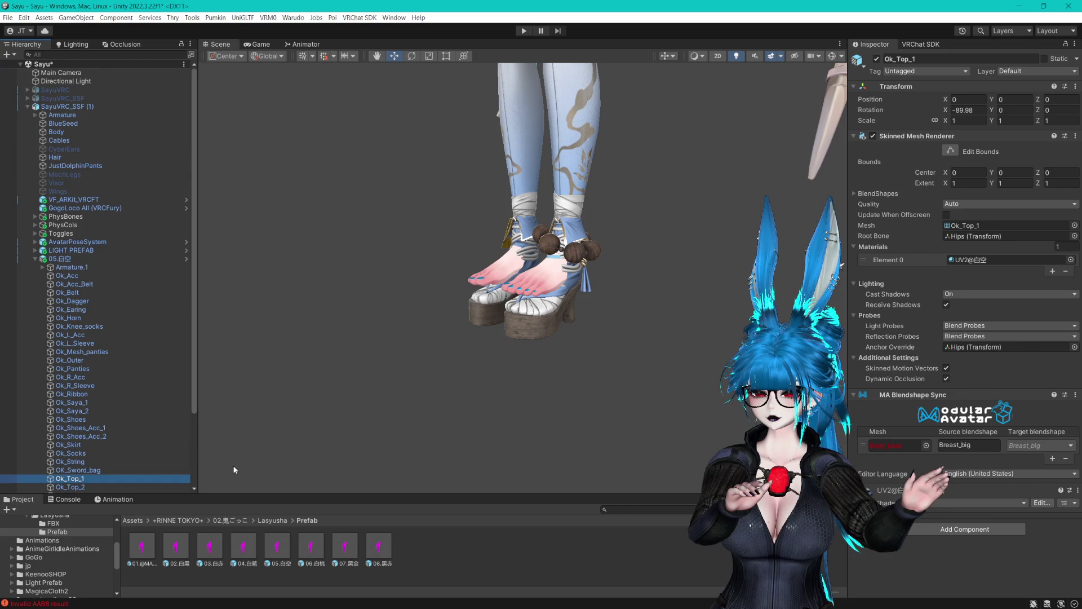
pyautogui.moveTo(62, 131); pyautogui.dragTo(892, 432)
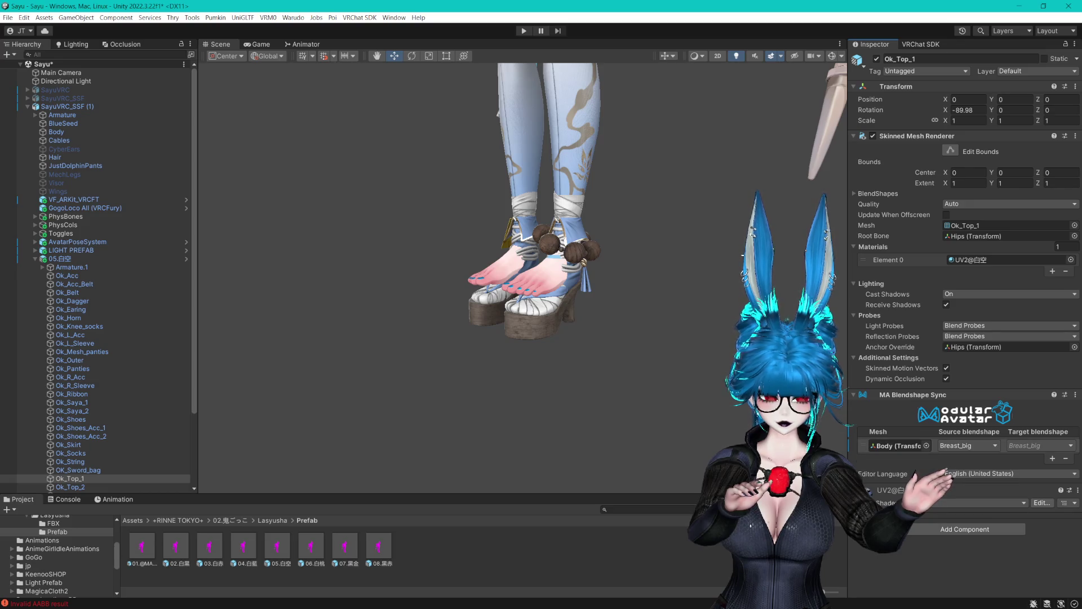
# Set Body as Ok_Outer's MA Blendshape Sync mesh.
pyautogui.scroll(-3, 151, 362)
pyautogui.click(90, 379)
pyautogui.press('Up')
pyautogui.press('Up')
pyautogui.press('Up')
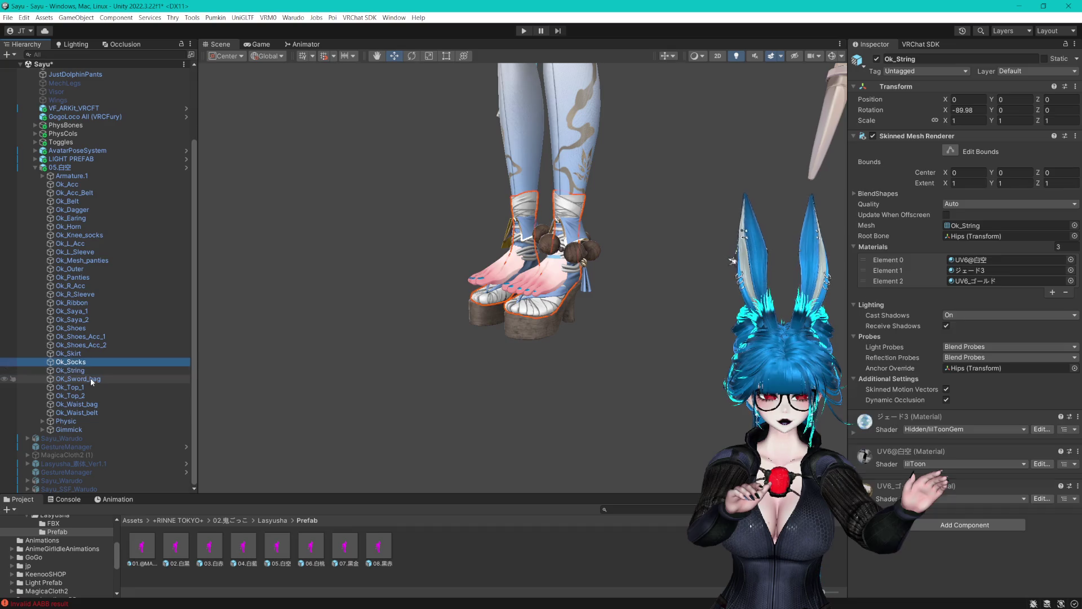
pyautogui.press('Up')
pyautogui.press('Up')
pyautogui.press('Up')
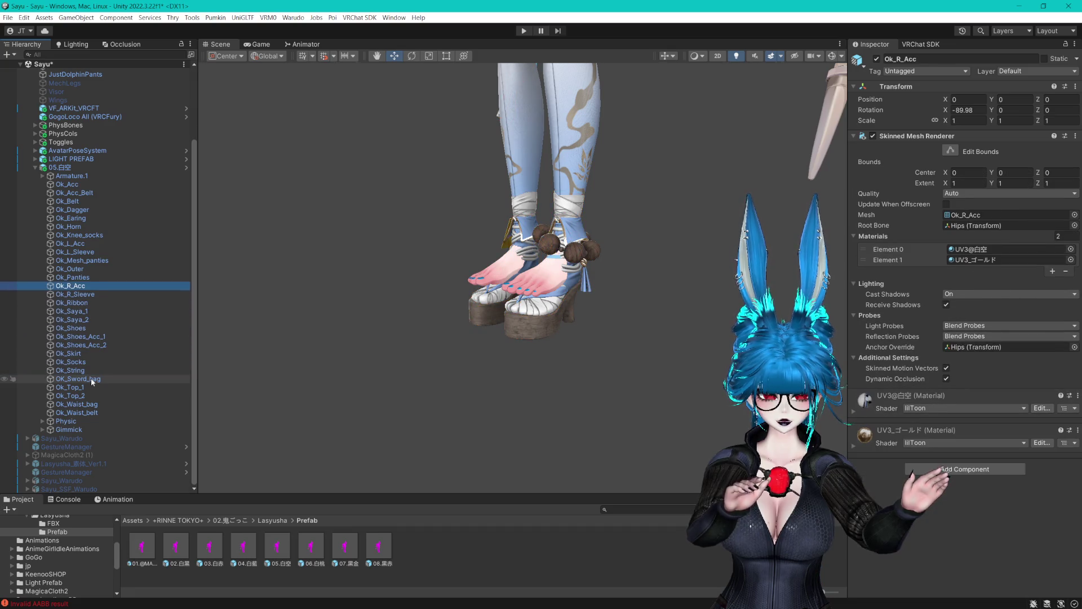
pyautogui.scroll(3, 79, 122)
pyautogui.moveTo(68, 131); pyautogui.dragTo(896, 455)
# Set Body as Ok_Acc's MA Blendshape Sync mesh, then check the legs from below.
pyautogui.click(91, 354)
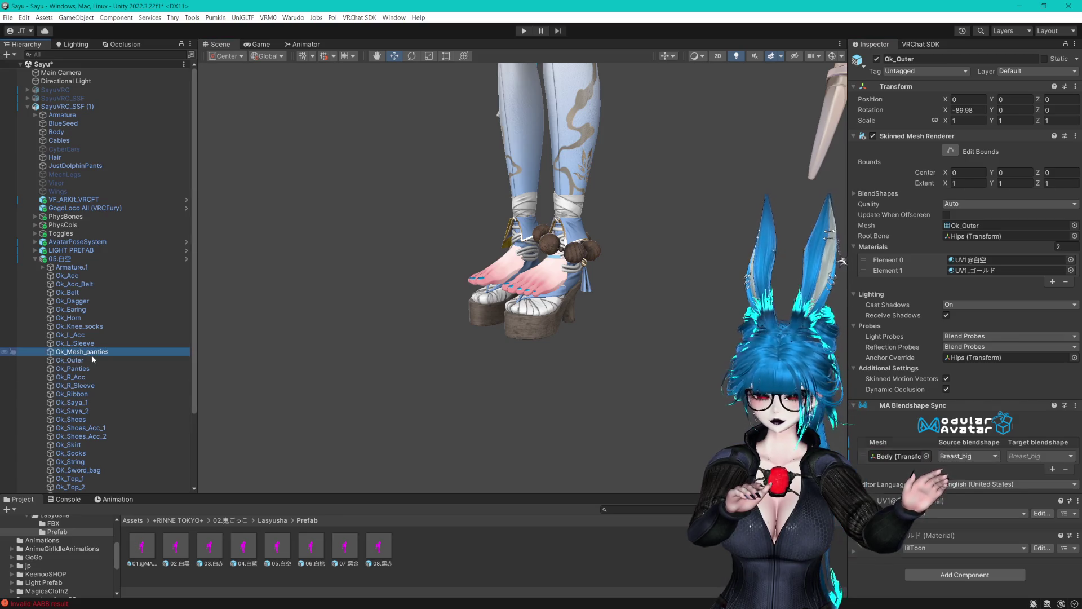
pyautogui.press('Up')
pyautogui.press('Up')
pyautogui.press('Up')
pyautogui.press('Up')
pyautogui.press('Up')
pyautogui.press('Up')
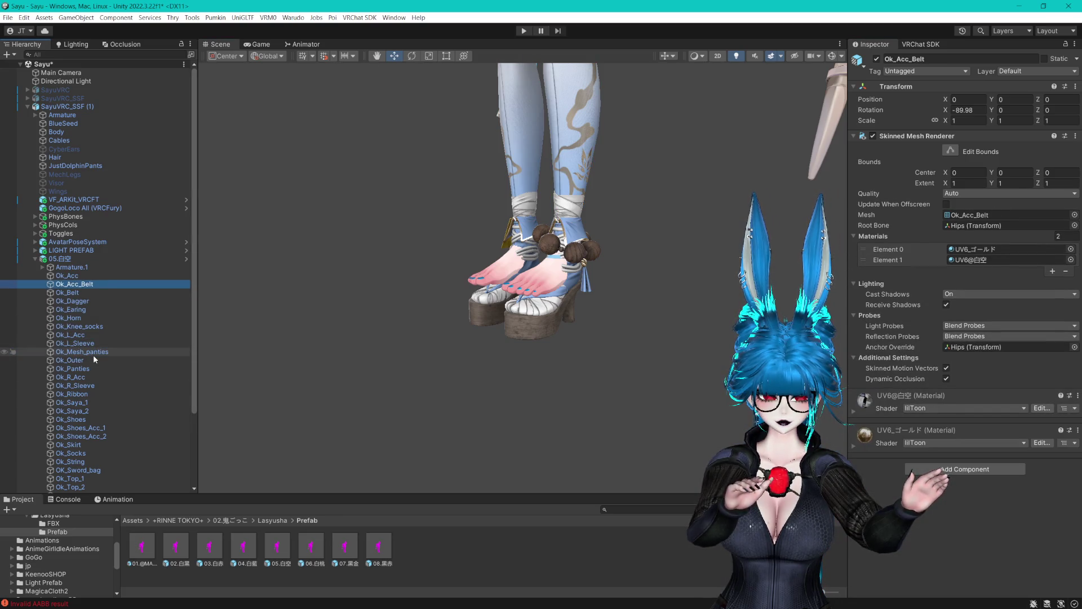
pyautogui.moveTo(47, 137); pyautogui.dragTo(857, 380)
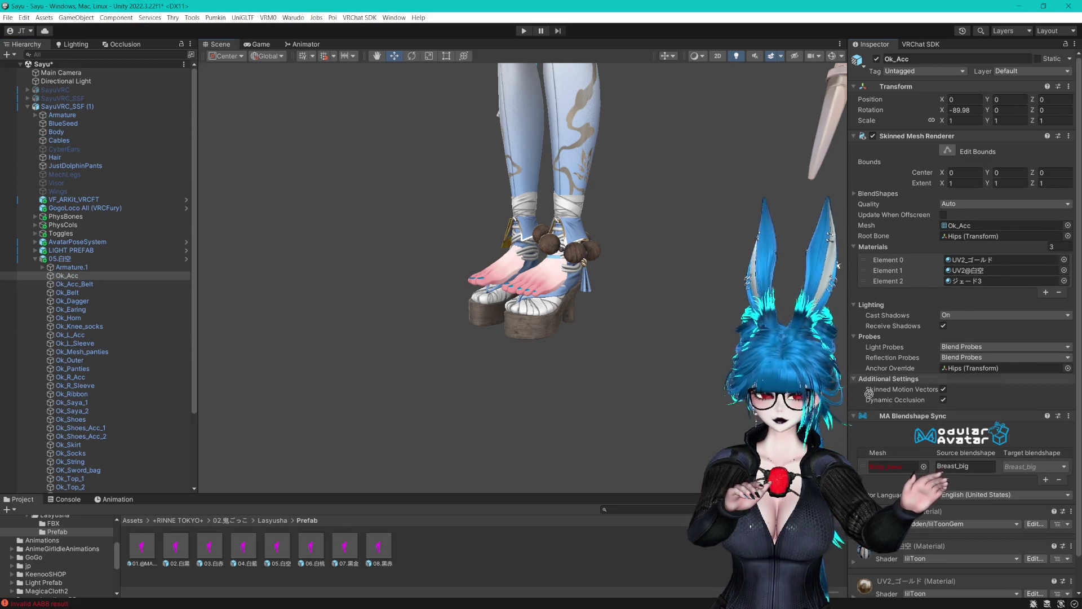
pyautogui.moveTo(895, 468); pyautogui.dragTo(895, 468)
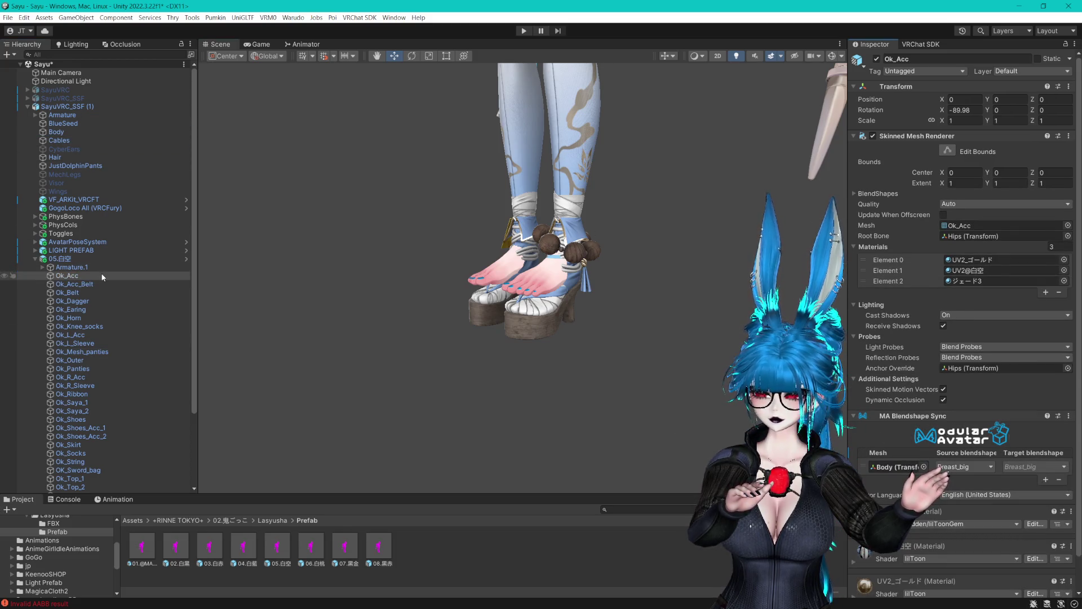
pyautogui.press('e')
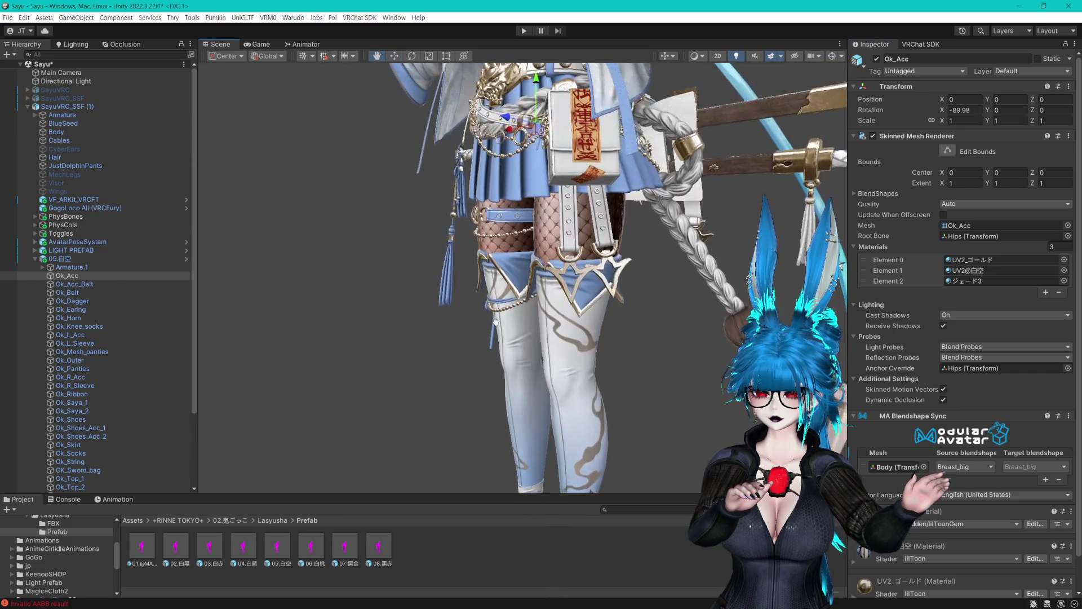
pyautogui.press('w')
pyautogui.press('s')
pyautogui.press('q')
pyautogui.moveTo(678, 263)
pyautogui.mouseDown()
pyautogui.moveTo(661, 225)
pyautogui.moveTo(664, 163)
pyautogui.mouseUp()
pyautogui.scroll(-3, 664, 163)
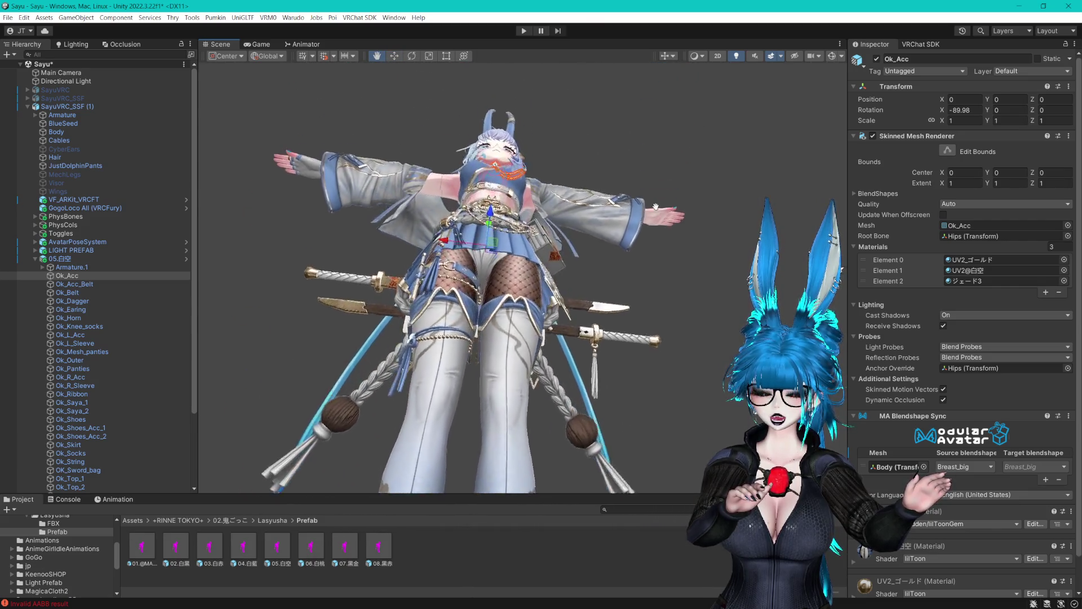
# Deactivate the JustDolphinPants object and check the hips and legs in the view.
pyautogui.scroll(8, 665, 180)
pyautogui.scroll(1, 664, 199)
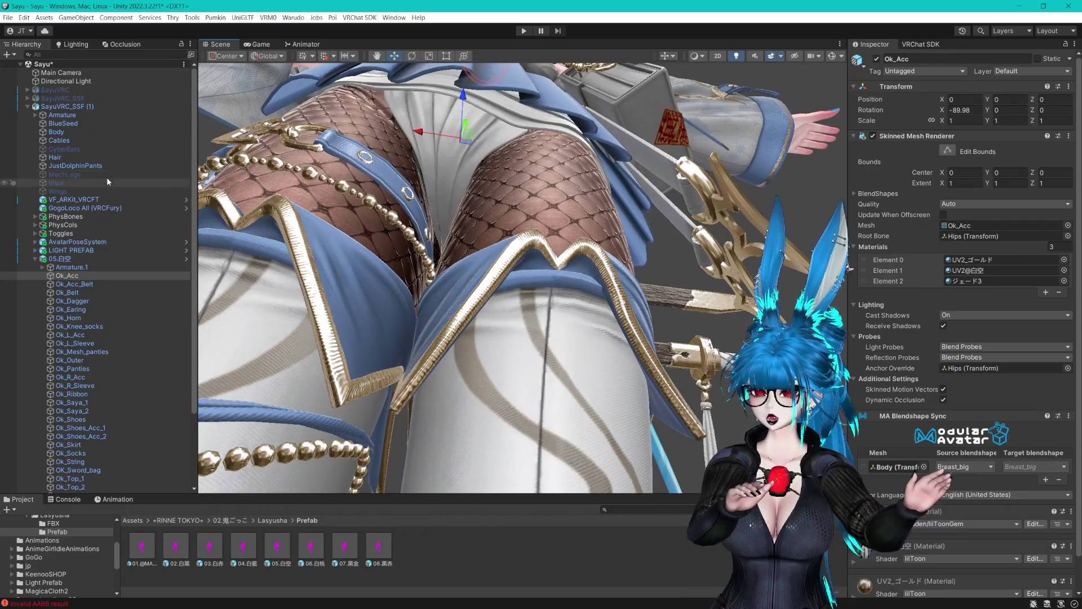
pyautogui.click(75, 165)
pyautogui.click(877, 59)
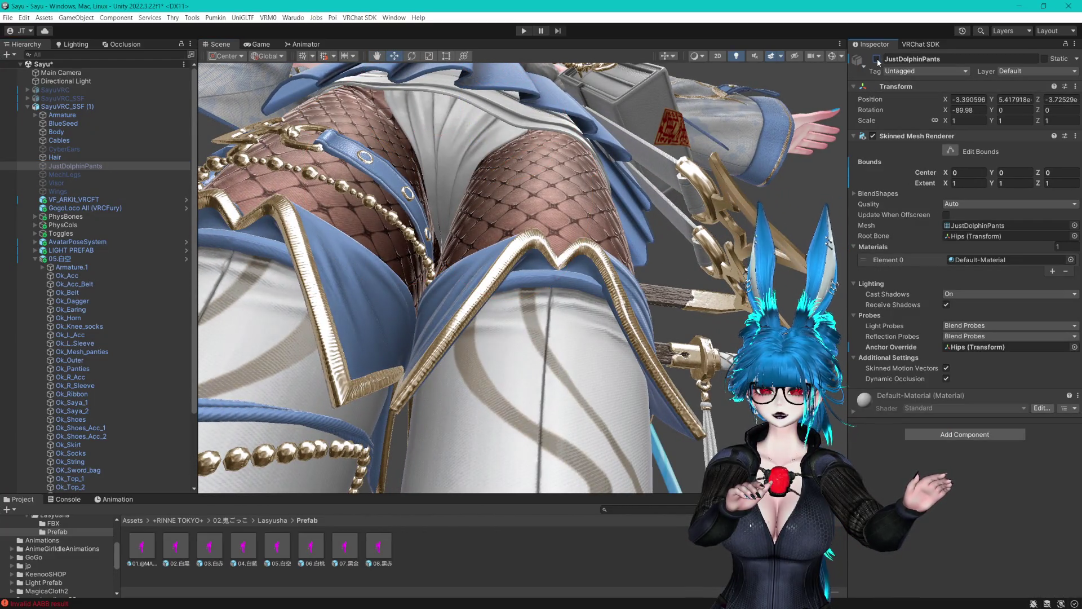
pyautogui.click(877, 59)
pyautogui.scroll(-5, 722, 171)
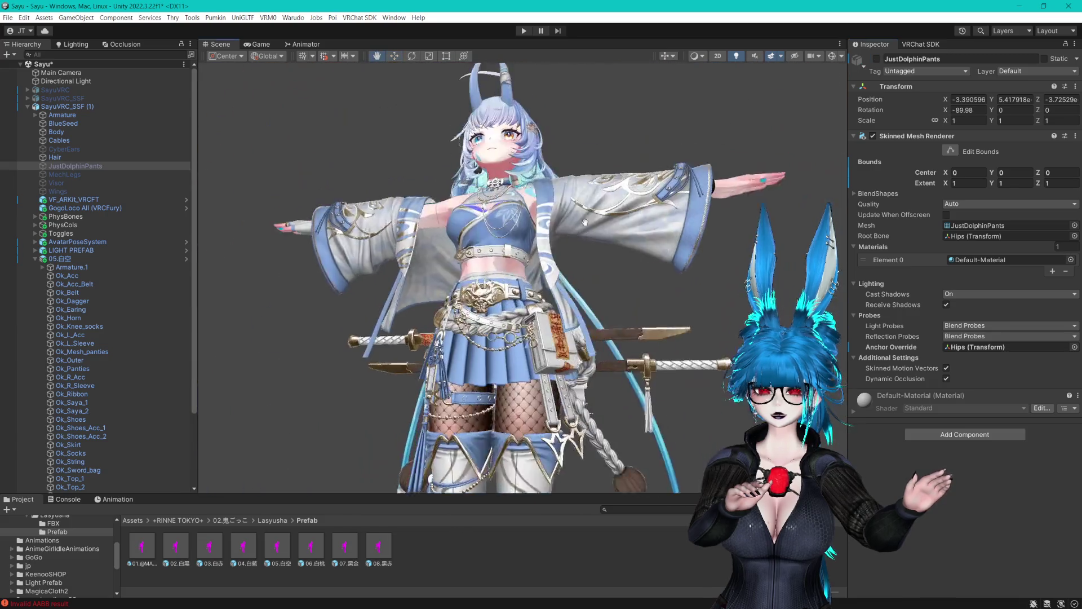
pyautogui.scroll(3, 639, 239)
pyautogui.moveTo(639, 240)
pyautogui.mouseDown()
pyautogui.moveTo(547, 223)
pyautogui.moveTo(588, 312)
pyautogui.mouseUp()
pyautogui.scroll(4, 588, 312)
pyautogui.press('f')
pyautogui.scroll(3, 564, 256)
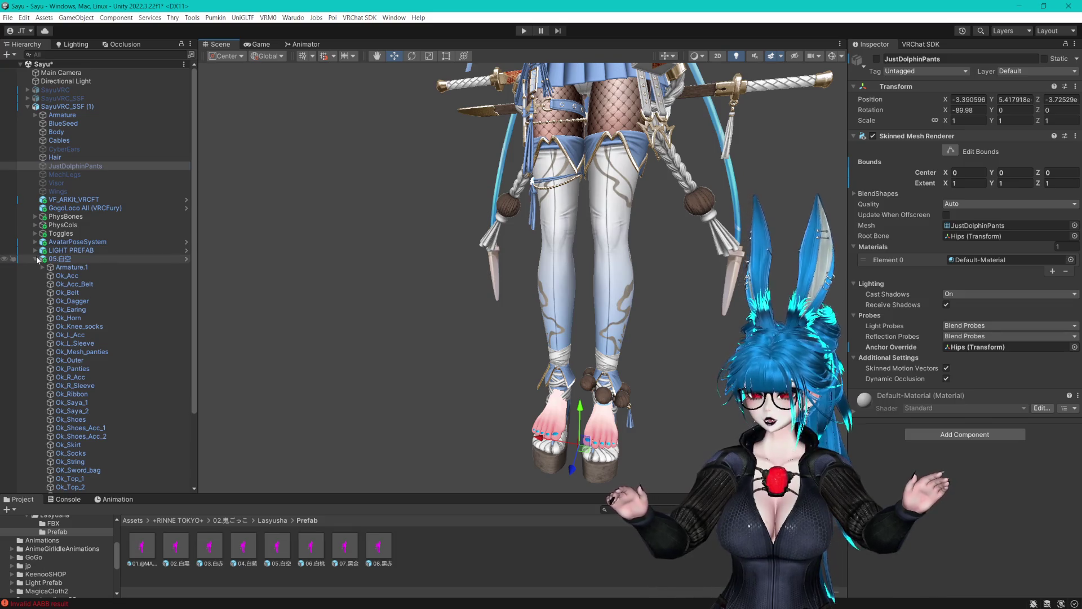
# Collapse the 05.白空 outfit group in the Hierarchy.
pyautogui.click(35, 259)
pyautogui.click(35, 259)
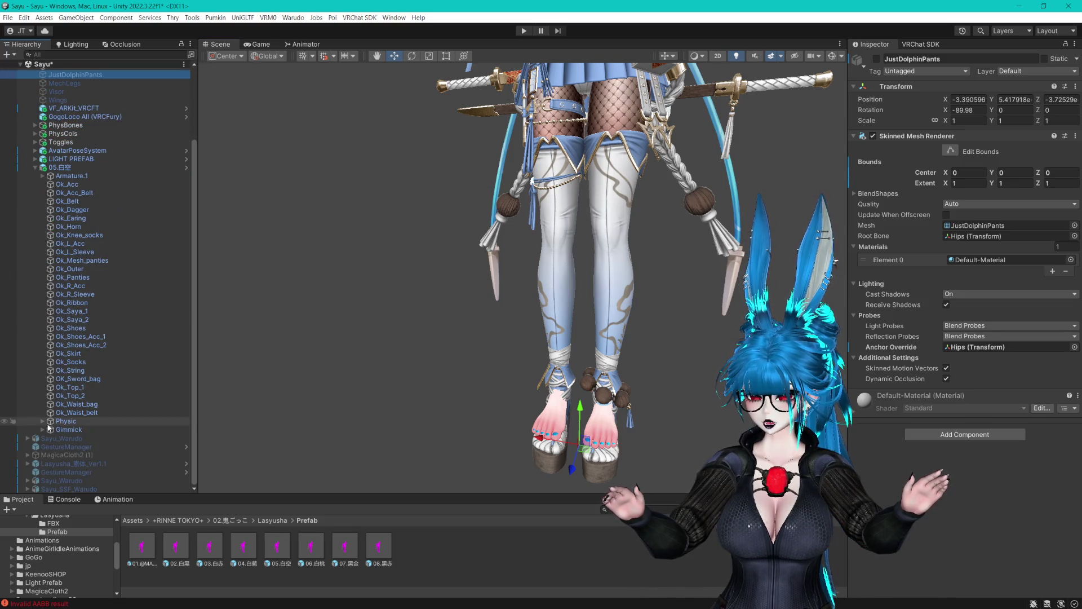
pyautogui.scroll(-5, 45, 433)
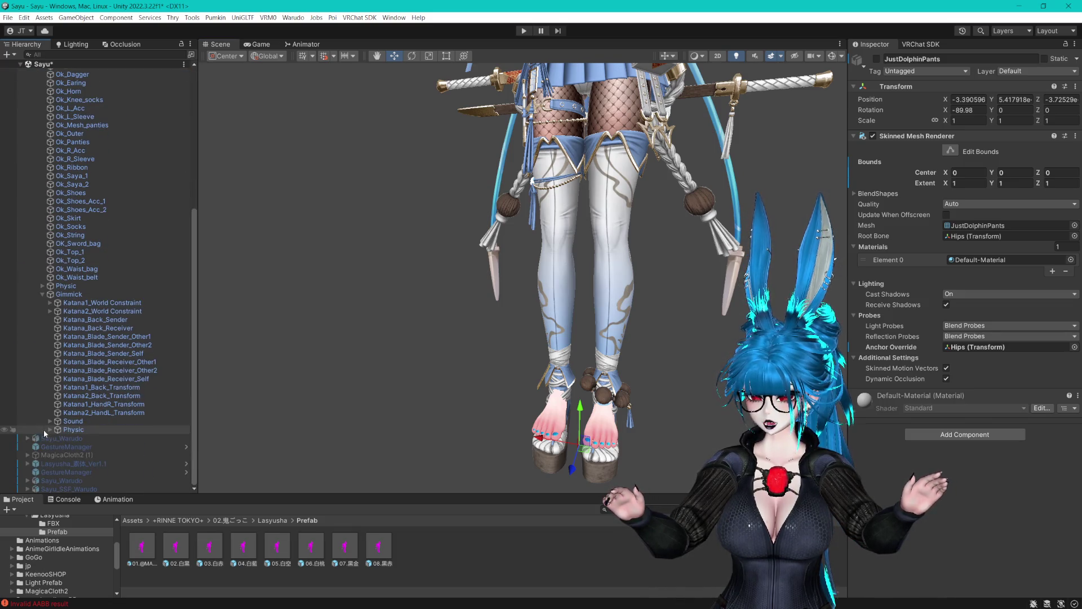
pyautogui.click(43, 287)
pyautogui.scroll(10, 41, 279)
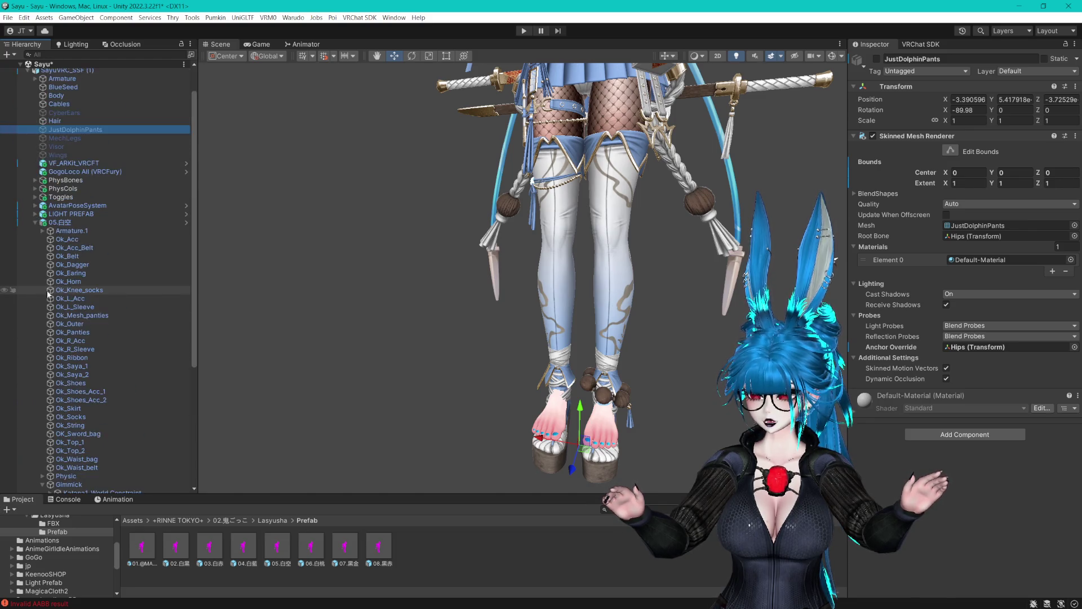
pyautogui.click(36, 260)
pyautogui.scroll(-3, 506, 276)
pyautogui.scroll(5, 507, 276)
pyautogui.scroll(-5, 507, 275)
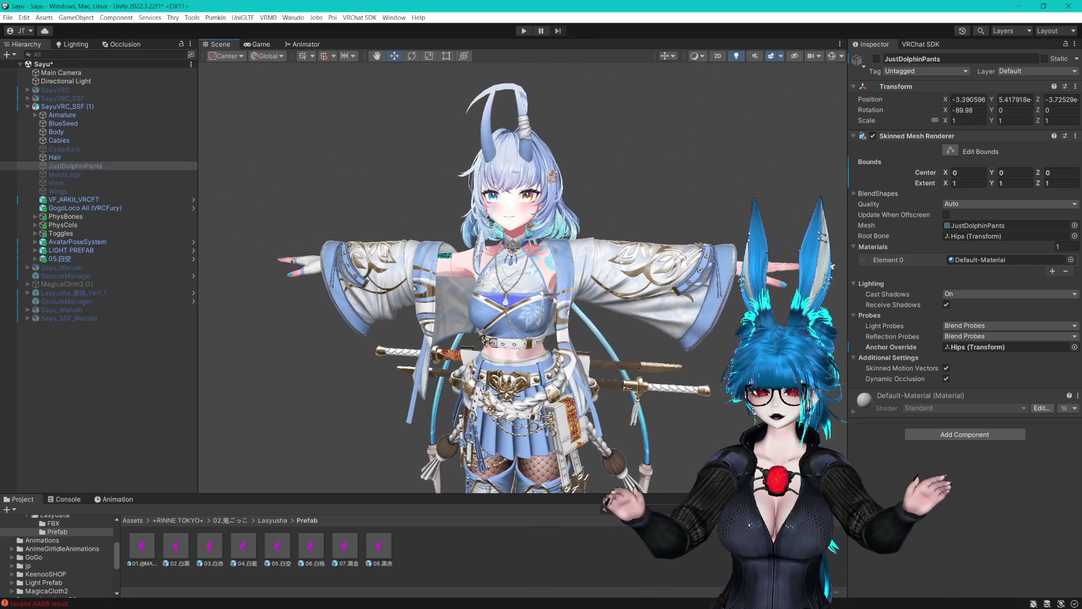
# Untick Default On in the Visor VRCFury toggle's options.
pyautogui.click(35, 234)
pyautogui.click(43, 242)
pyautogui.click(72, 258)
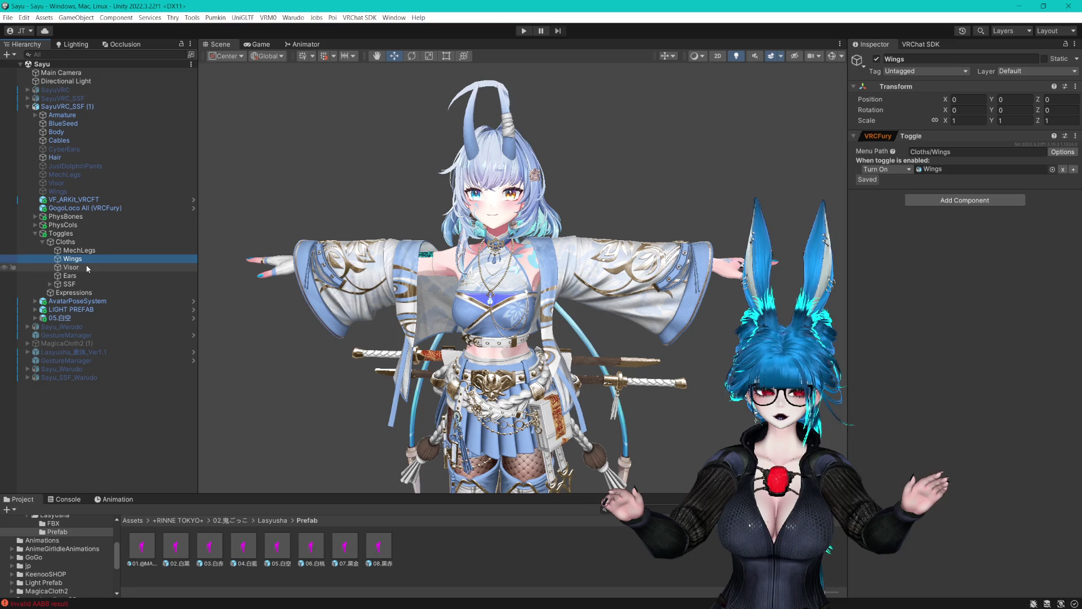
pyautogui.click(88, 268)
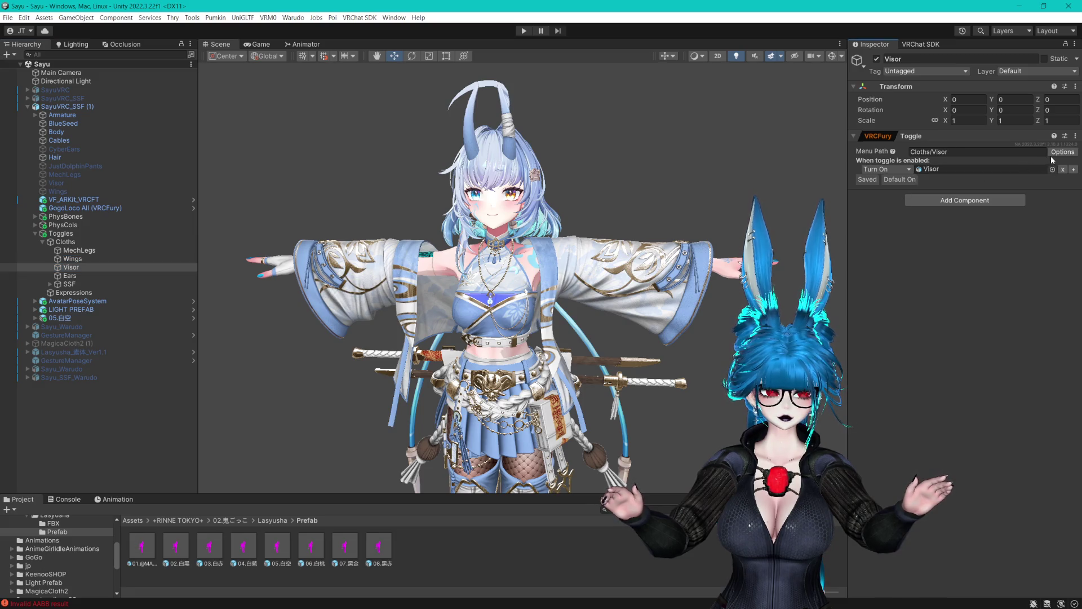
pyautogui.click(1052, 160)
pyautogui.click(1008, 203)
# Review the CyberEars toggle and expand the SSF toggle group.
pyautogui.click(70, 276)
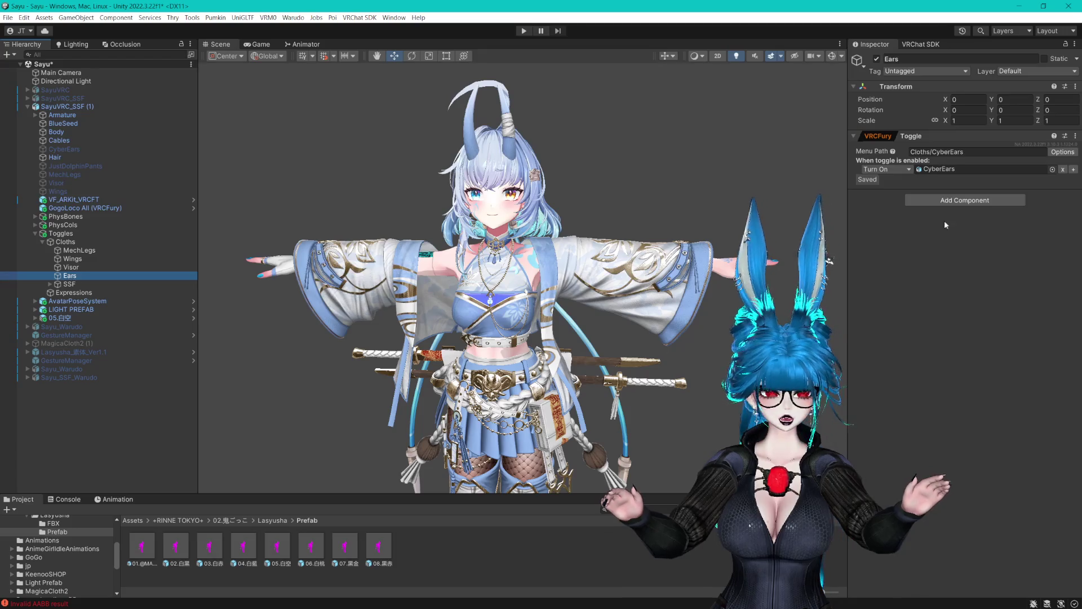
pyautogui.click(49, 284)
pyautogui.click(69, 284)
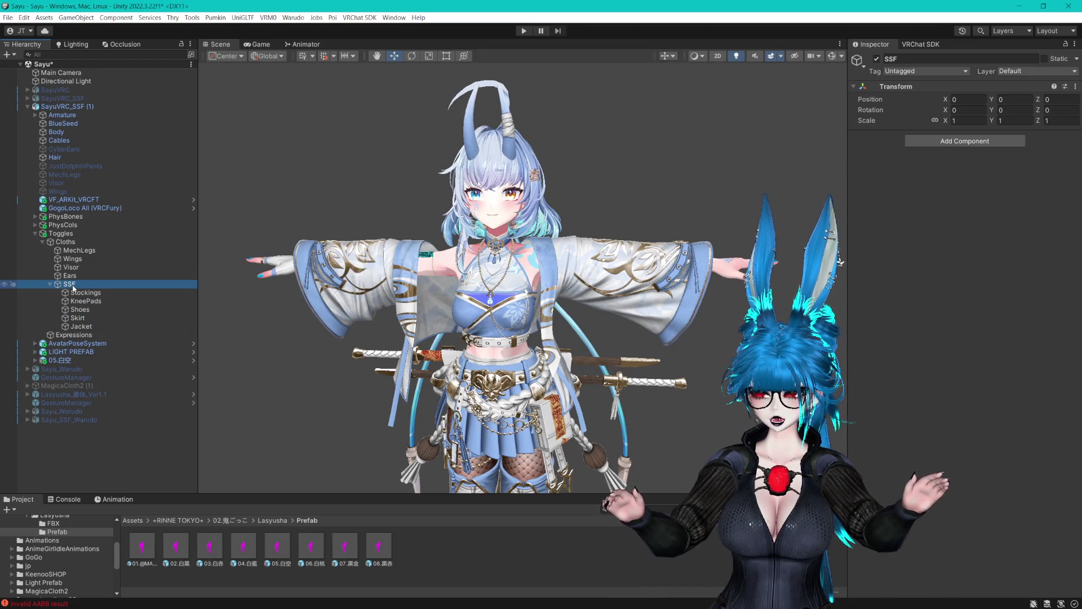
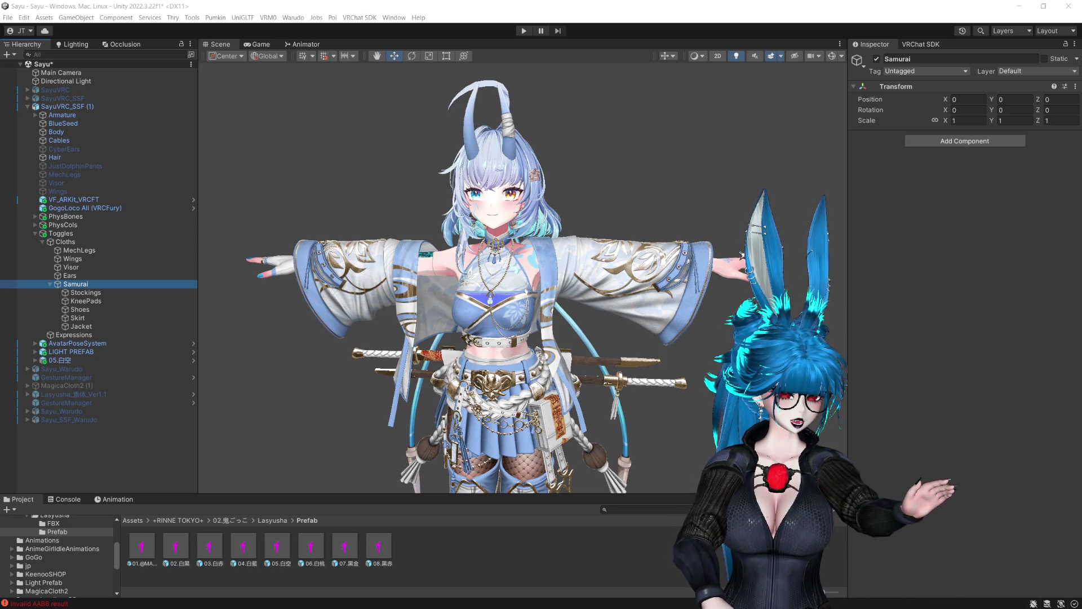
# Inspect the Samurai group's Stockings toggle and frame the 05.白空 outfit in the Scene view.
pyautogui.scroll(2, 589, 223)
pyautogui.moveTo(590, 223)
pyautogui.mouseDown()
pyautogui.moveTo(590, 45)
pyautogui.moveTo(599, 234)
pyautogui.moveTo(598, 96)
pyautogui.mouseUp()
pyautogui.click(50, 284)
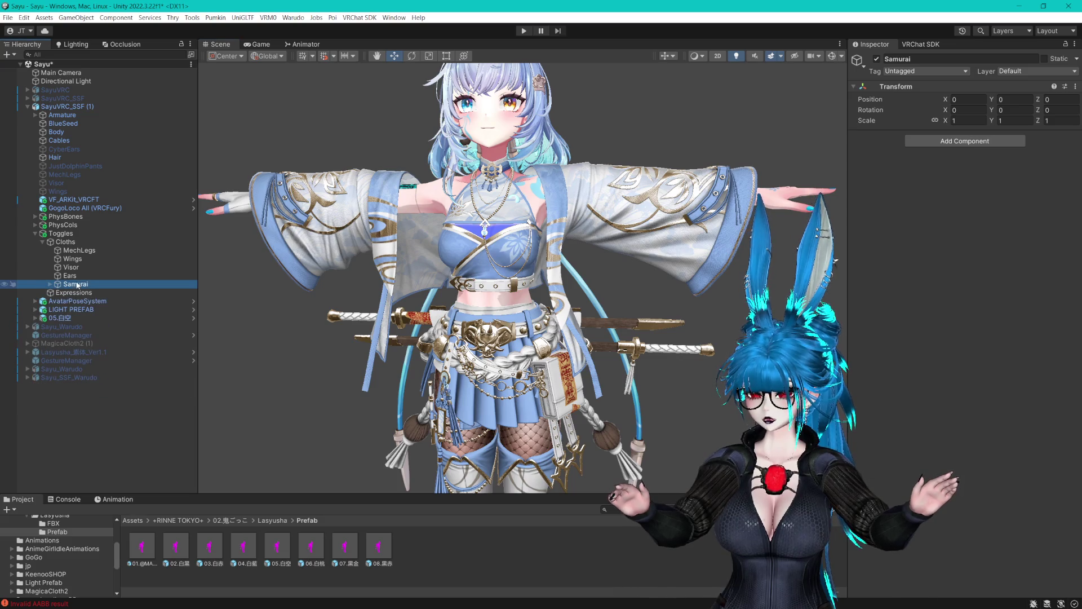
pyautogui.click(50, 284)
pyautogui.click(85, 292)
pyautogui.press('f')
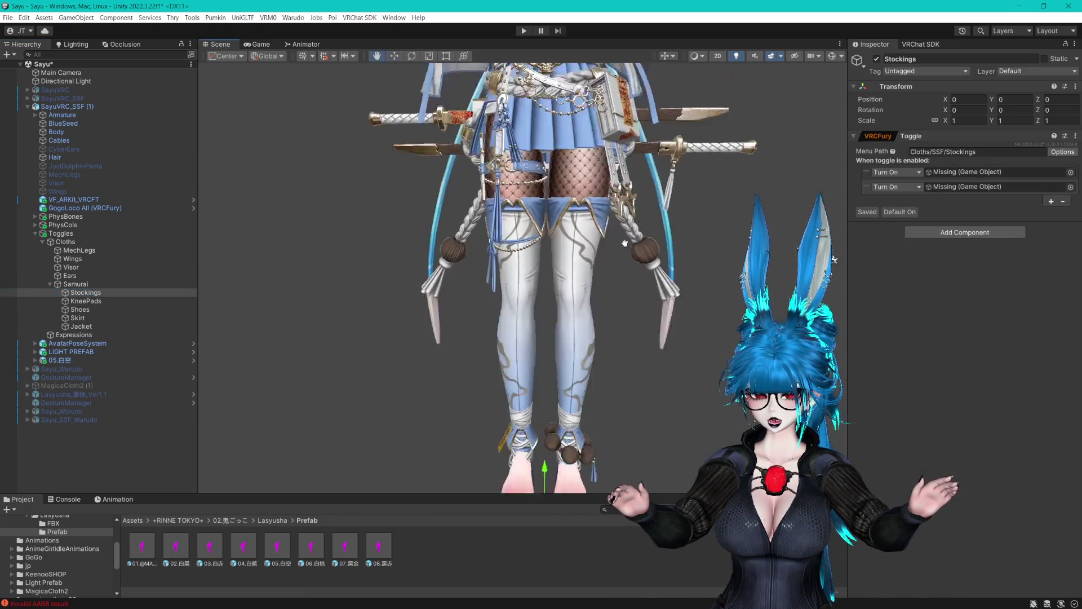
pyautogui.click(102, 360)
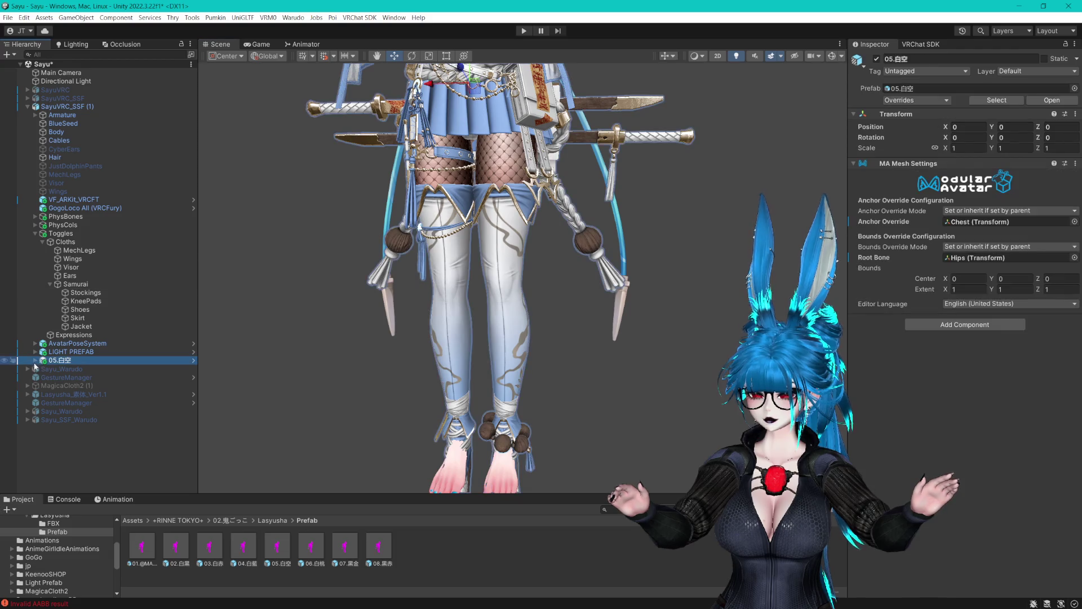
pyautogui.press('Right')
# Frame the Ok_Waist_belt and Ok_Knee_socks meshes, hiding the knee socks briefly to compare.
pyautogui.scroll(-10, 79, 378)
pyautogui.click(76, 320)
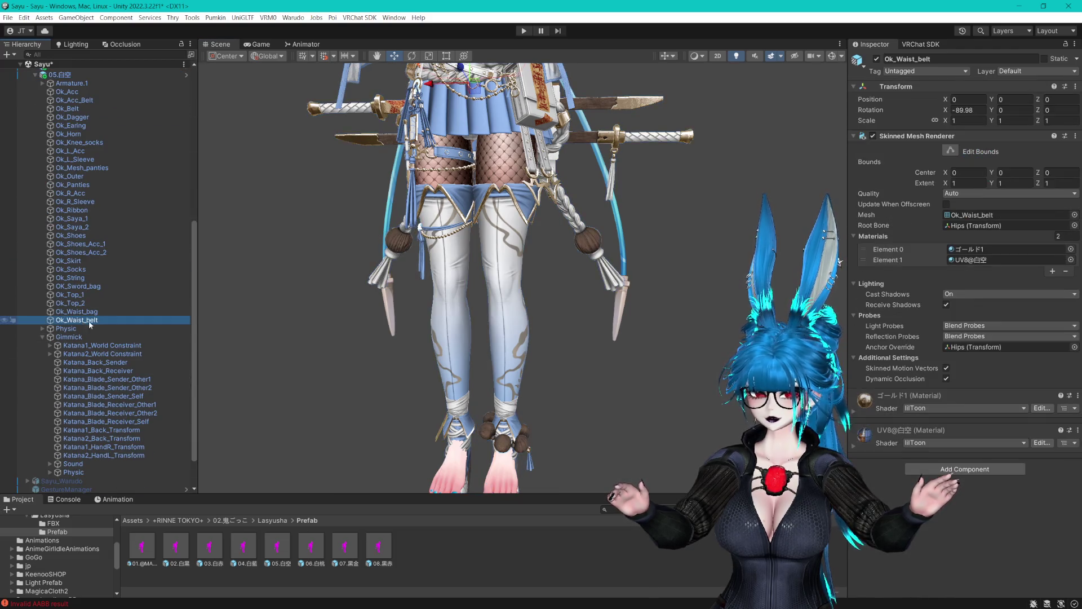
pyautogui.press('f')
pyautogui.click(569, 350)
pyautogui.click(570, 351)
pyautogui.press('f')
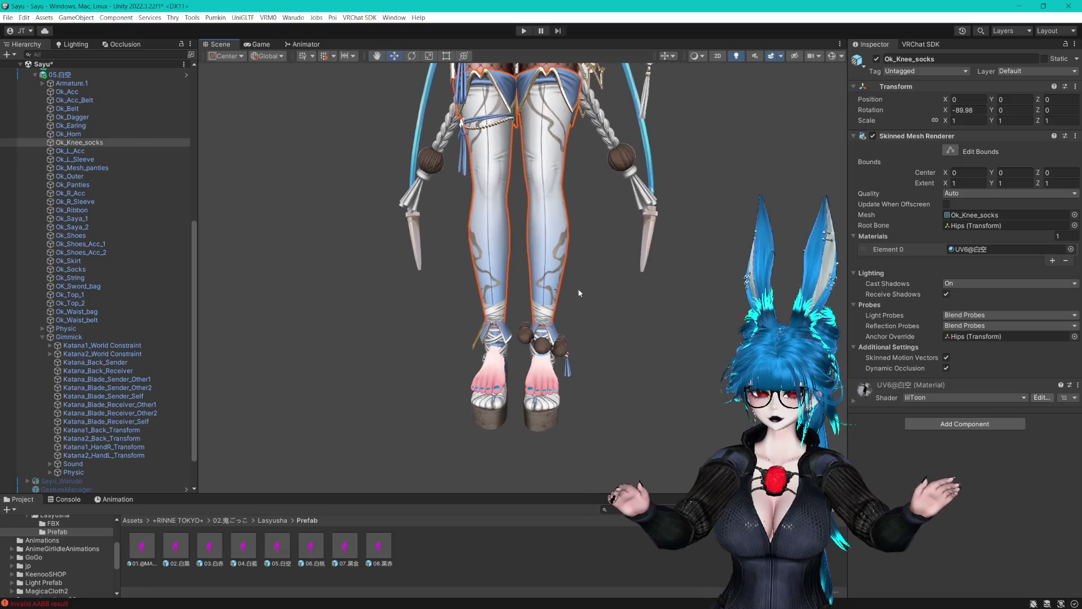
pyautogui.click(876, 59)
pyautogui.click(876, 59)
# Collapse the Samurai and Toggles groups, then show the Body mesh's BlendShapes list.
pyautogui.scroll(3, 643, 155)
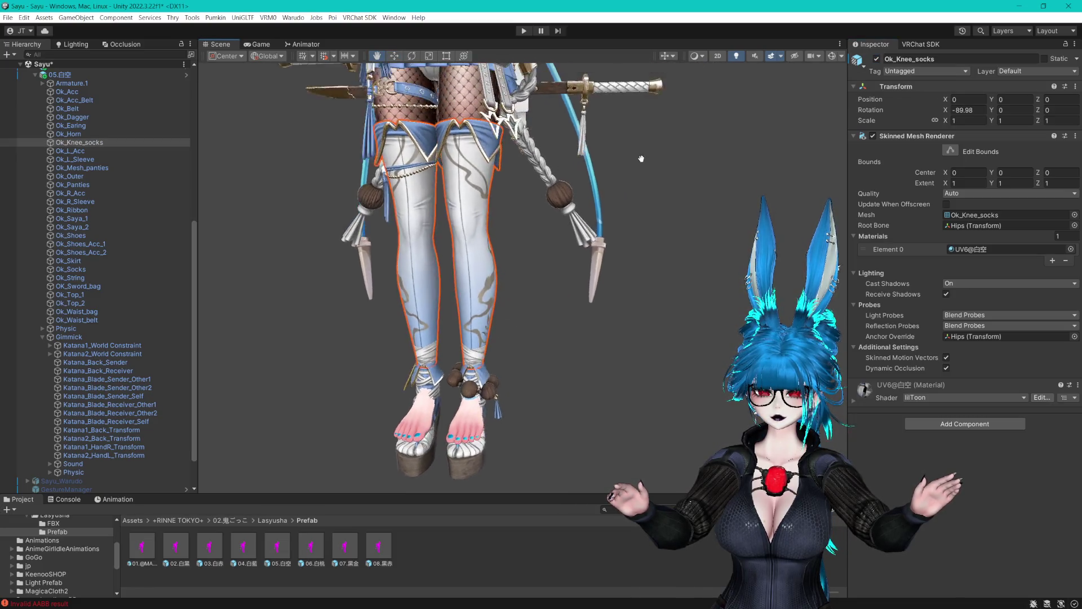
pyautogui.scroll(1, 651, 193)
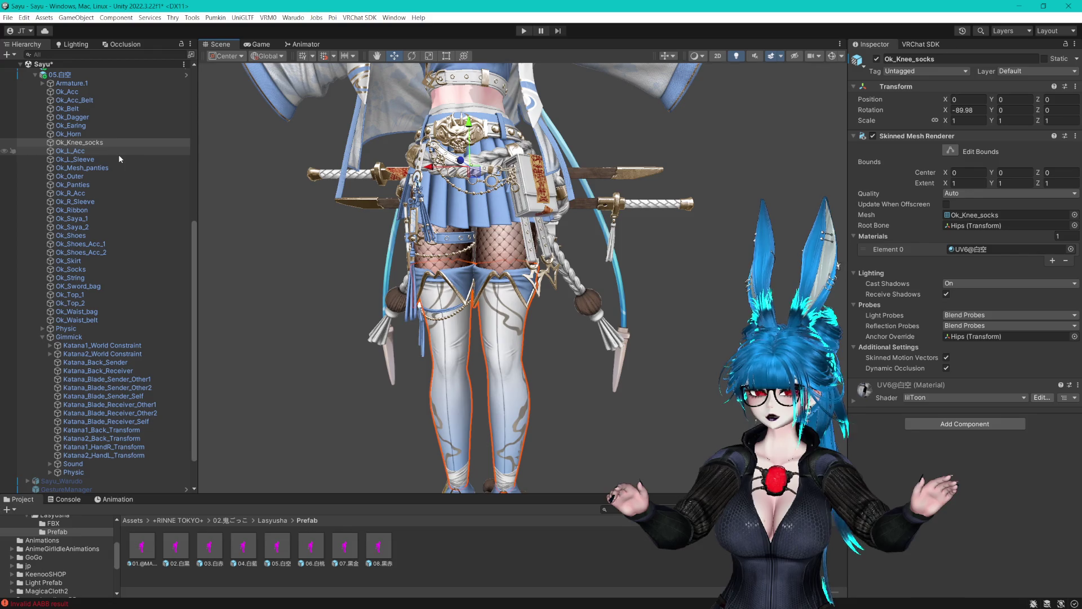
pyautogui.scroll(10, 118, 157)
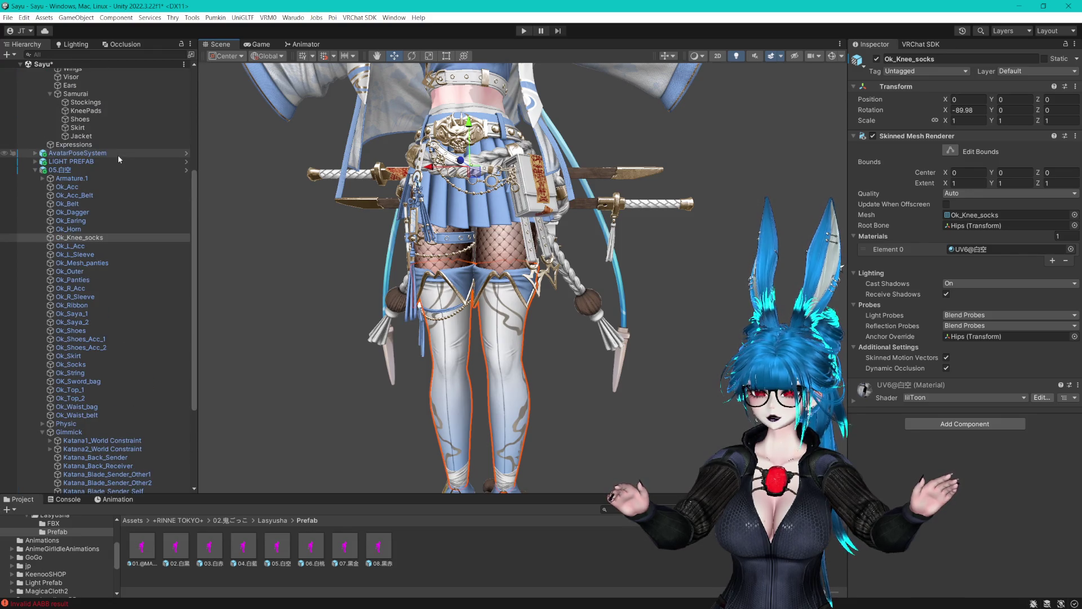
pyautogui.click(49, 284)
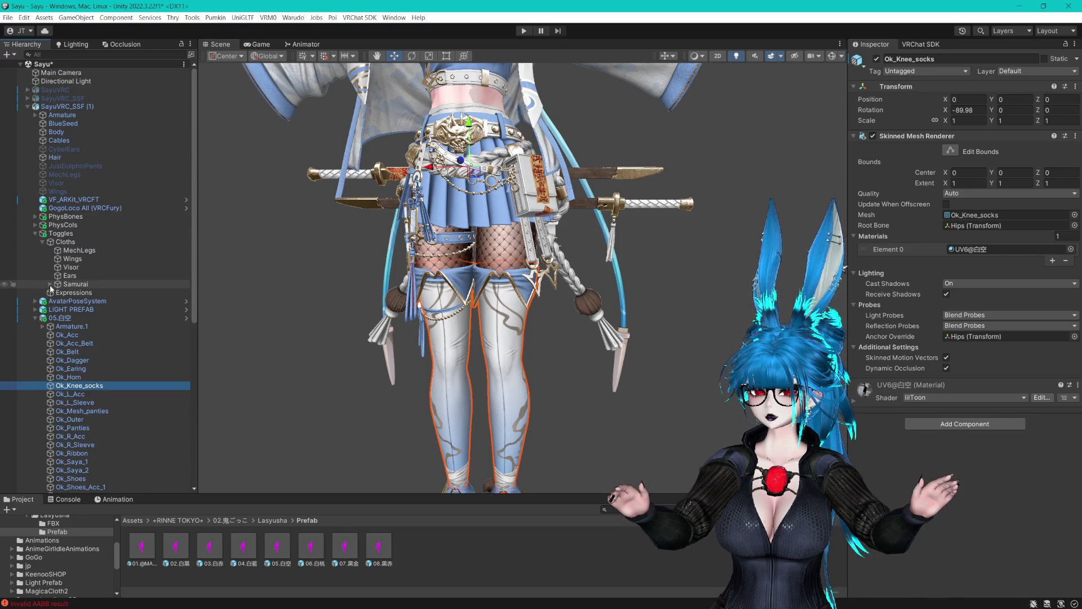
pyautogui.click(35, 233)
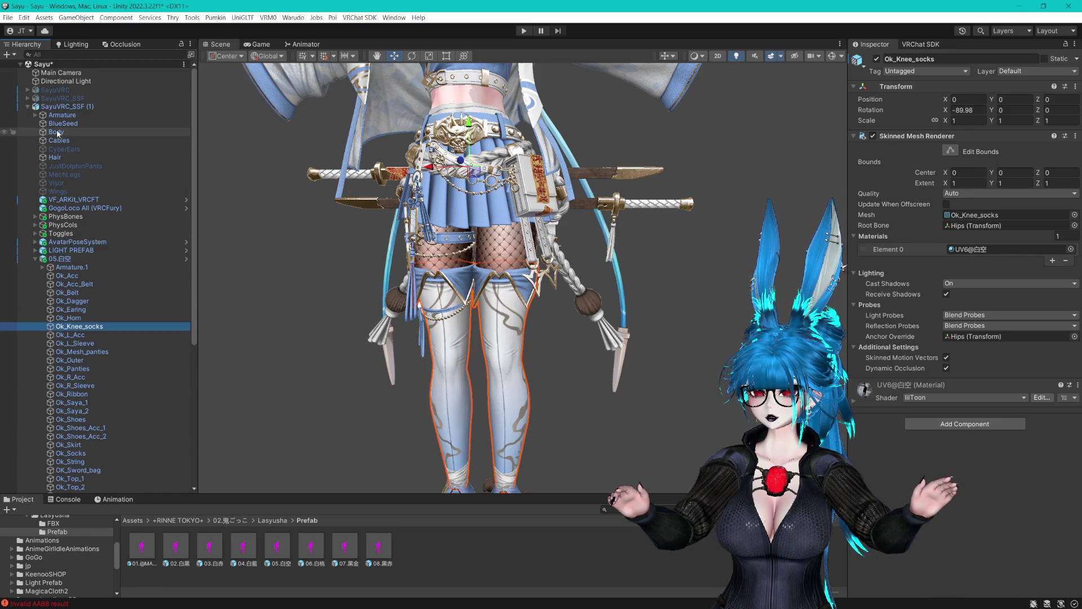
pyautogui.doubleClick(55, 132)
pyautogui.click(868, 193)
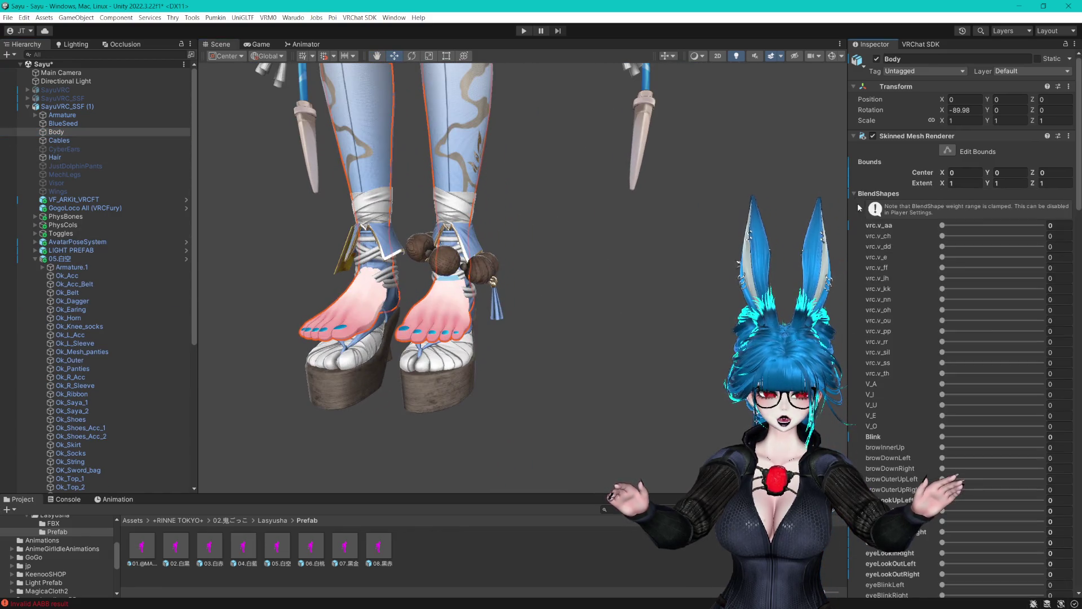
# Drag the Body's Heel blendshape to 100 so the feet sit in the platform sandals.
pyautogui.scroll(-5, 904, 373)
pyautogui.scroll(-15, 902, 372)
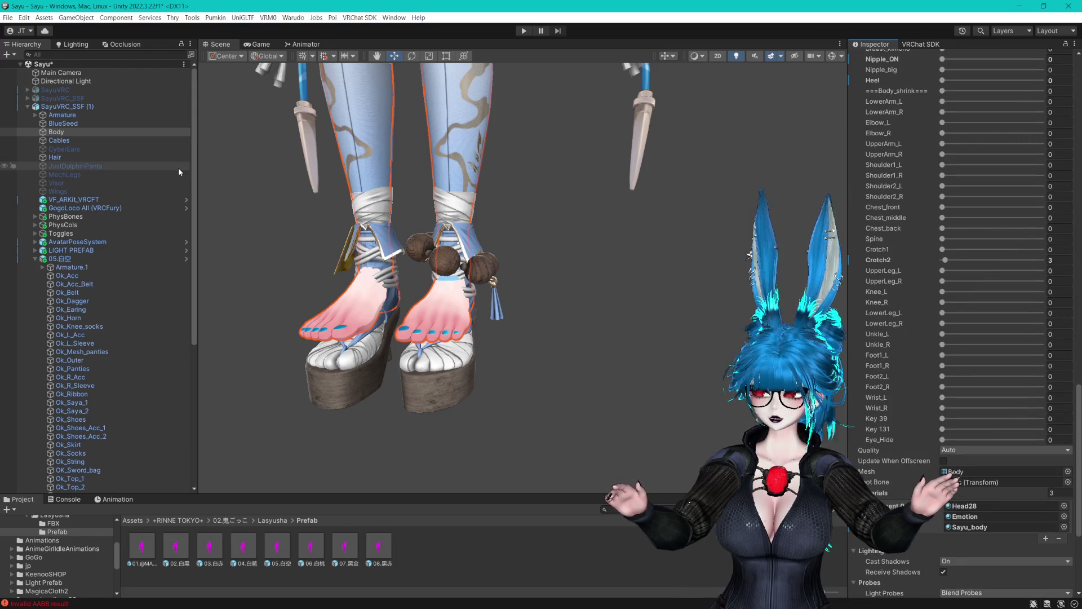
pyautogui.moveTo(592, 237); pyautogui.dragTo(654, 237)
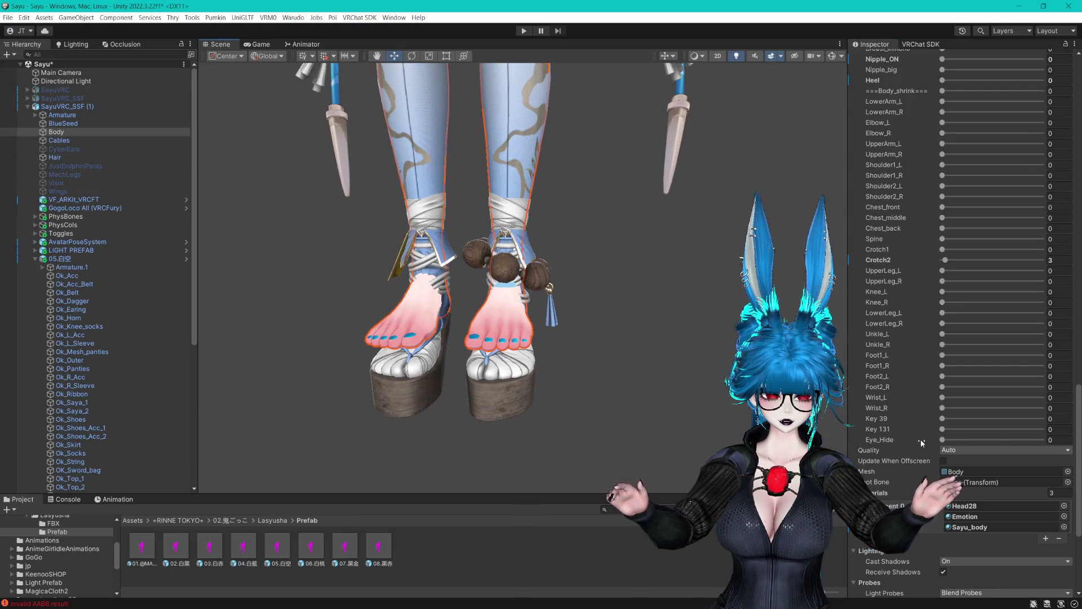
pyautogui.scroll(2, 914, 393)
pyautogui.scroll(4, 915, 391)
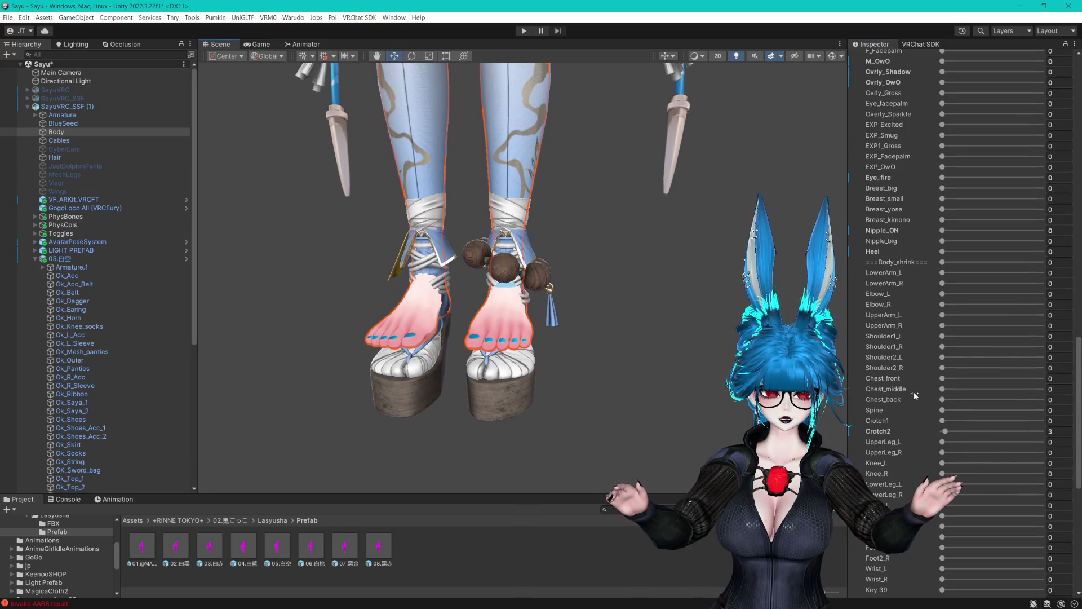
pyautogui.moveTo(942, 251); pyautogui.dragTo(1036, 258)
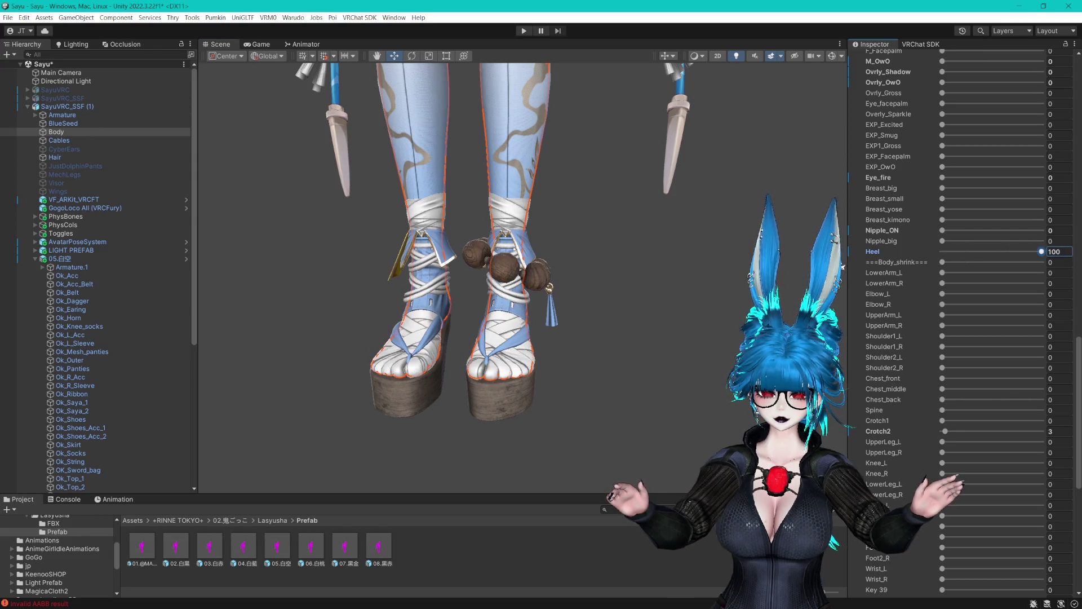
pyautogui.click(611, 251)
# Check the feet from another angle and save the scene with Ctrl+S.
pyautogui.moveTo(611, 251)
pyautogui.mouseDown()
pyautogui.moveTo(619, 235)
pyautogui.moveTo(648, 428)
pyautogui.mouseUp()
pyautogui.scroll(-2, 651, 296)
pyautogui.scroll(5, 652, 302)
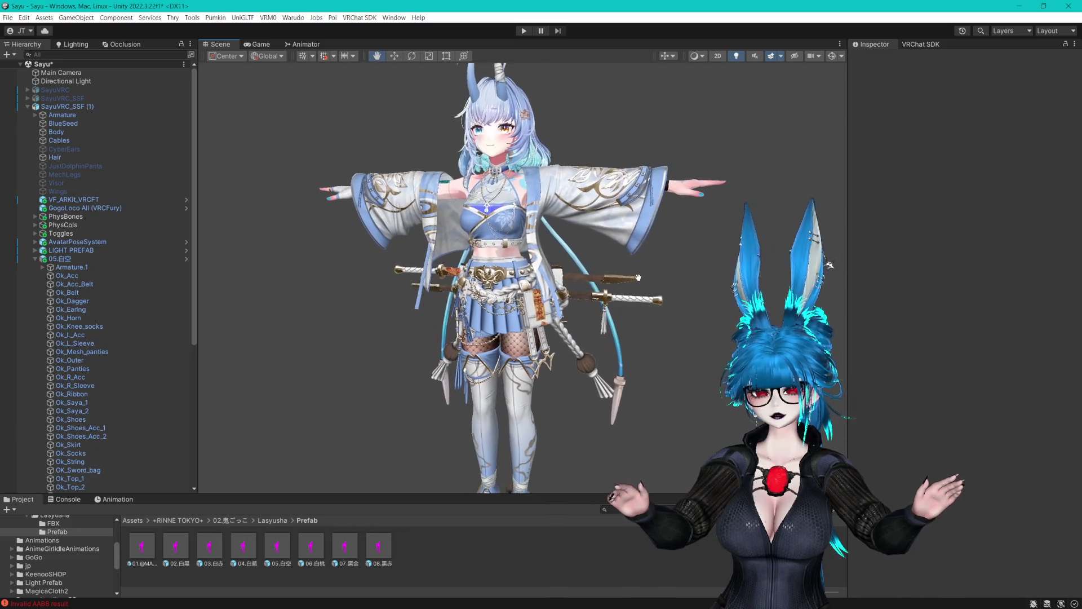
pyautogui.moveTo(643, 284); pyautogui.dragTo(654, 285)
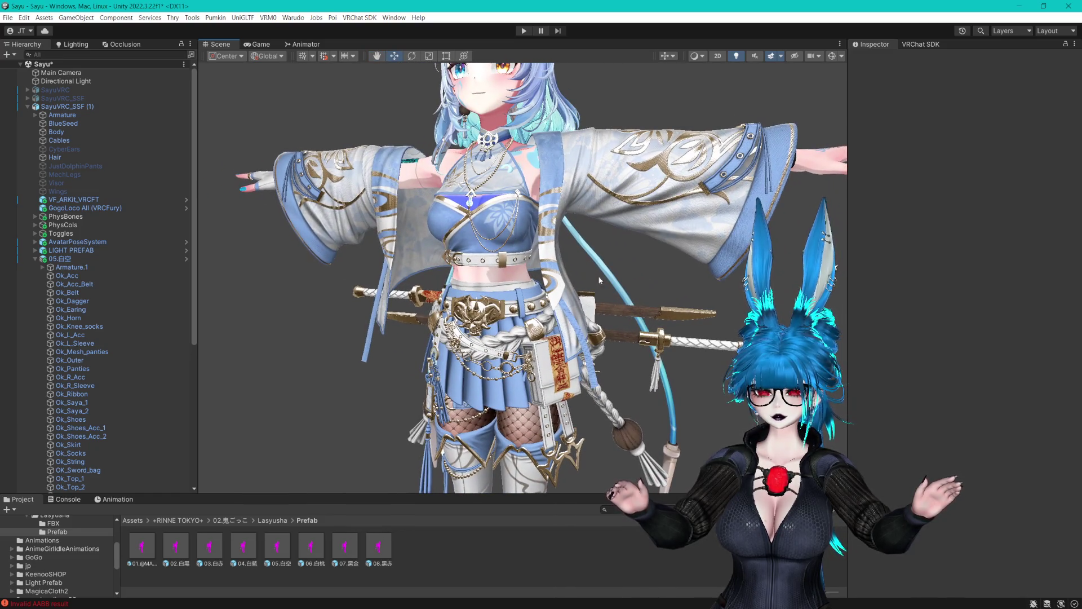
pyautogui.hotkey('ctrl', 's')
# Rename SayuVRC_SSF (1) to SayuVRC_Samurai and save the scene.
pyautogui.click(28, 106)
pyautogui.click(66, 106)
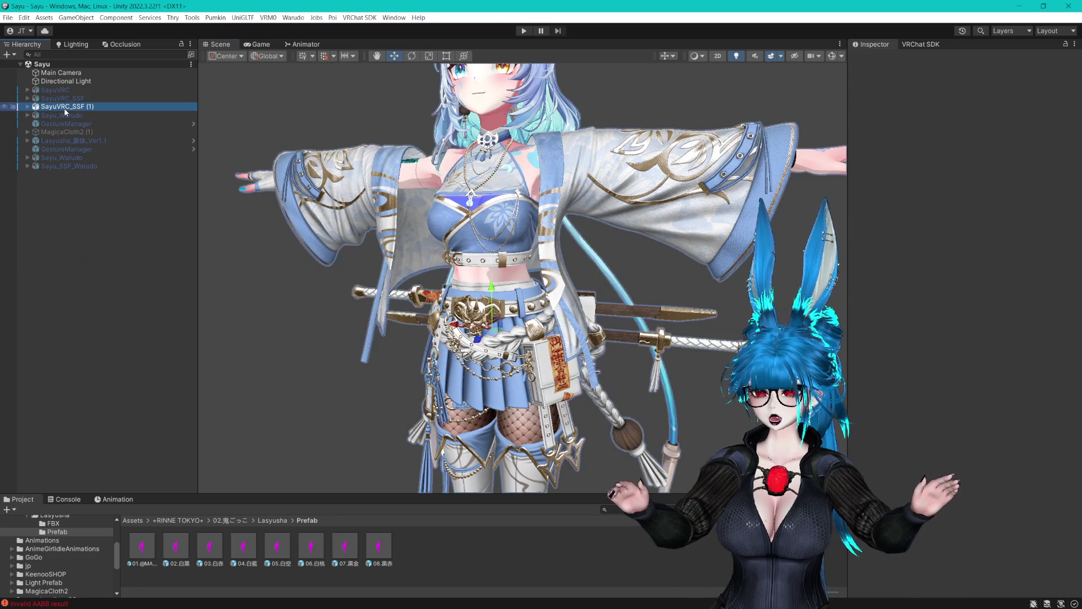
pyautogui.press('F2')
pyautogui.write('SayuVRC_Samurai')
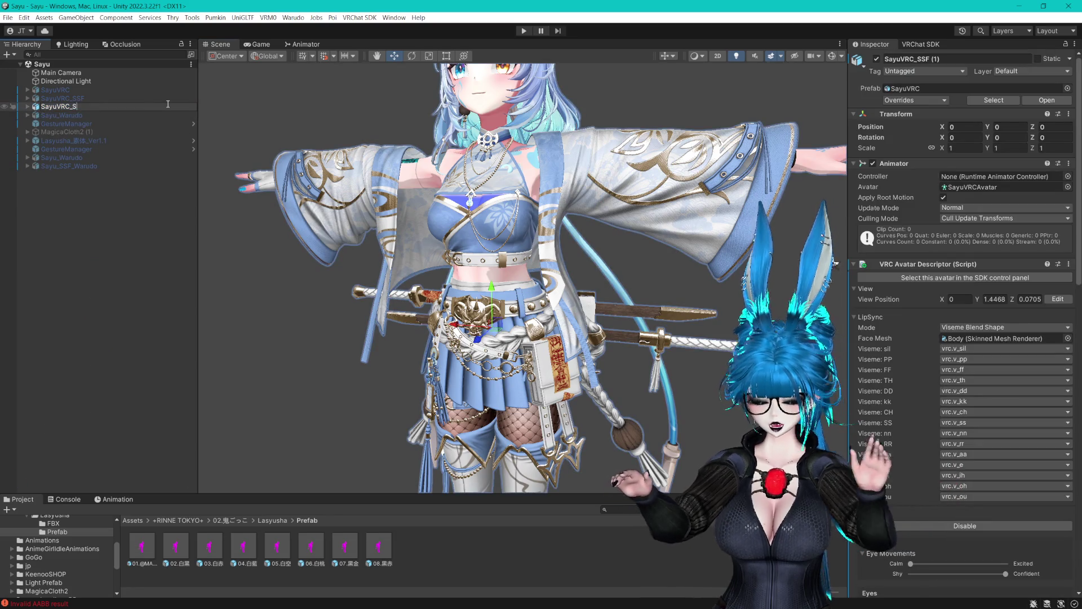
pyautogui.press('Return')
pyautogui.hotkey('ctrl', 's')
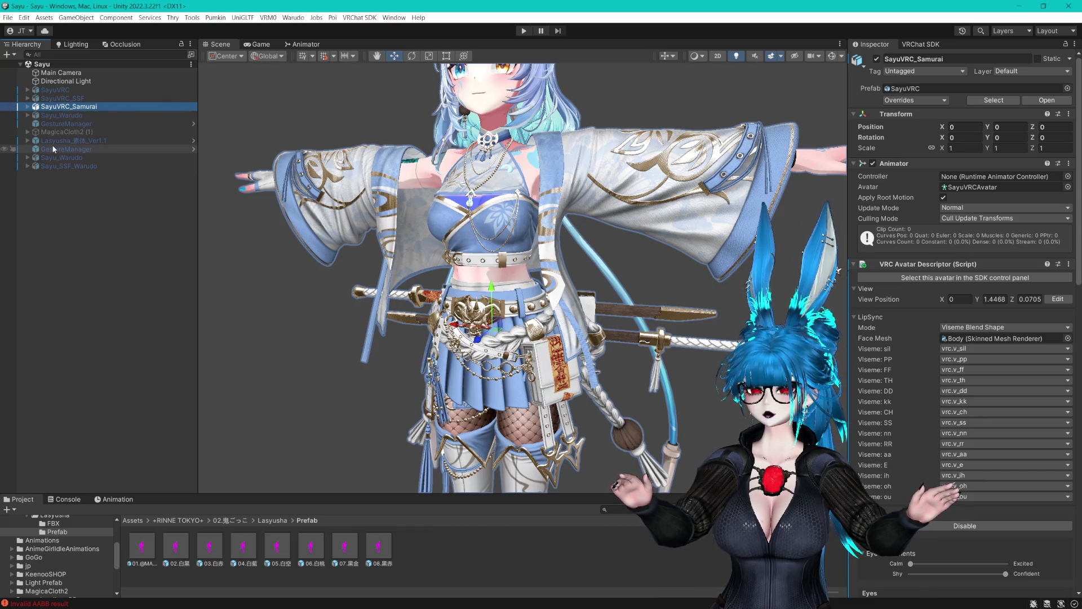
# Expand the avatar's Toggles > Cloths > Samurai groups and frame the Ok_Outer jacket.
pyautogui.click(27, 106)
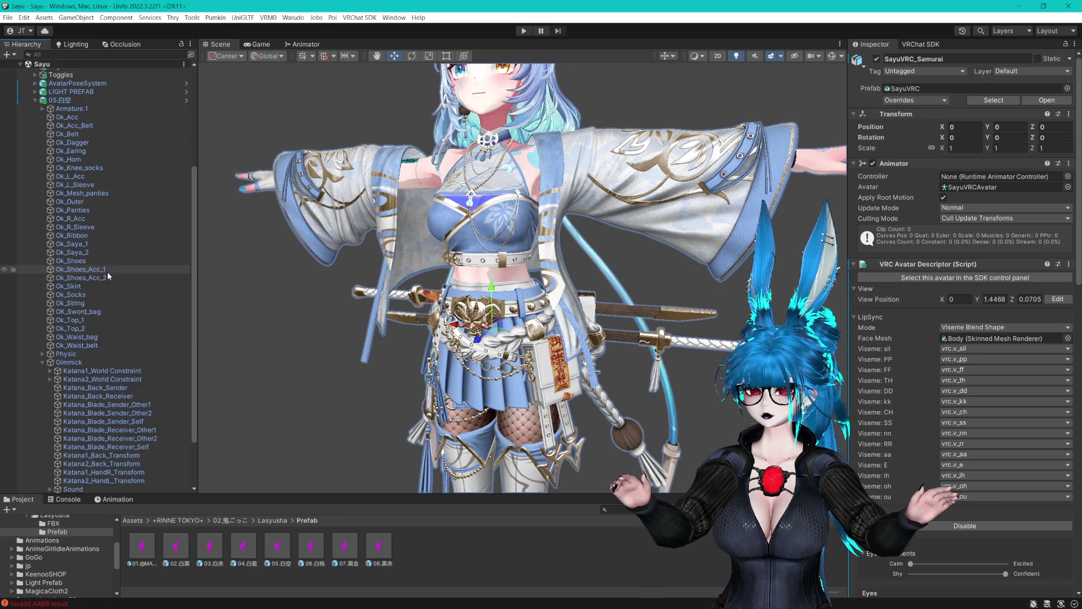
pyautogui.click(35, 233)
pyautogui.click(43, 242)
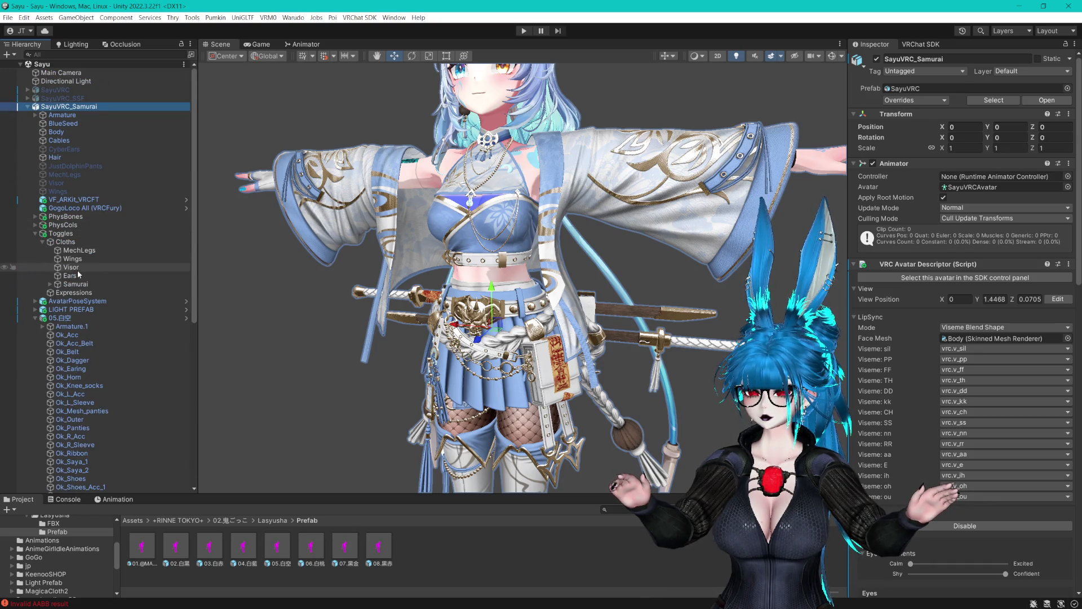
pyautogui.click(51, 284)
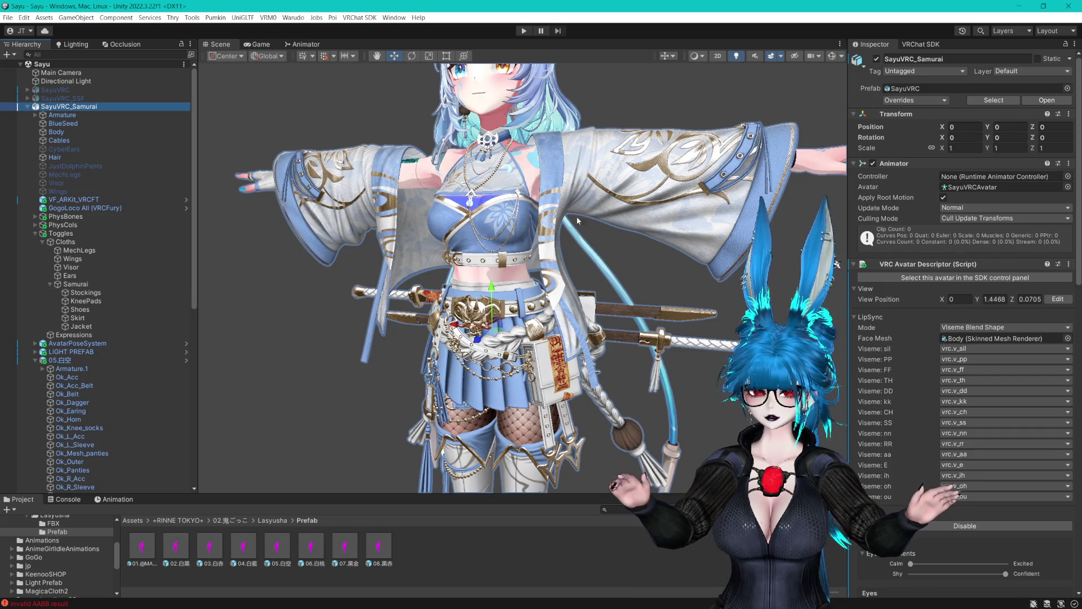
pyautogui.click(590, 231)
pyautogui.click(590, 231)
pyautogui.press('f')
# Toggle Ok_Outer's active state off and on to compare, then select the Samurai toggle group.
pyautogui.click(877, 58)
pyautogui.click(877, 59)
pyautogui.click(877, 59)
pyautogui.click(877, 59)
pyautogui.scroll(-2, 74, 429)
pyautogui.scroll(-3, 74, 429)
pyautogui.click(74, 189)
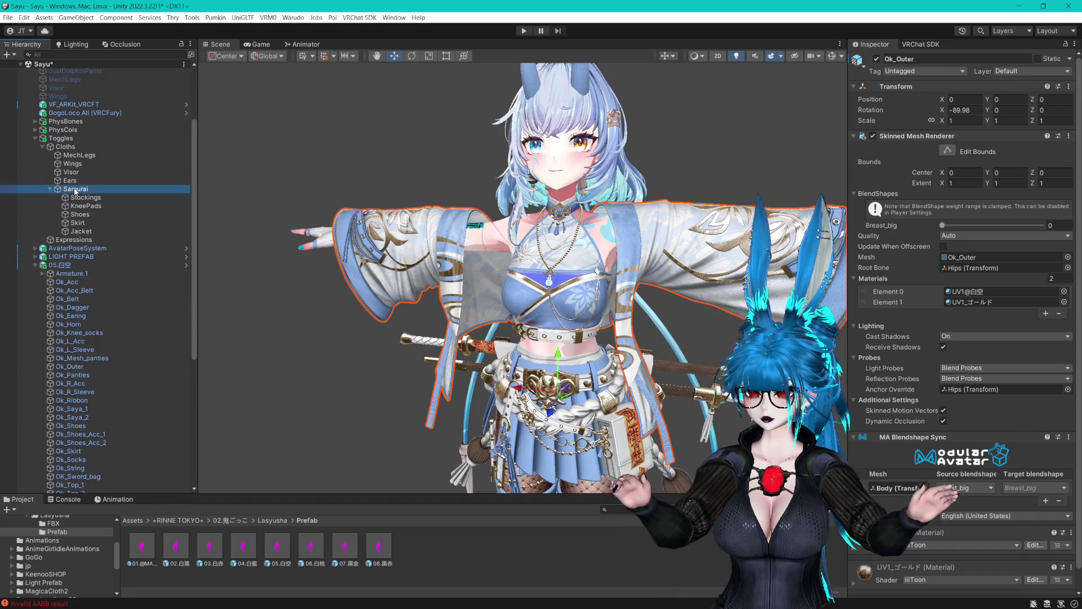
# Paste the Samurai menu path into the Stockings toggle's Menu Path.
pyautogui.click(922, 60)
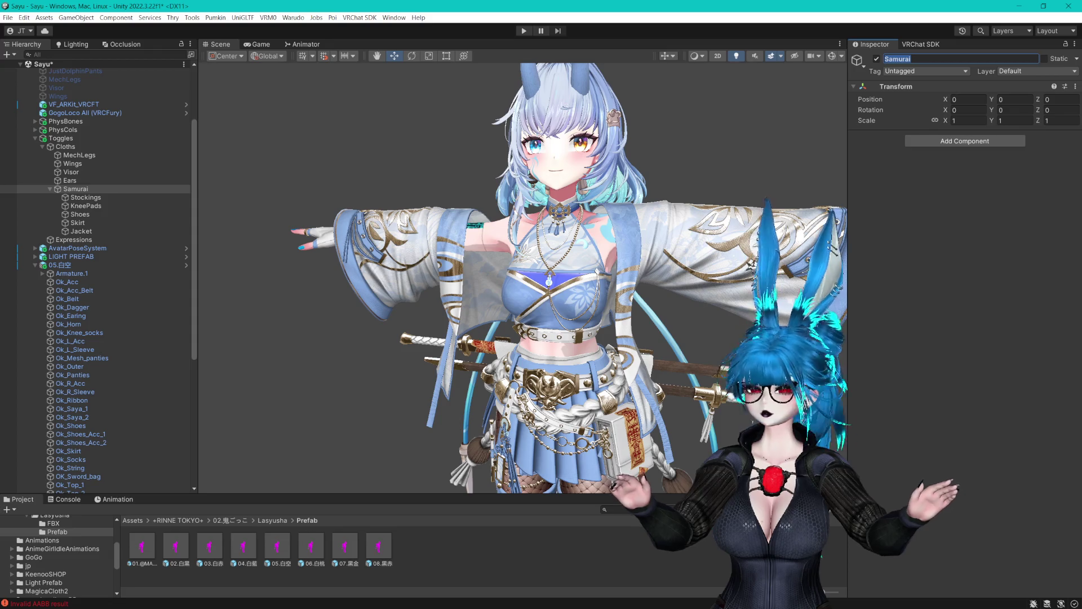
pyautogui.hotkey('alt', 'Tab')
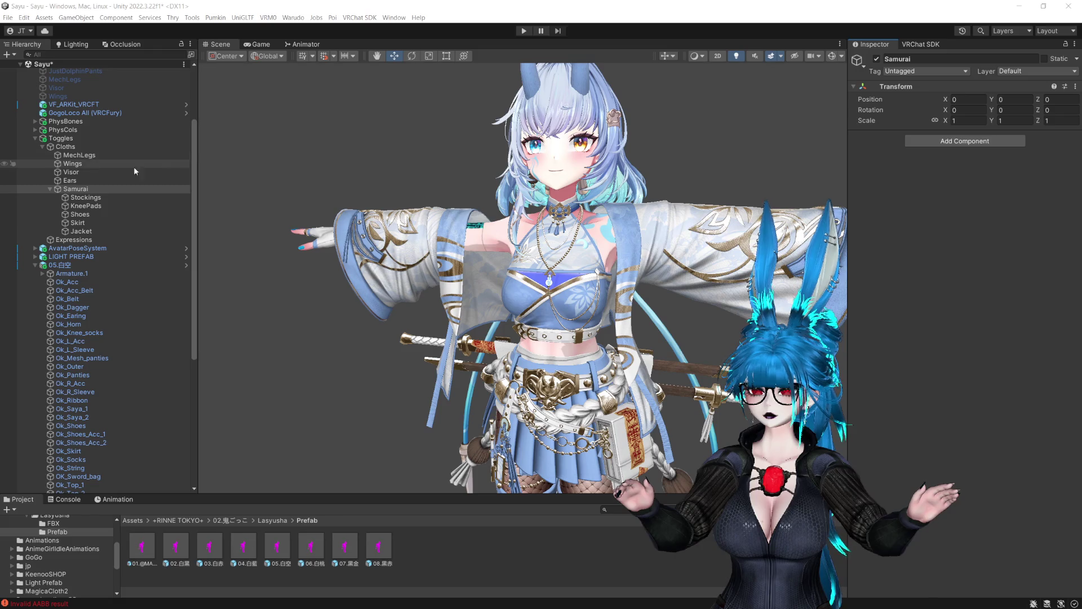
pyautogui.click(101, 199)
pyautogui.click(945, 152)
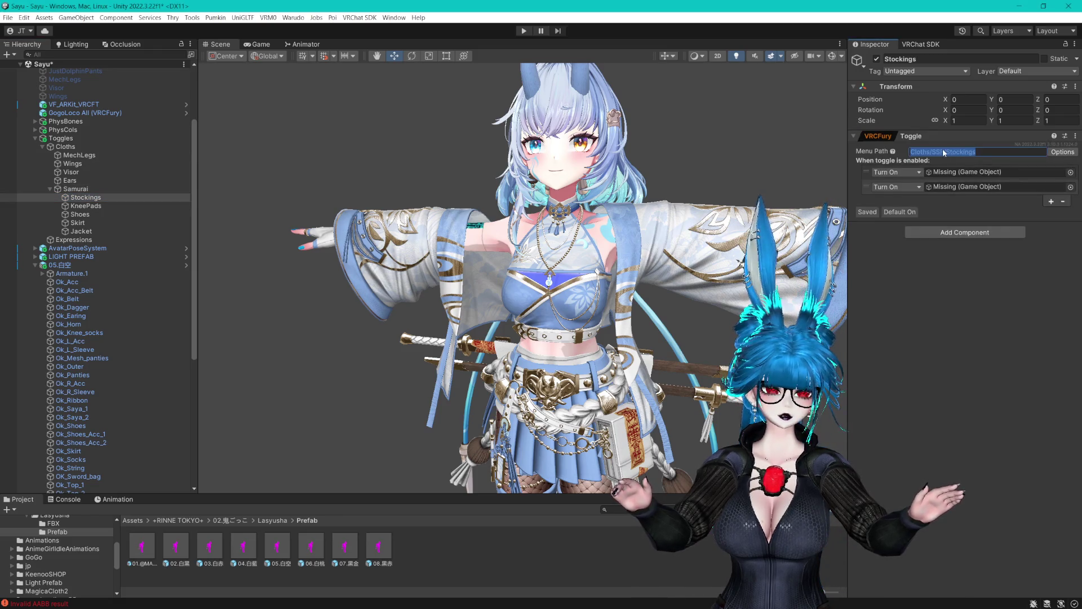
pyautogui.press('BackSpace')
pyautogui.write('Samurai')
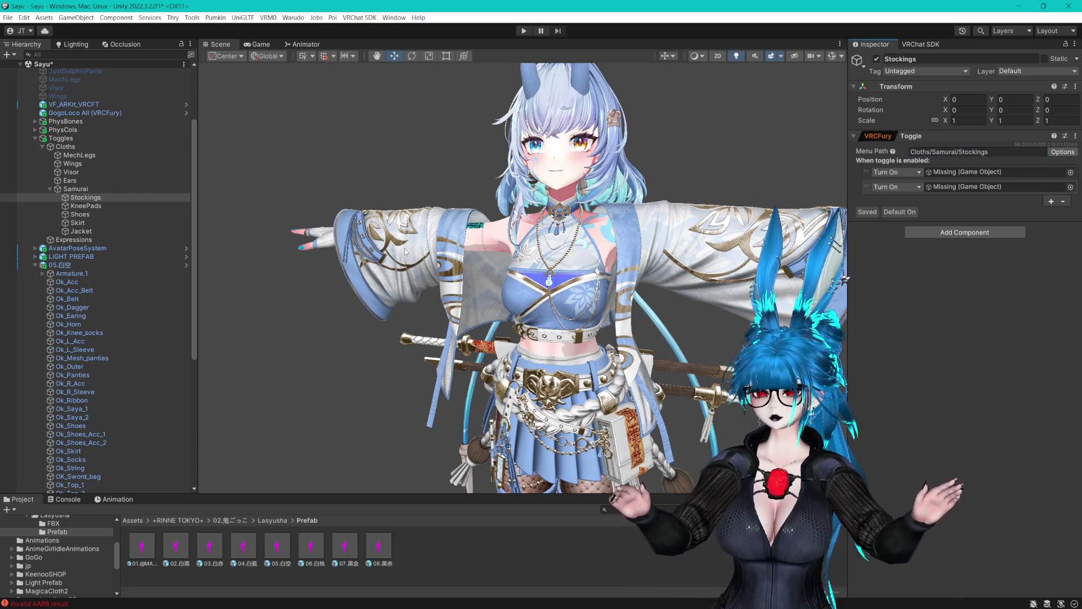
# Change the Jacket toggle's Menu Path to Cloths/Samurai/Jacket.
pyautogui.click(118, 231)
pyautogui.click(940, 152)
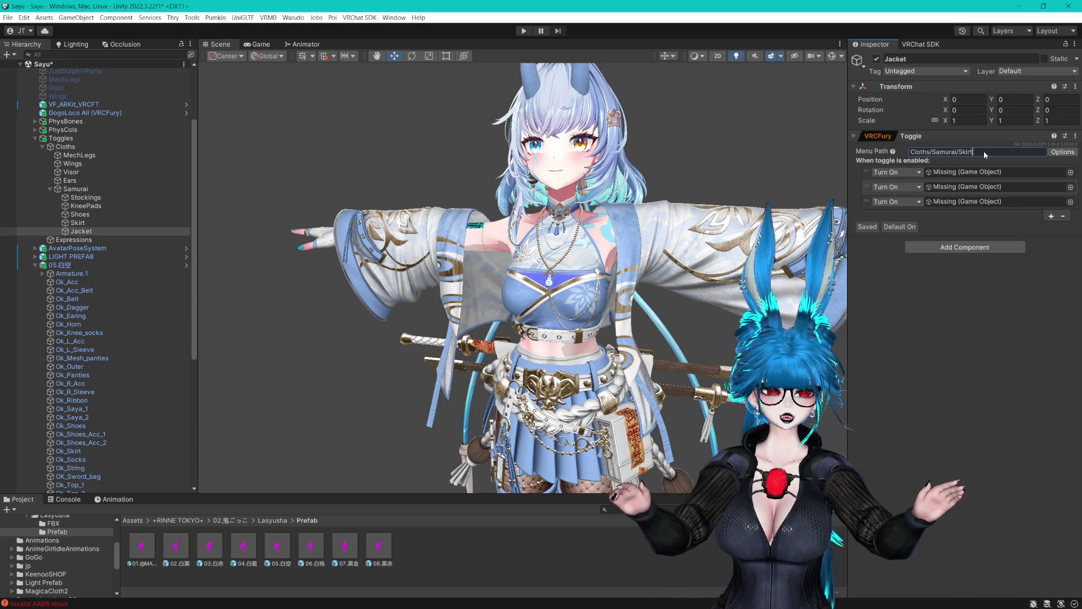
pyautogui.moveTo(982, 151); pyautogui.dragTo(962, 151)
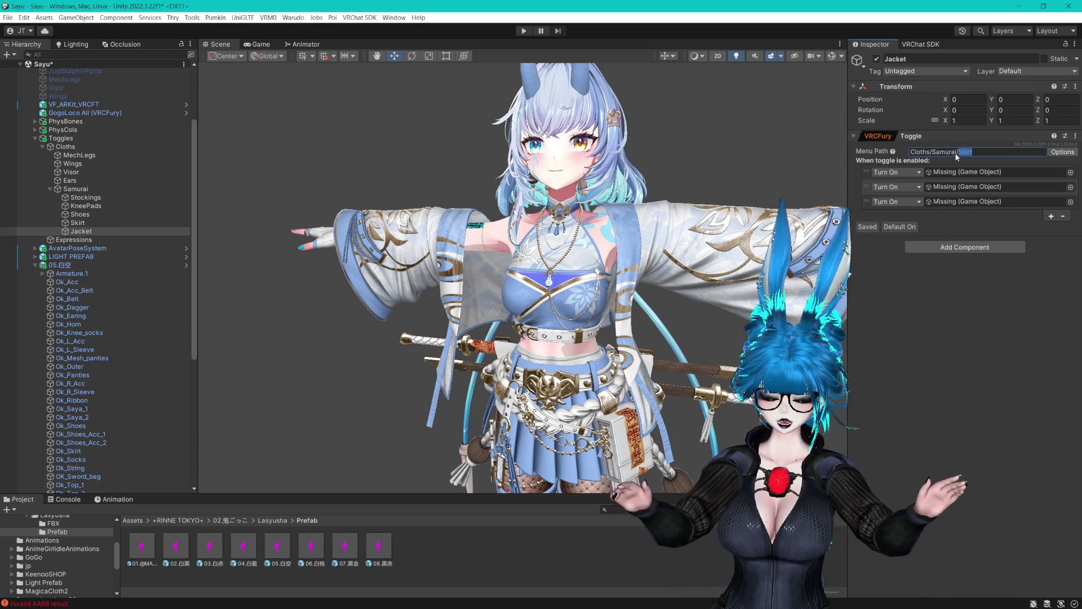
pyautogui.write('Jacke')
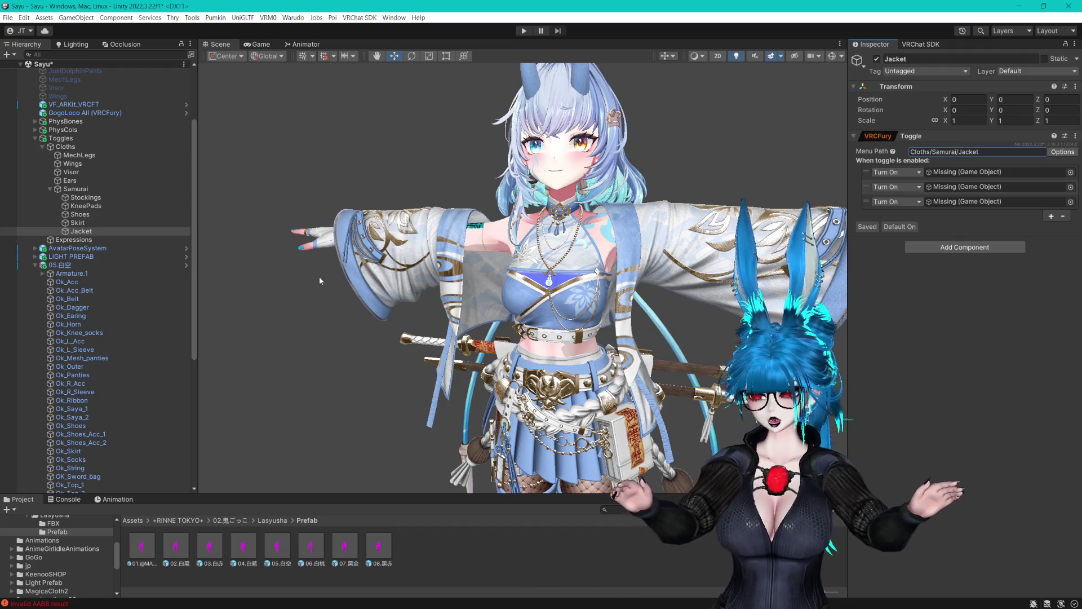
pyautogui.scroll(-5, 142, 255)
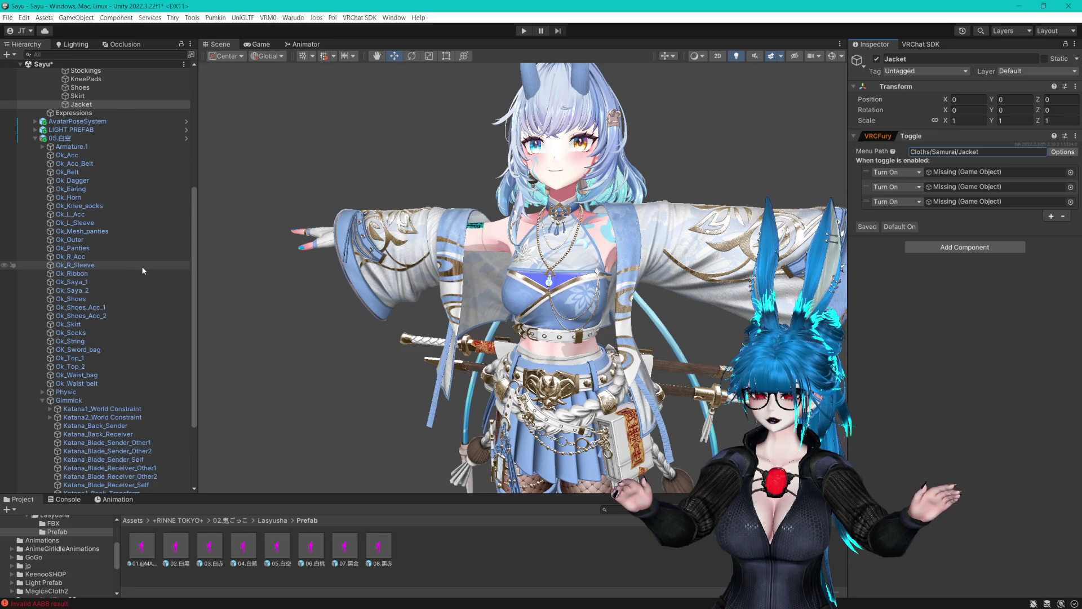
# Assign Ok_Outer to the Jacket toggle's first slot and remove both Missing entries.
pyautogui.click(62, 138)
pyautogui.click(124, 240)
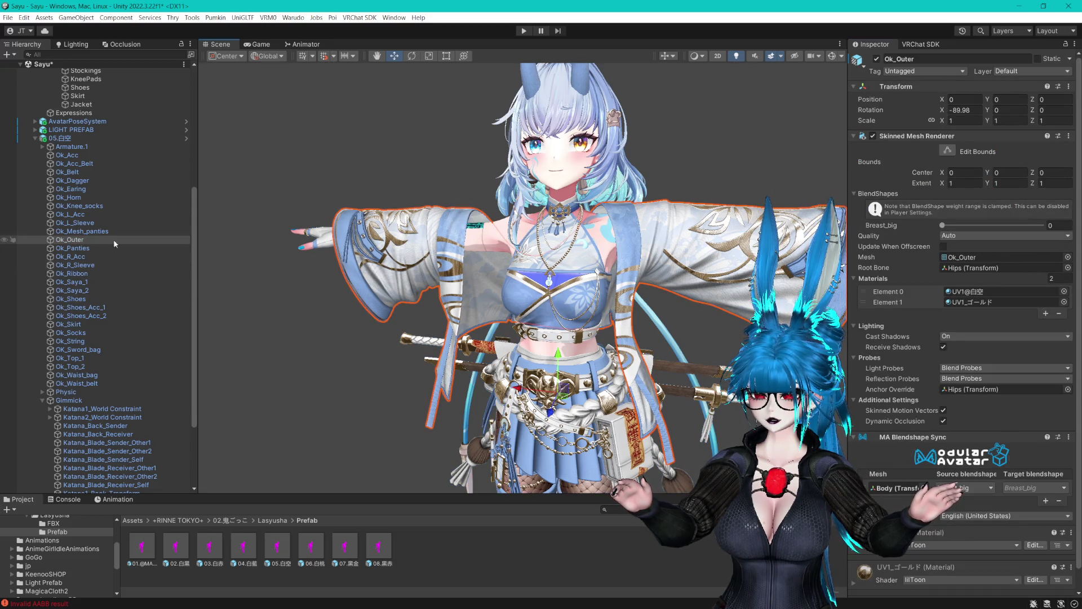
pyautogui.scroll(4, 89, 182)
pyautogui.click(81, 200)
pyautogui.moveTo(75, 336); pyautogui.dragTo(977, 171)
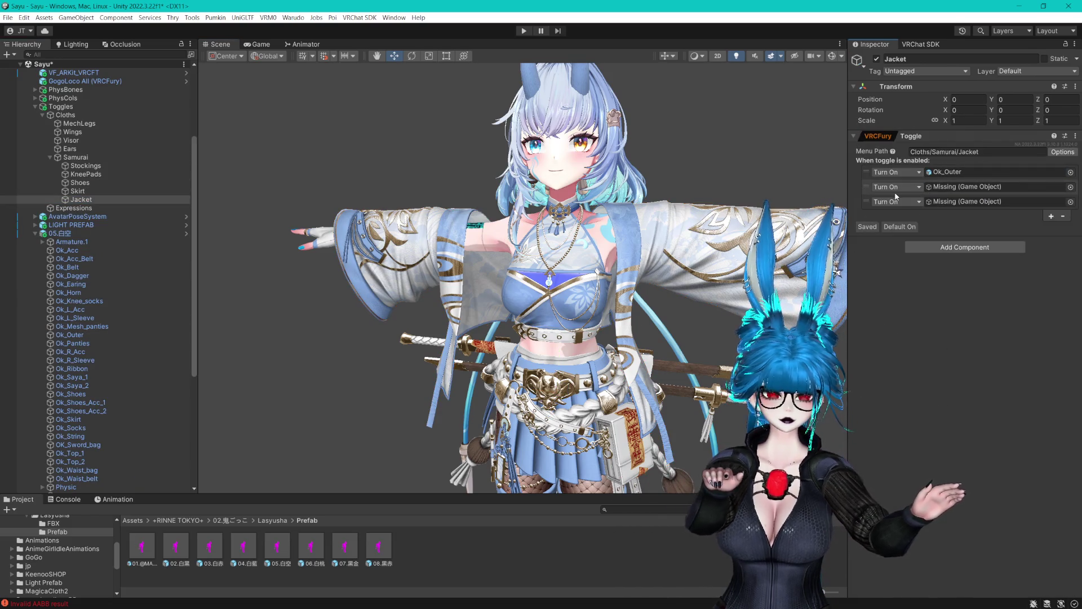
pyautogui.rightClick(966, 186)
pyautogui.click(989, 217)
pyautogui.rightClick(942, 187)
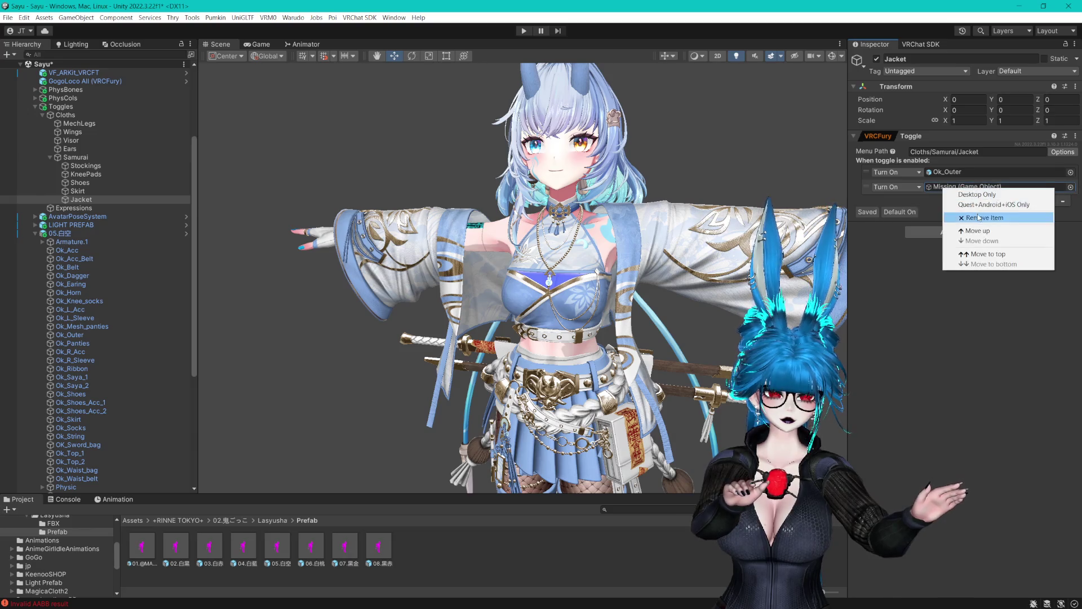
pyautogui.click(979, 218)
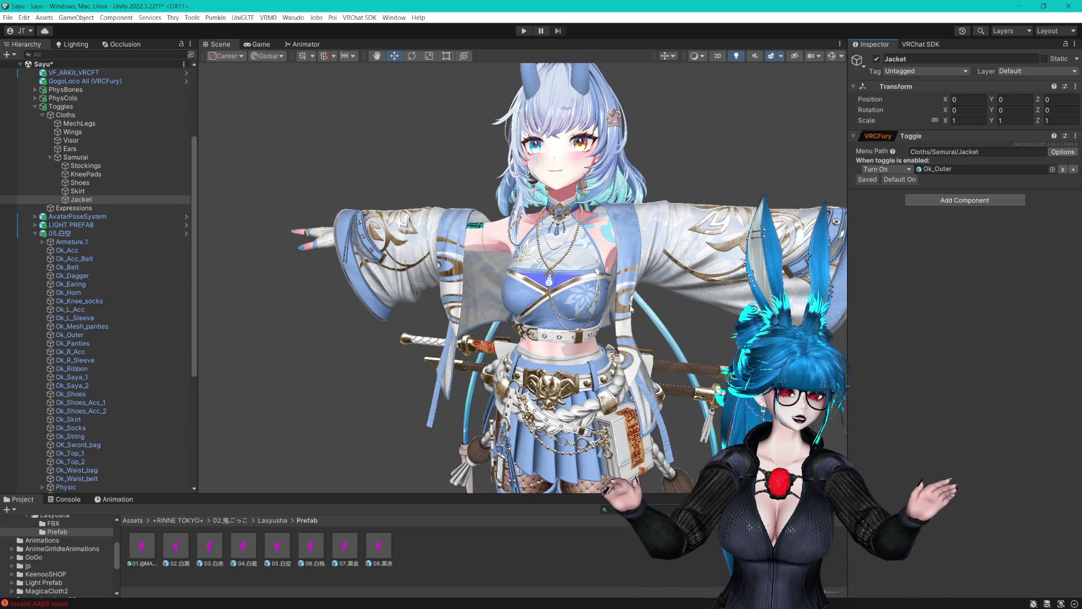
pyautogui.moveTo(652, 232)
pyautogui.mouseDown()
pyautogui.moveTo(693, 180)
pyautogui.moveTo(697, 195)
pyautogui.mouseUp()
pyautogui.scroll(5, 698, 196)
pyautogui.scroll(-3, 672, 266)
pyautogui.scroll(3, 631, 243)
pyautogui.scroll(-3, 632, 242)
pyautogui.scroll(1, 645, 243)
pyautogui.scroll(-2, 645, 242)
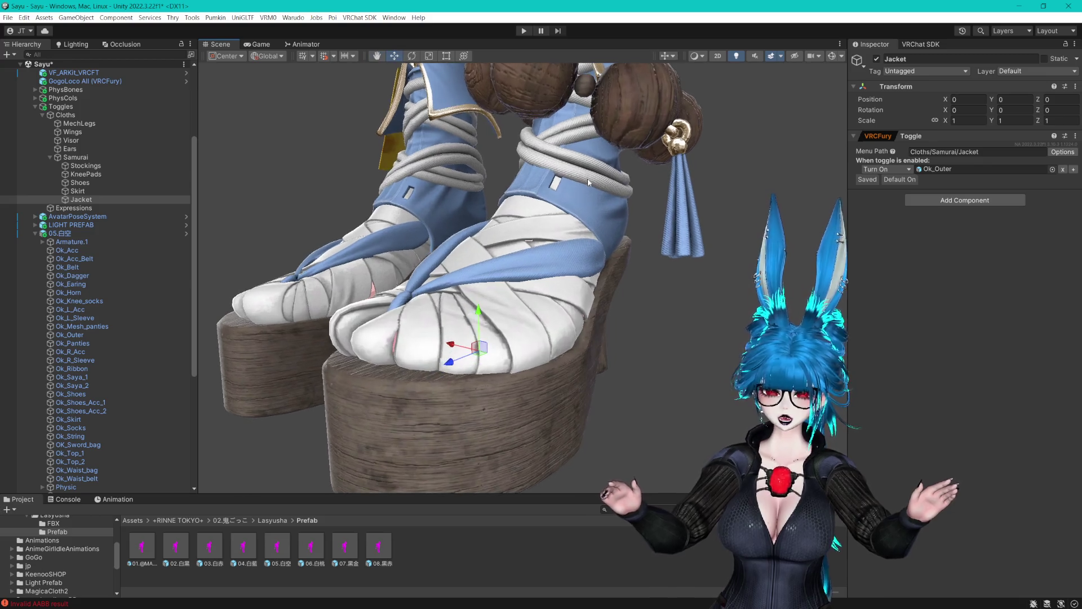
pyautogui.scroll(-1, 594, 196)
pyautogui.scroll(-3, 654, 94)
pyautogui.moveTo(654, 94)
pyautogui.mouseDown()
pyautogui.moveTo(648, 233)
pyautogui.moveTo(683, 249)
pyautogui.moveTo(622, 297)
pyautogui.mouseUp()
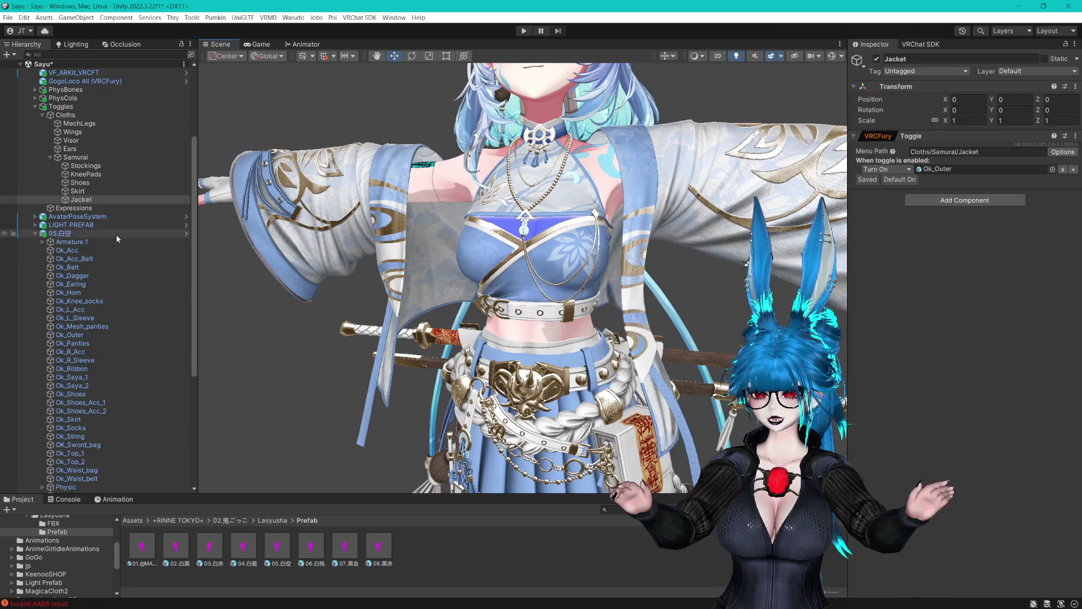
# Deactivate SayuVRC_Samurai and activate SayuVRC_SSF in the scene.
pyautogui.click(79, 191)
pyautogui.click(100, 183)
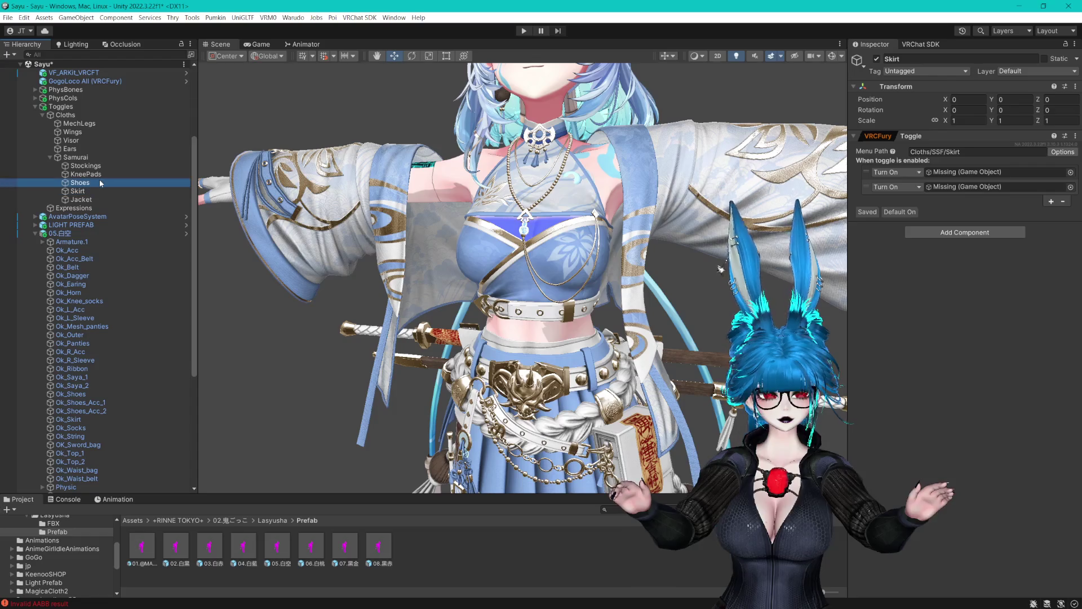
pyautogui.scroll(5, 70, 168)
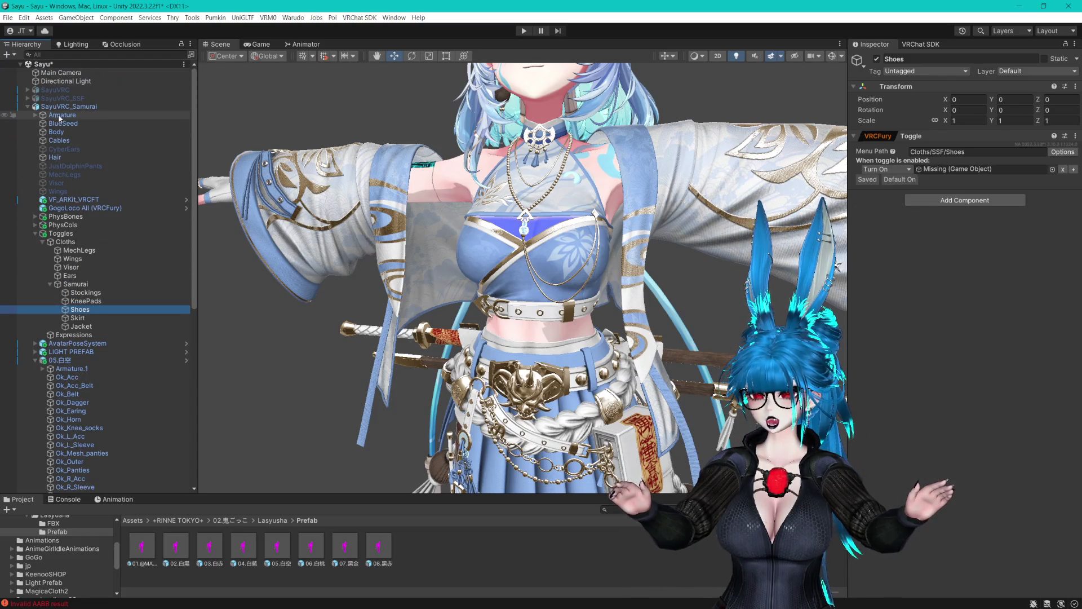
pyautogui.click(113, 107)
pyautogui.click(877, 59)
pyautogui.click(59, 98)
pyautogui.hotkey('alt', 'shift', 'a')
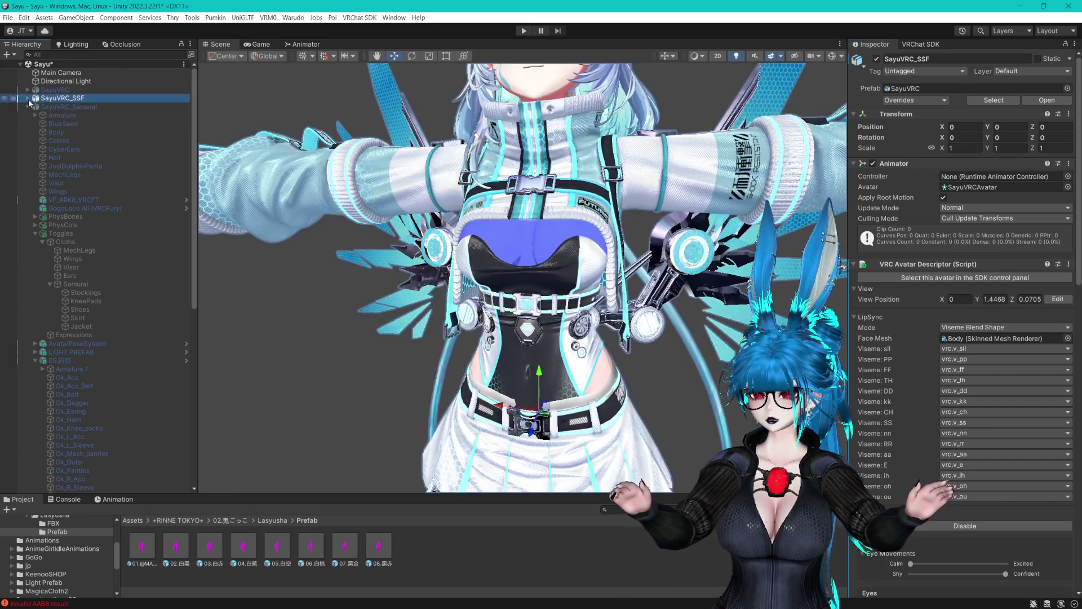
# Set the SSF Jacket toggle's Menu Path to Cloths/SSF/Jacket, save, and select the Body mesh.
pyautogui.click(27, 98)
pyautogui.click(35, 234)
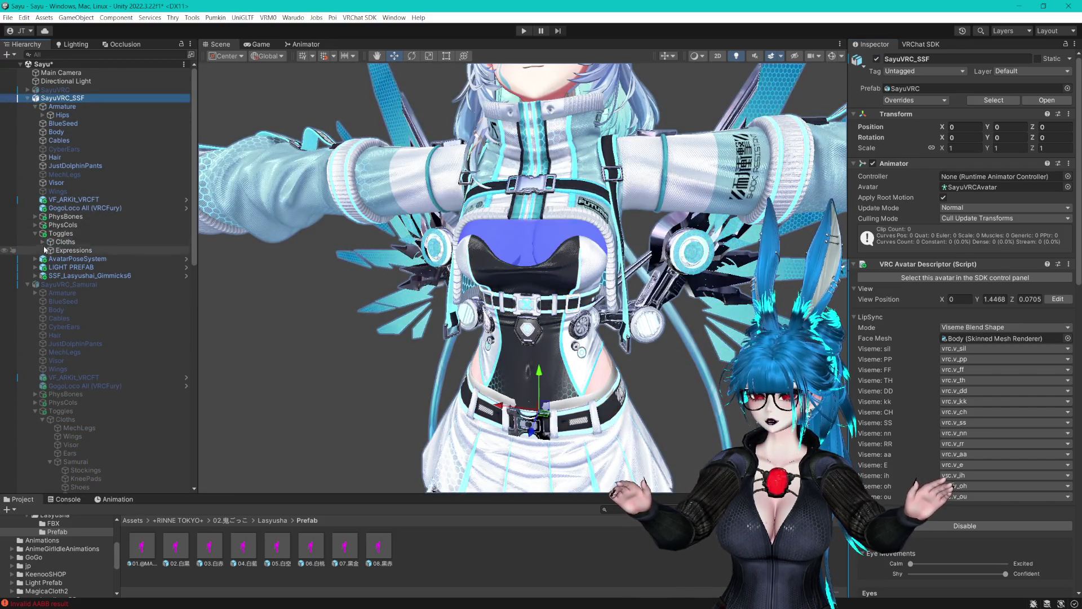
pyautogui.click(42, 242)
pyautogui.click(50, 284)
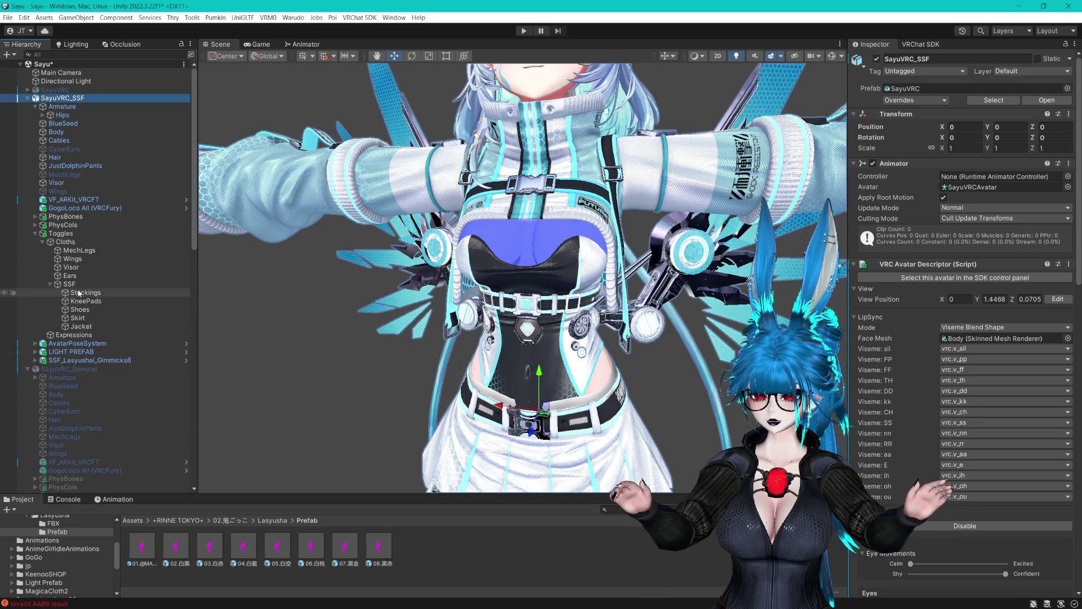
pyautogui.click(112, 300)
pyautogui.press('Down')
pyautogui.press('Down')
pyautogui.press('Down')
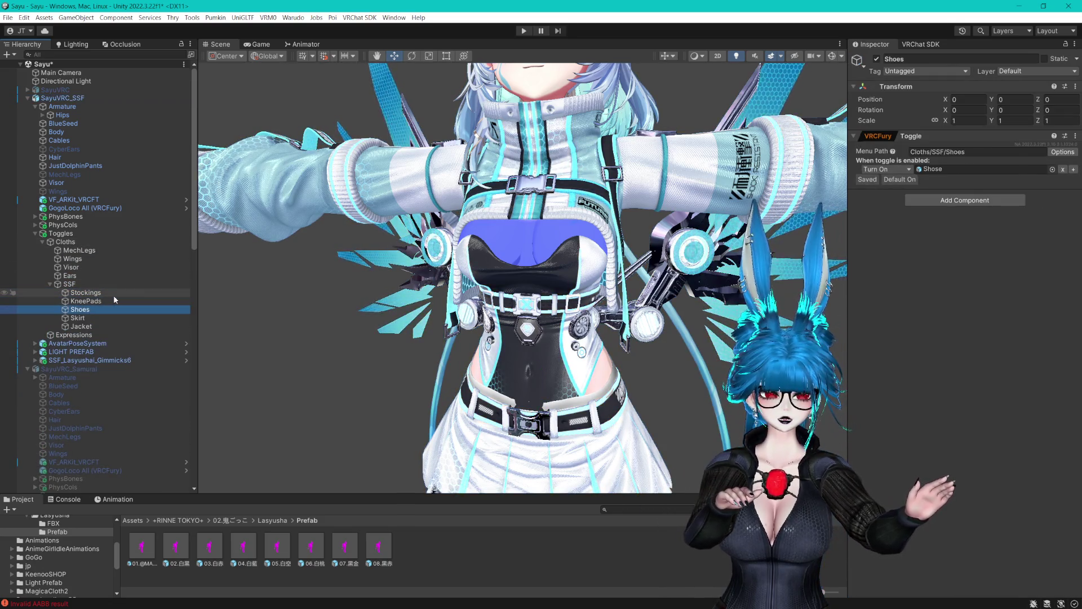
pyautogui.doubleClick(976, 152)
pyautogui.write('ket')
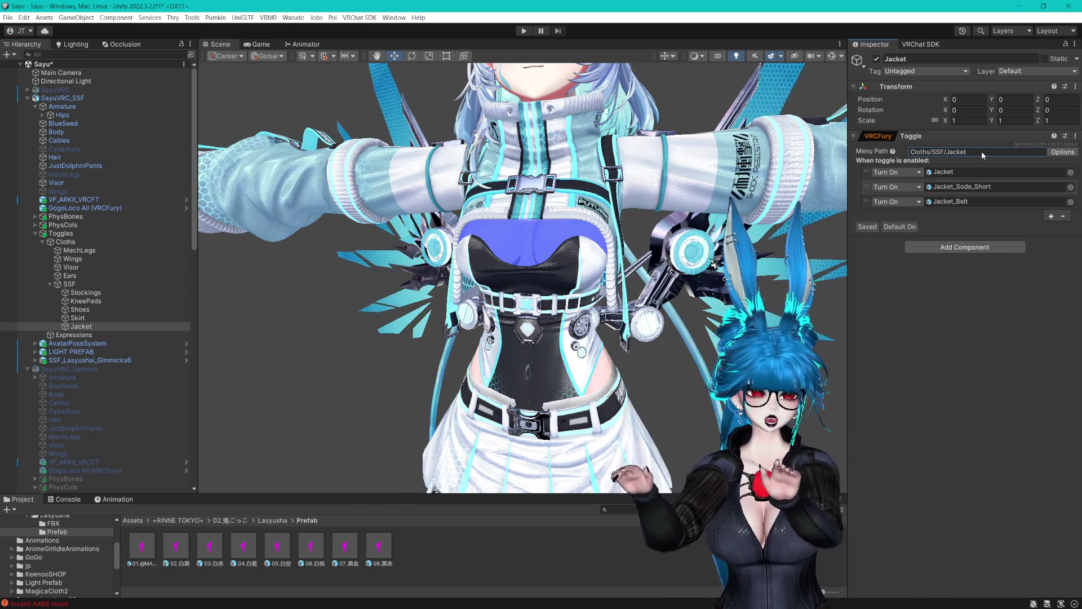
pyautogui.hotkey('ctrl', 's')
pyautogui.click(68, 131)
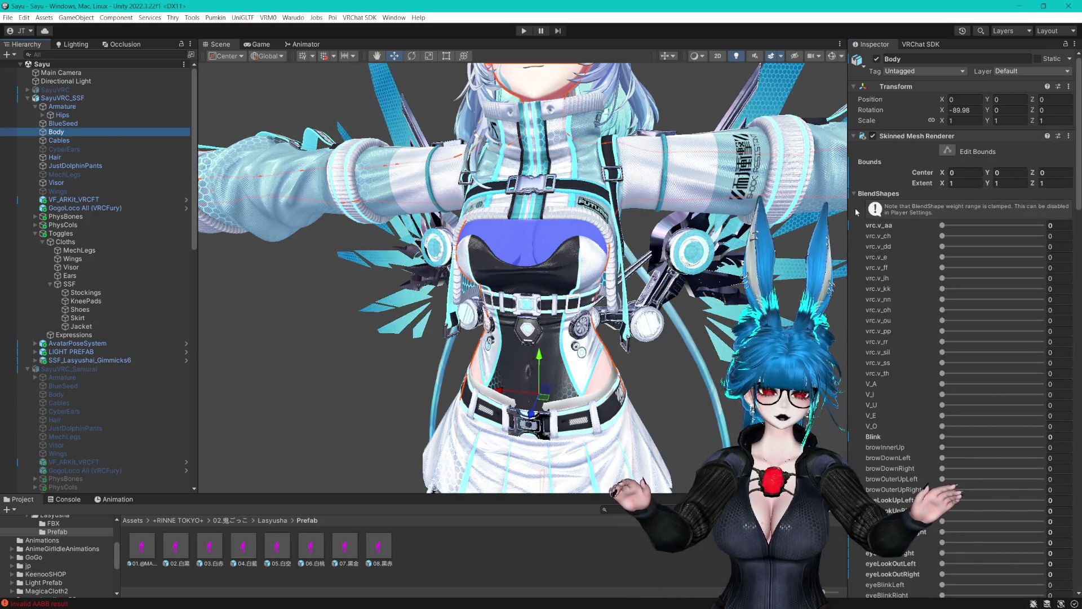
pyautogui.click(878, 193)
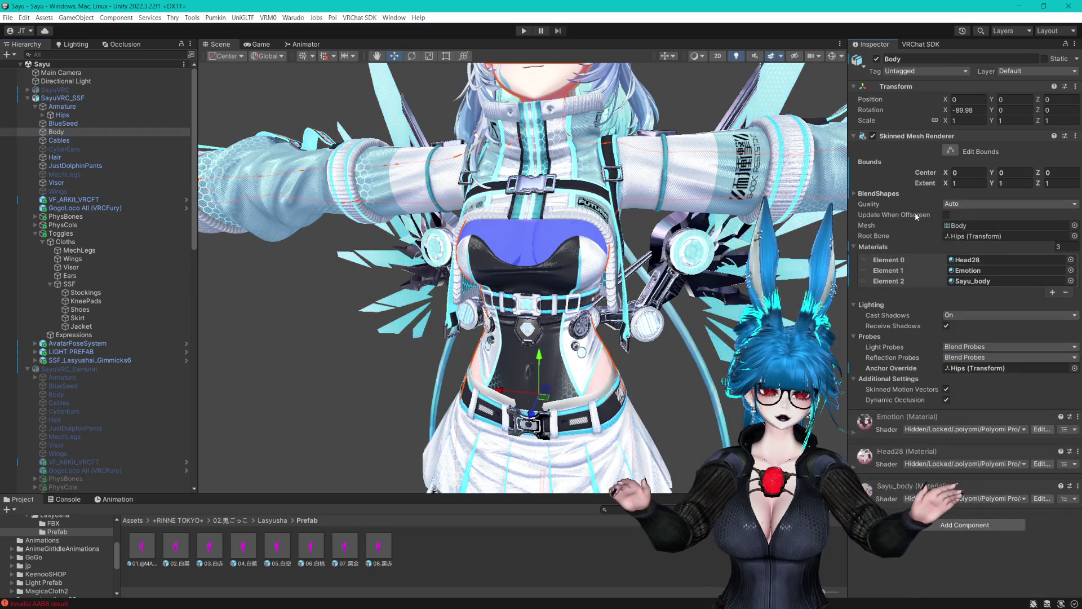
# Unlock the Sayu_body shader, adjust its main texture, and lock the optimized shader again.
pyautogui.doubleClick(985, 281)
pyautogui.click(925, 118)
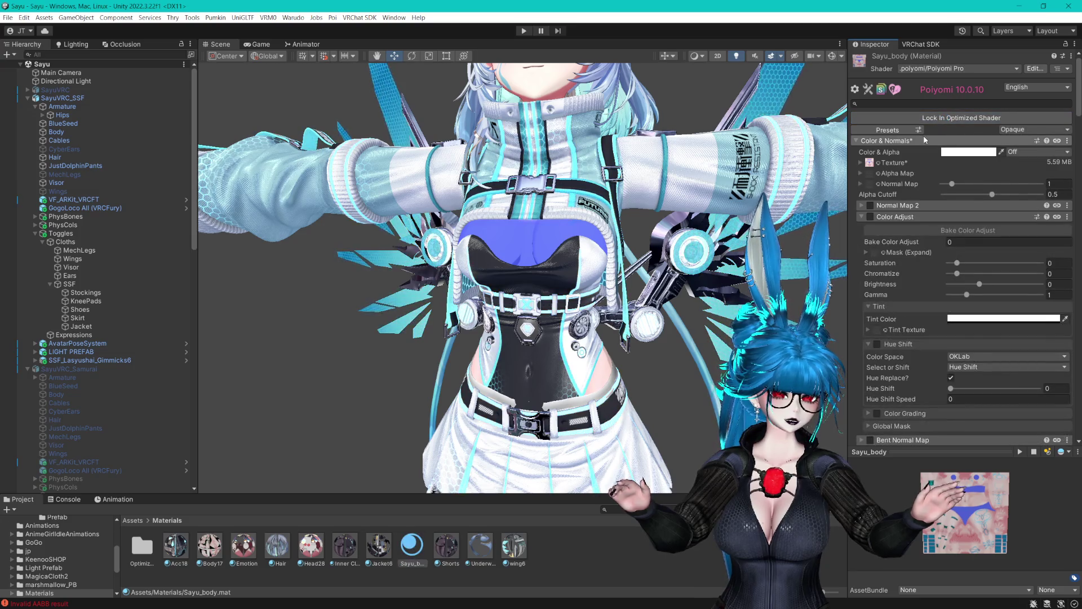
pyautogui.click(871, 163)
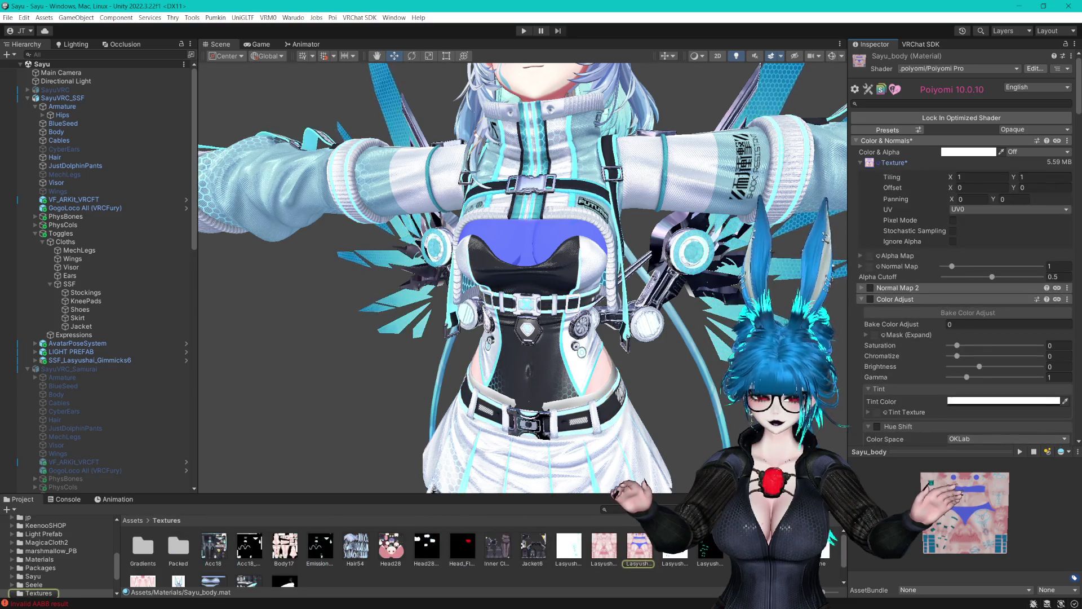
pyautogui.click(859, 163)
pyautogui.click(951, 118)
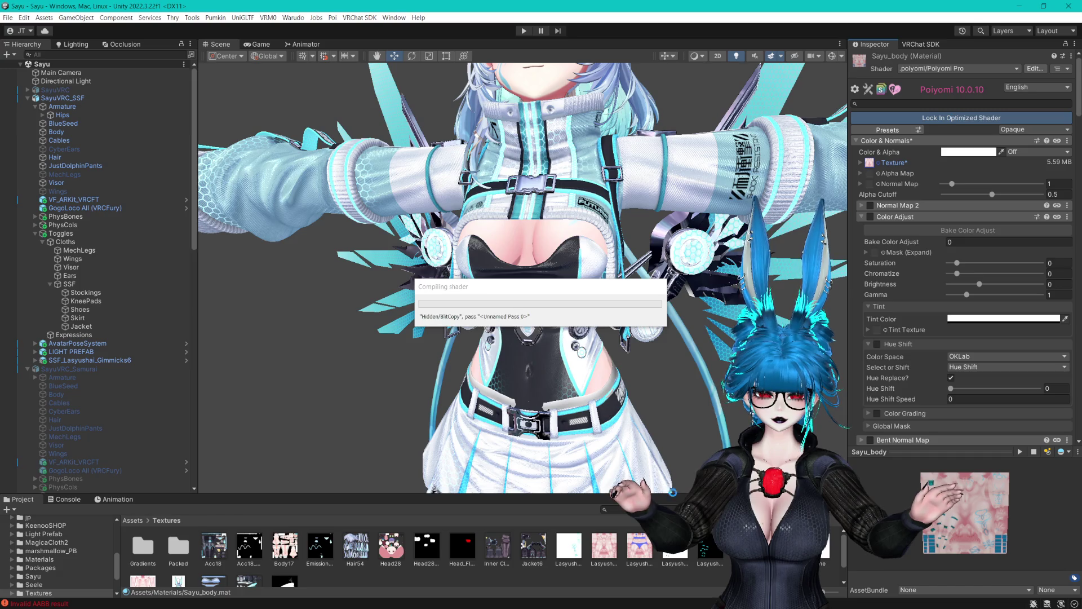
pyautogui.moveTo(682, 494); pyautogui.dragTo(683, 485)
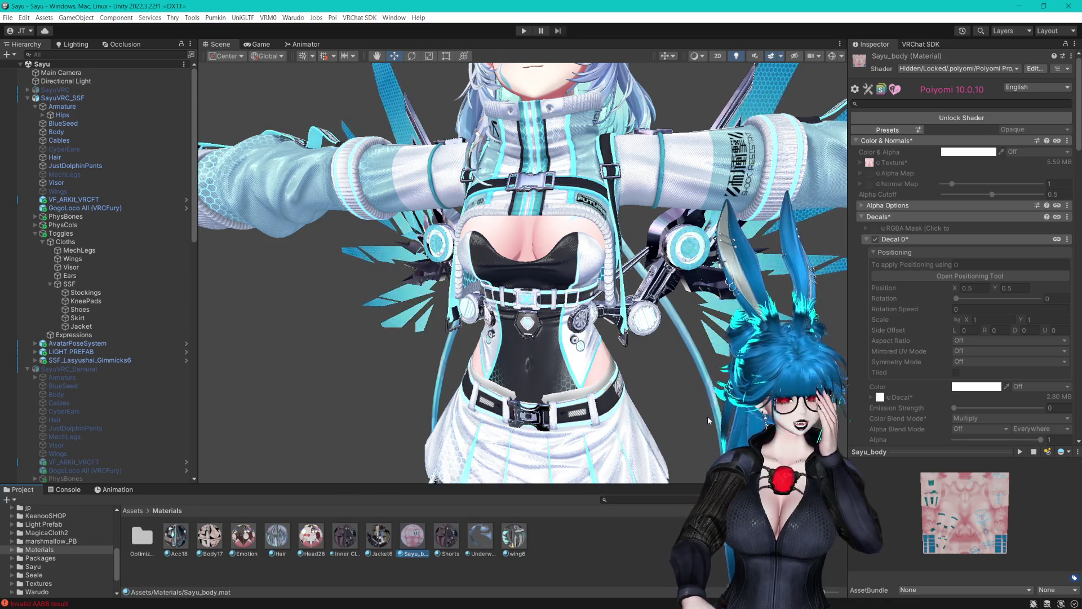
pyautogui.moveTo(584, 186); pyautogui.dragTo(590, 214)
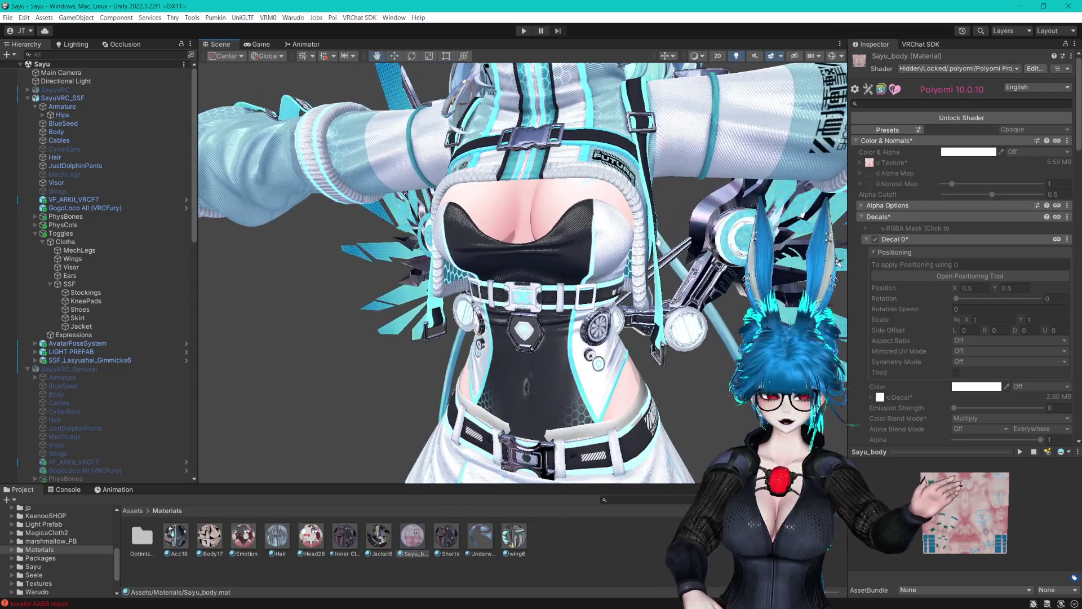
pyautogui.click(586, 535)
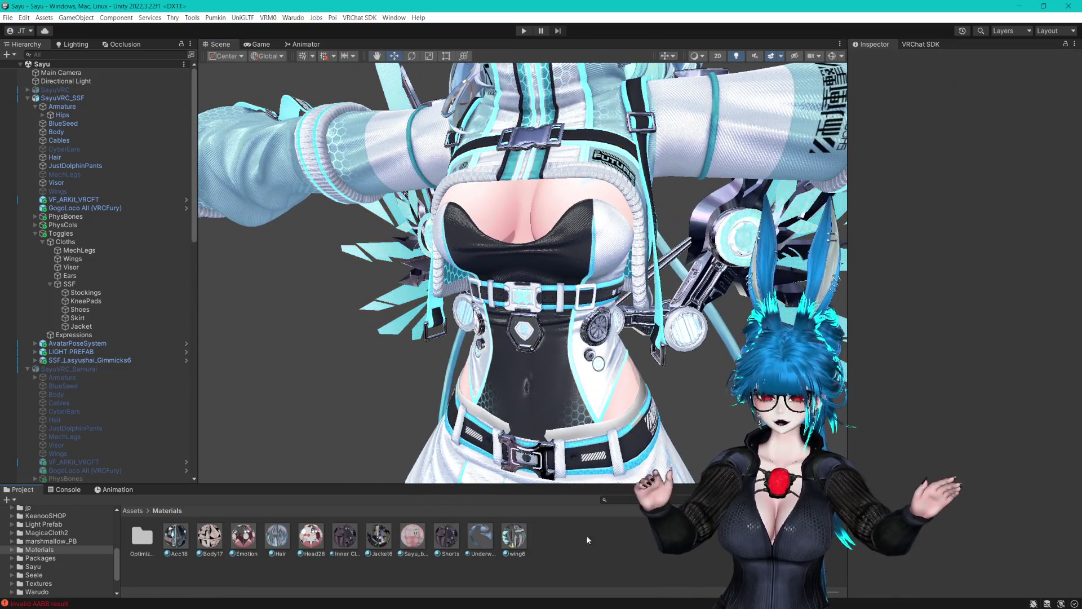
# Build and publish SayuVRC_SSF as the private avatar 'Sayu SSF Test' via the VRChat SDK Builder.
pyautogui.click(35, 234)
pyautogui.click(62, 97)
pyautogui.click(930, 45)
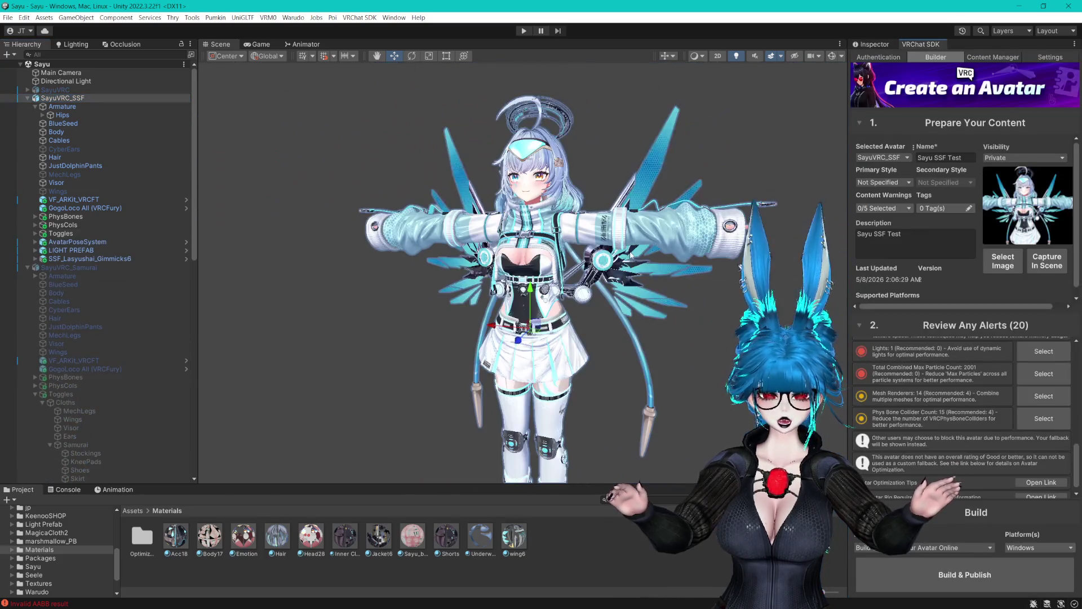
pyautogui.click(966, 573)
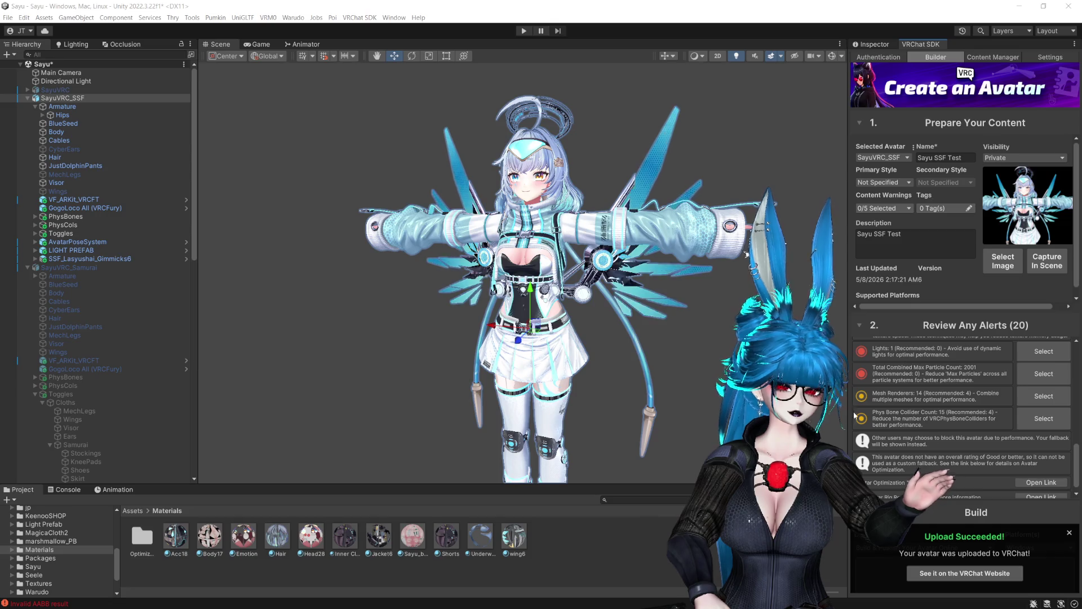
pyautogui.click(1067, 530)
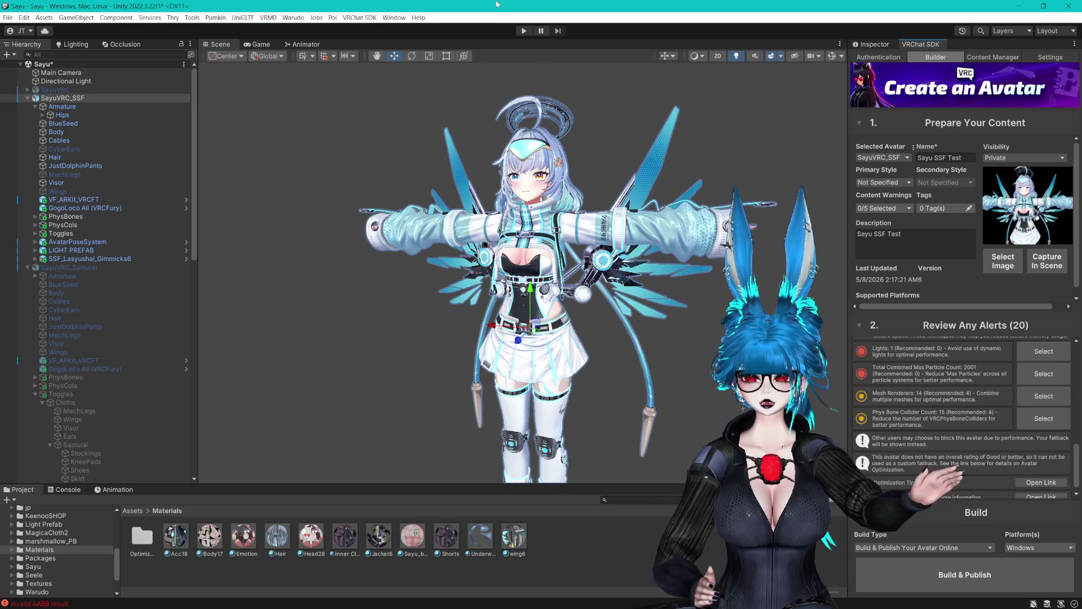
# Deactivate SayuVRC_SSF and make SayuVRC_Samurai active in the scene.
pyautogui.click(27, 267)
pyautogui.click(26, 98)
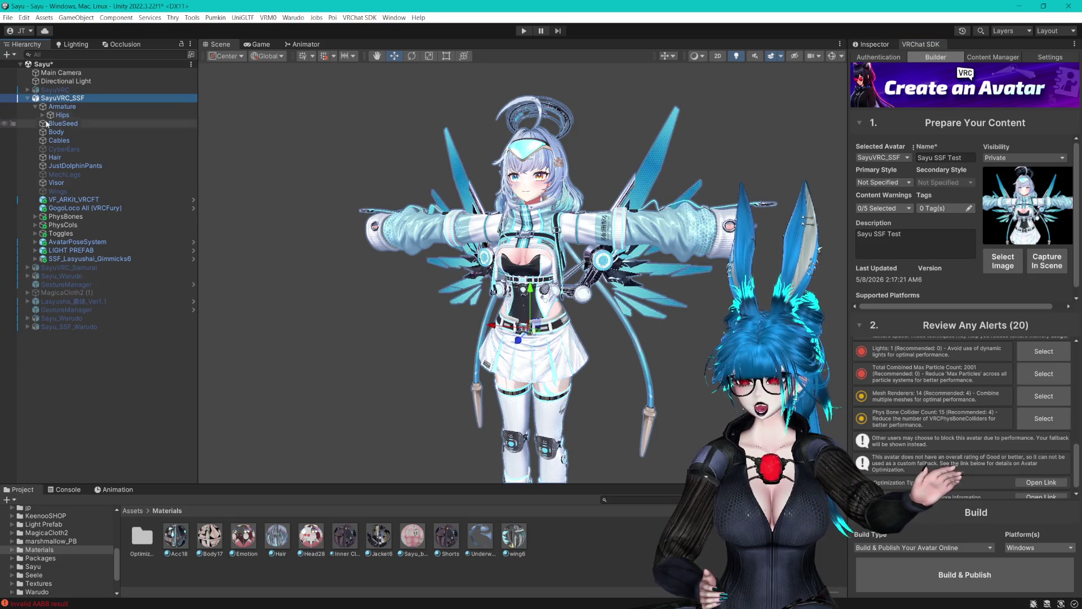
pyautogui.click(29, 98)
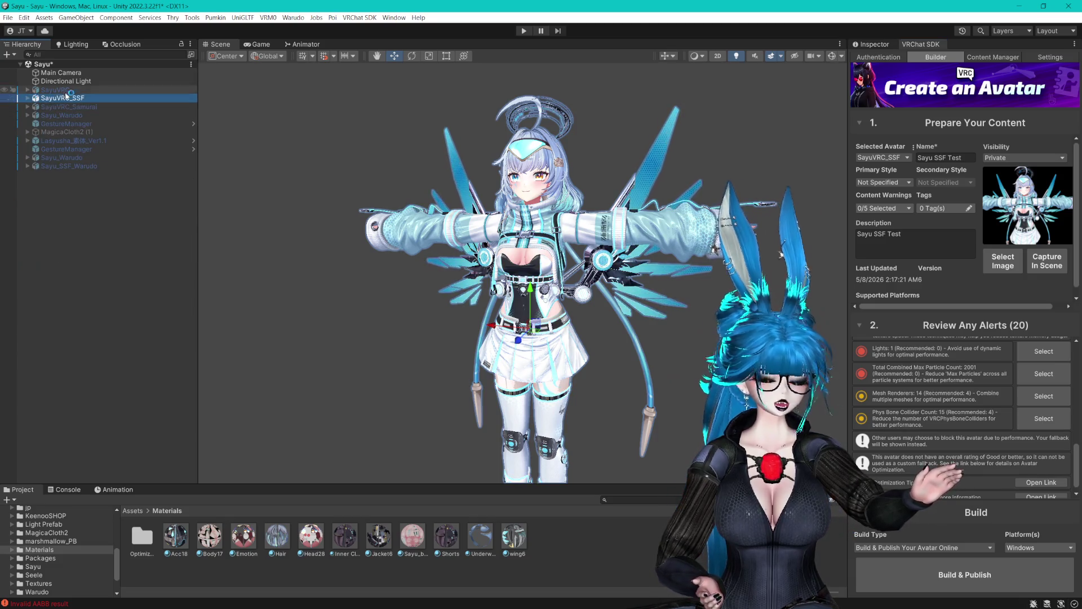
pyautogui.click(875, 45)
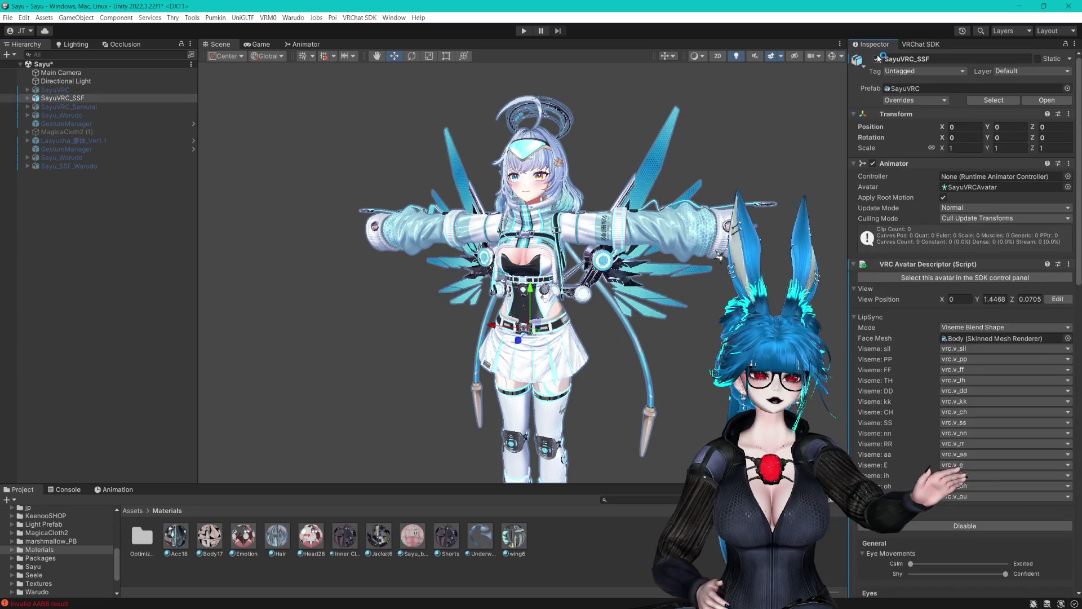
pyautogui.click(876, 59)
pyautogui.click(68, 107)
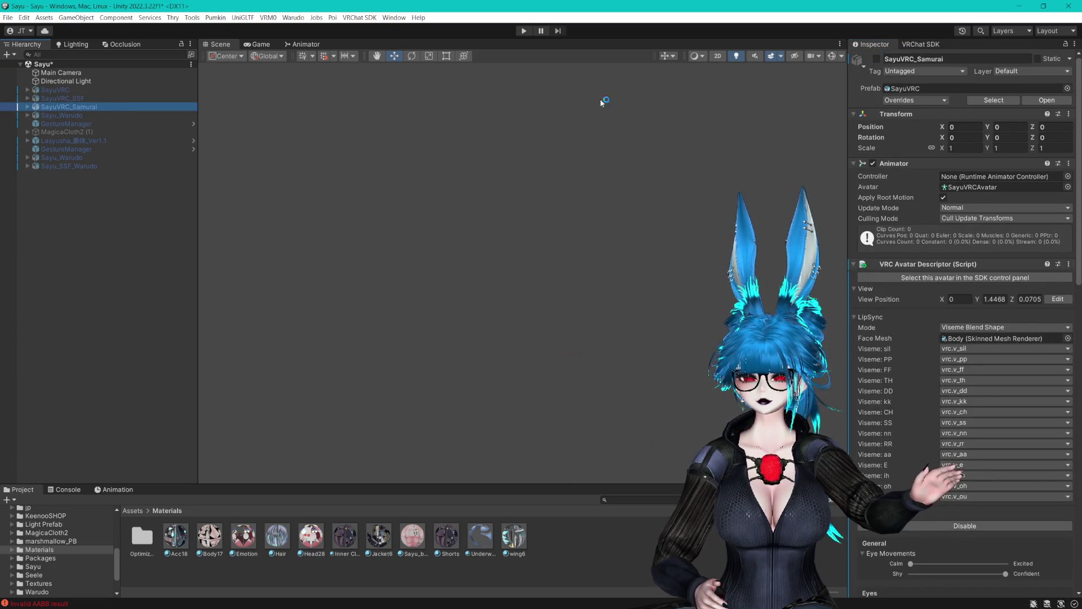
pyautogui.click(876, 59)
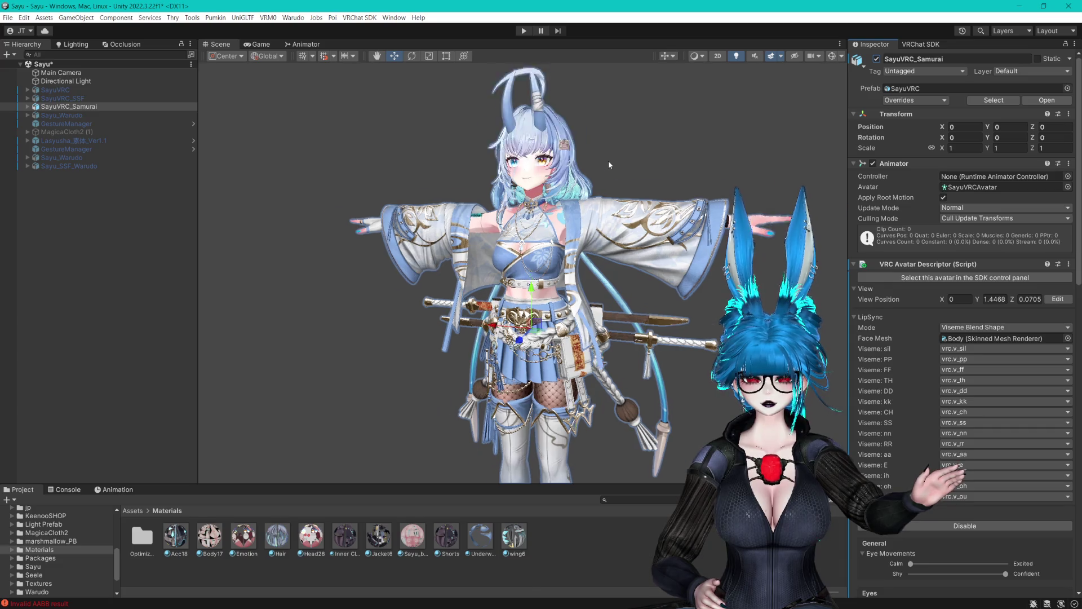
# Inspect the samurai avatar's legs, feet and torso, then select the GestureManager object.
pyautogui.scroll(5, 609, 169)
pyautogui.moveTo(614, 211); pyautogui.dragTo(619, 209)
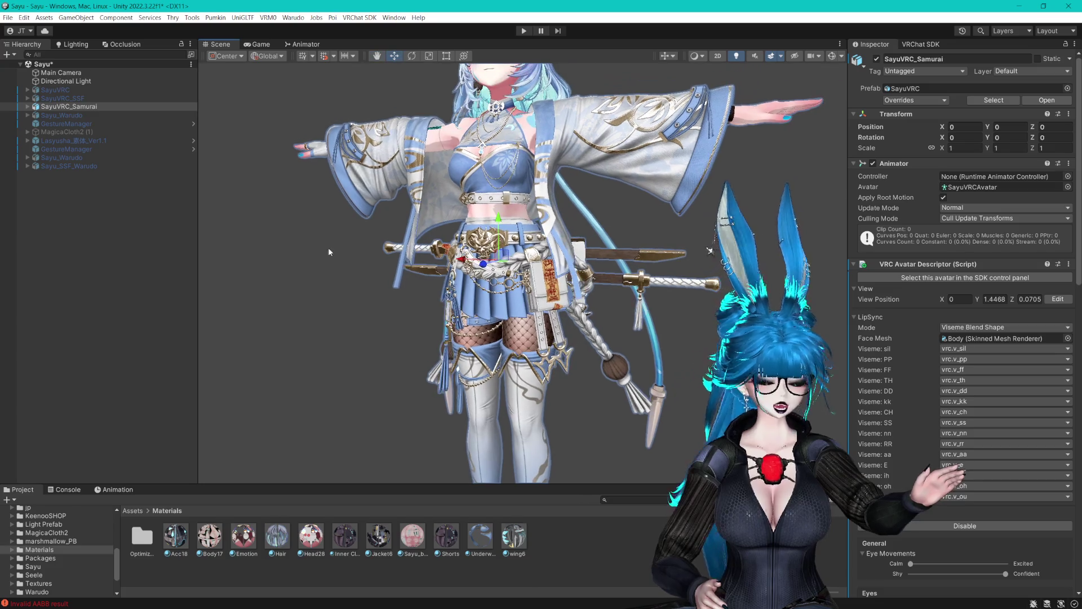
pyautogui.click(27, 106)
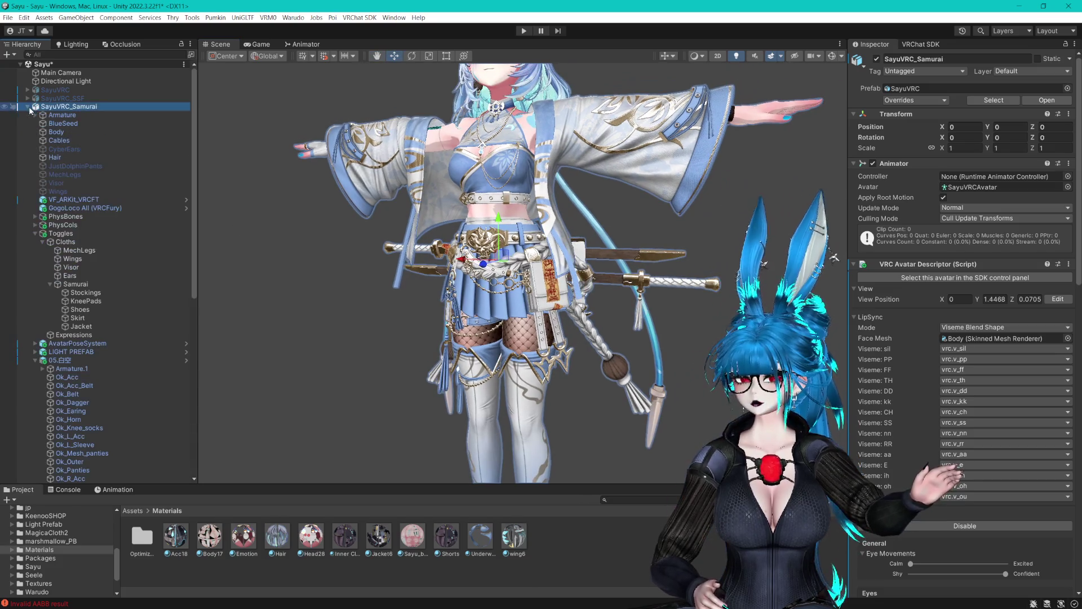
pyautogui.click(35, 233)
pyautogui.click(35, 259)
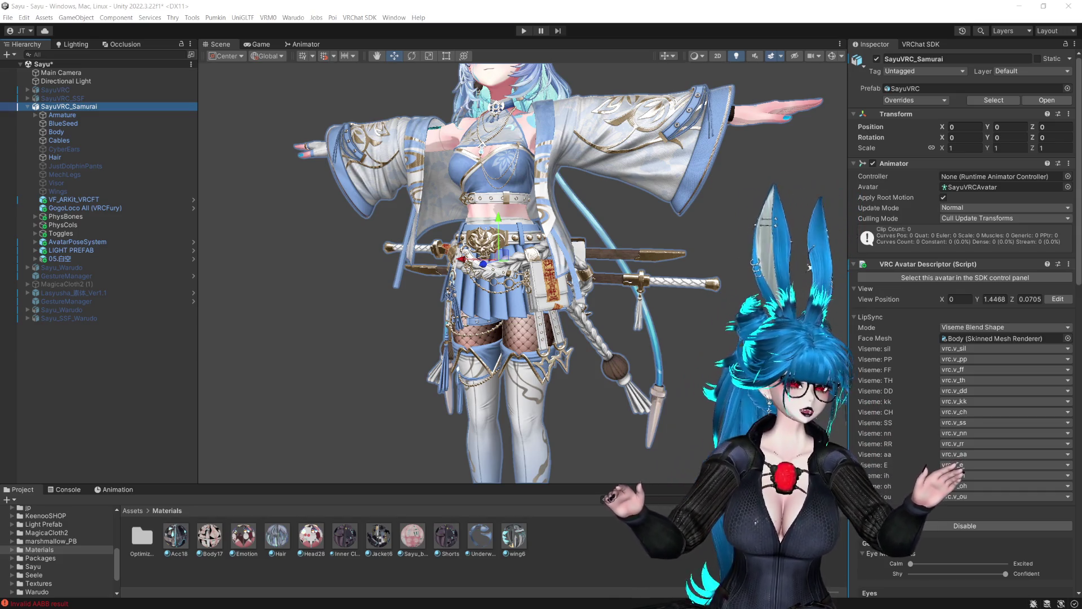
pyautogui.click(697, 15)
pyautogui.moveTo(703, 193); pyautogui.dragTo(647, 246)
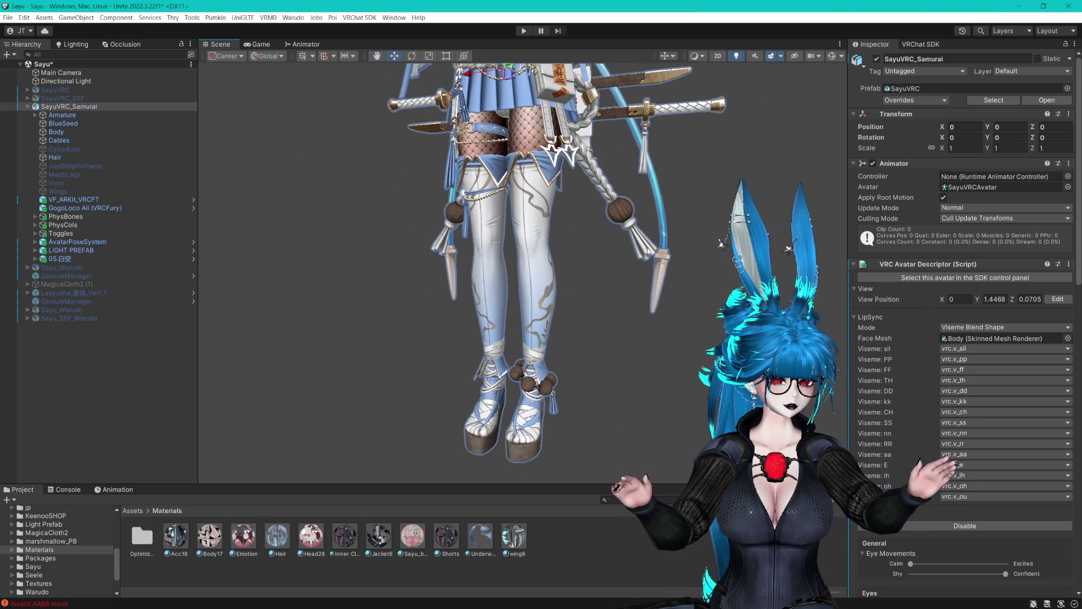
pyautogui.scroll(3, 578, 237)
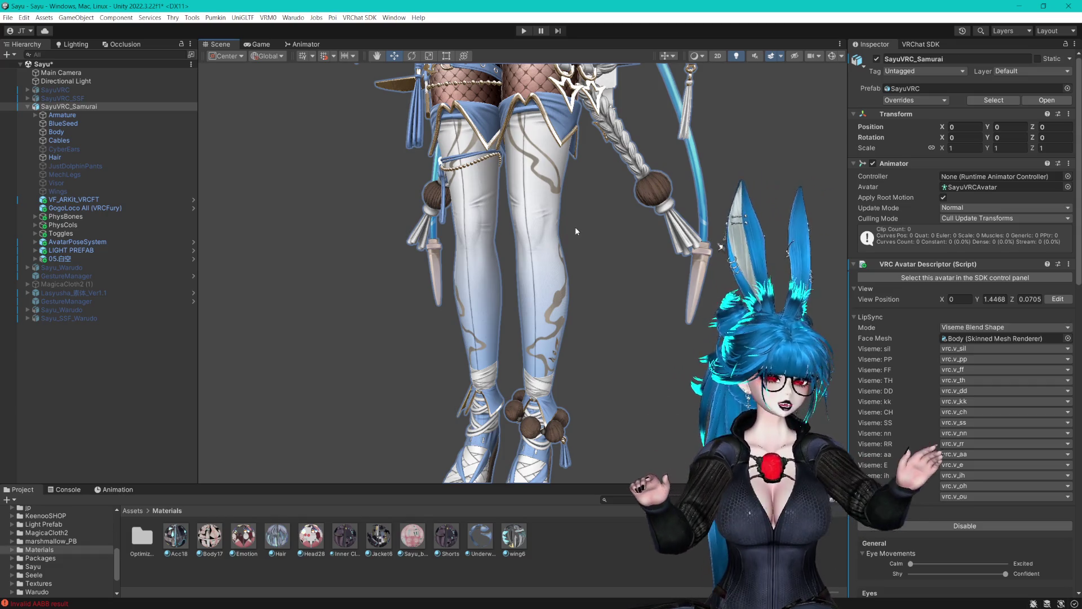
pyautogui.press('f')
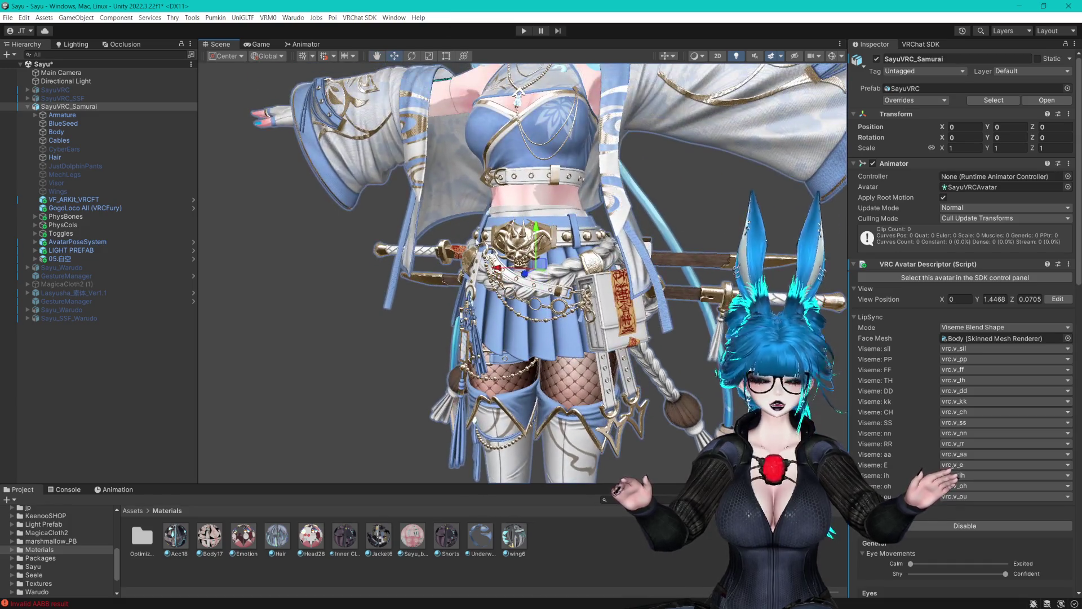
pyautogui.moveTo(583, 155)
pyautogui.mouseDown()
pyautogui.moveTo(547, 248)
pyautogui.moveTo(556, 250)
pyautogui.mouseUp()
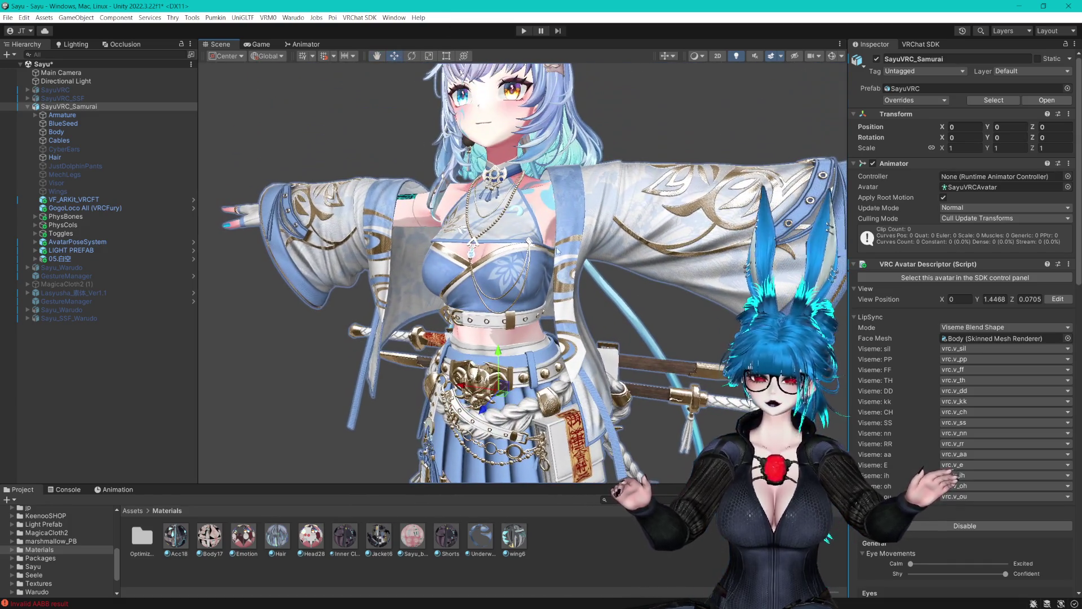
pyautogui.click(61, 275)
pyautogui.click(94, 277)
# Enter Play mode with Gesture Manager, browse Expressions > Onigokko and back, then stop playing.
pyautogui.click(924, 221)
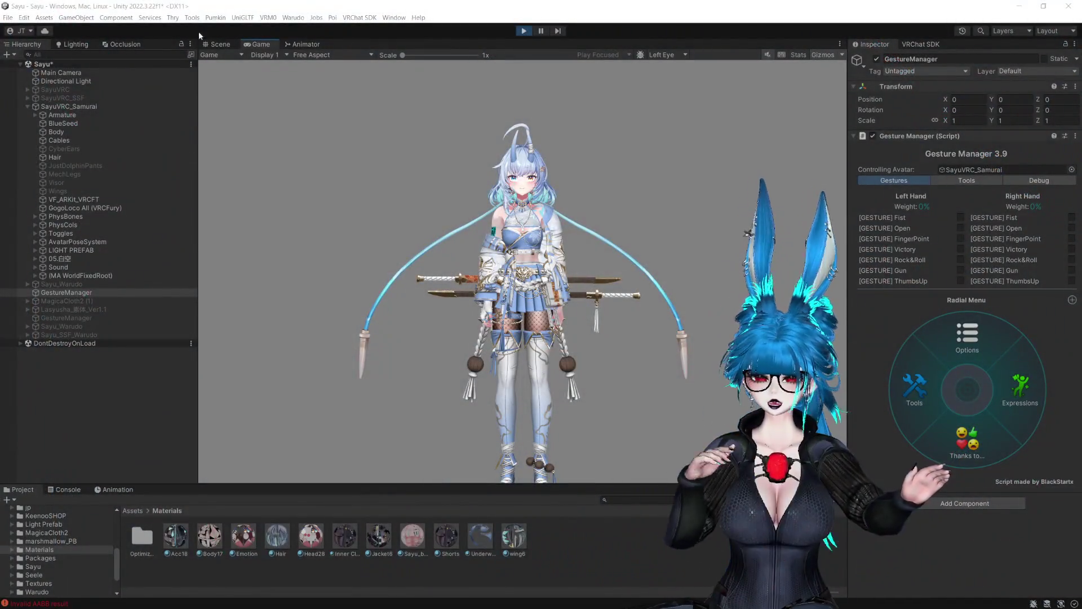
pyautogui.click(217, 44)
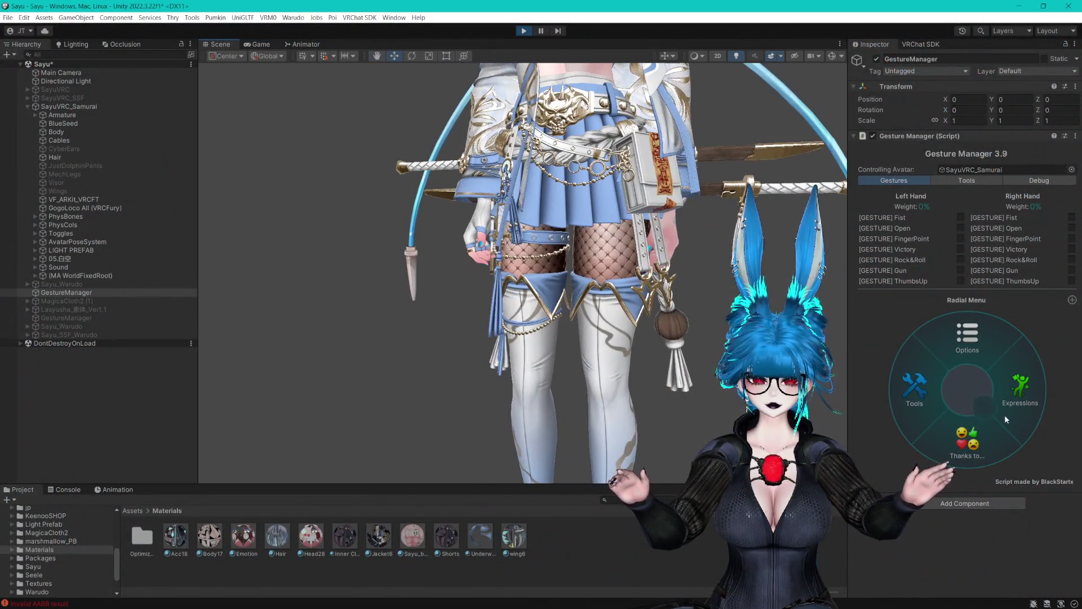
pyautogui.click(1012, 417)
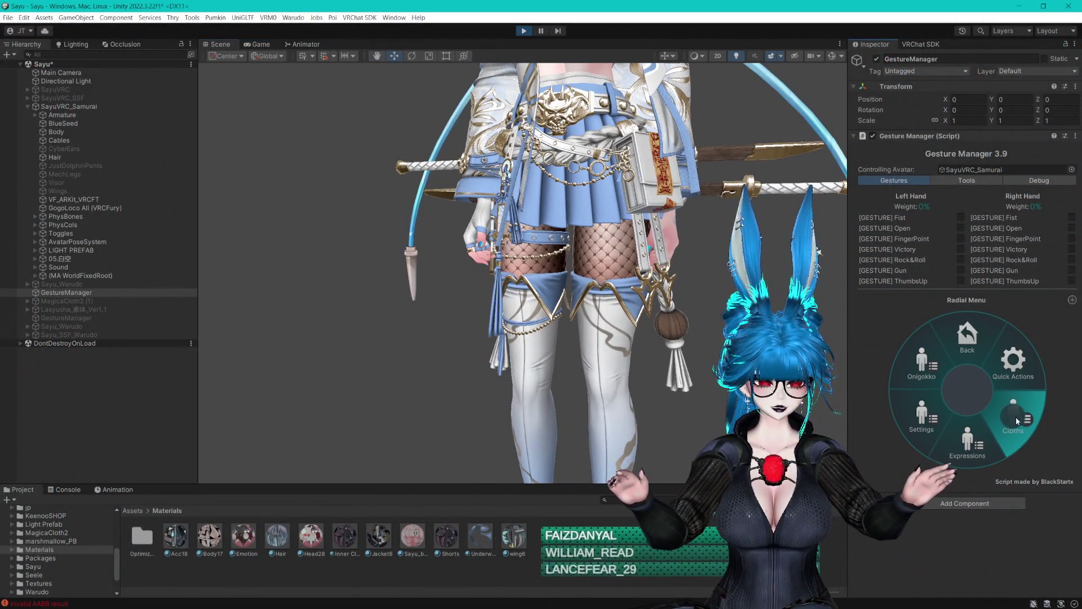
pyautogui.click(936, 364)
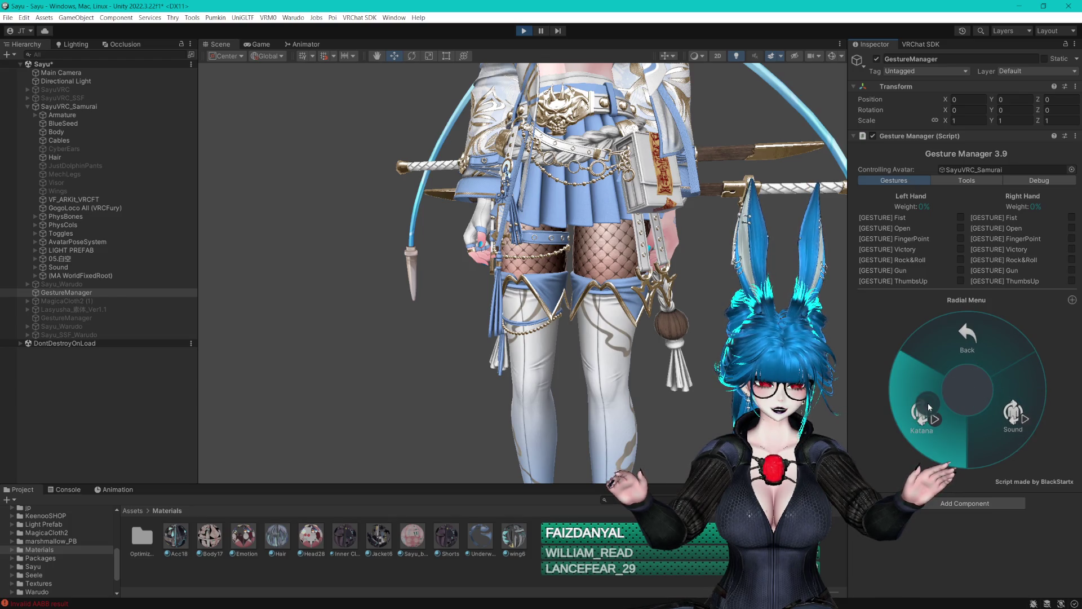
pyautogui.click(960, 343)
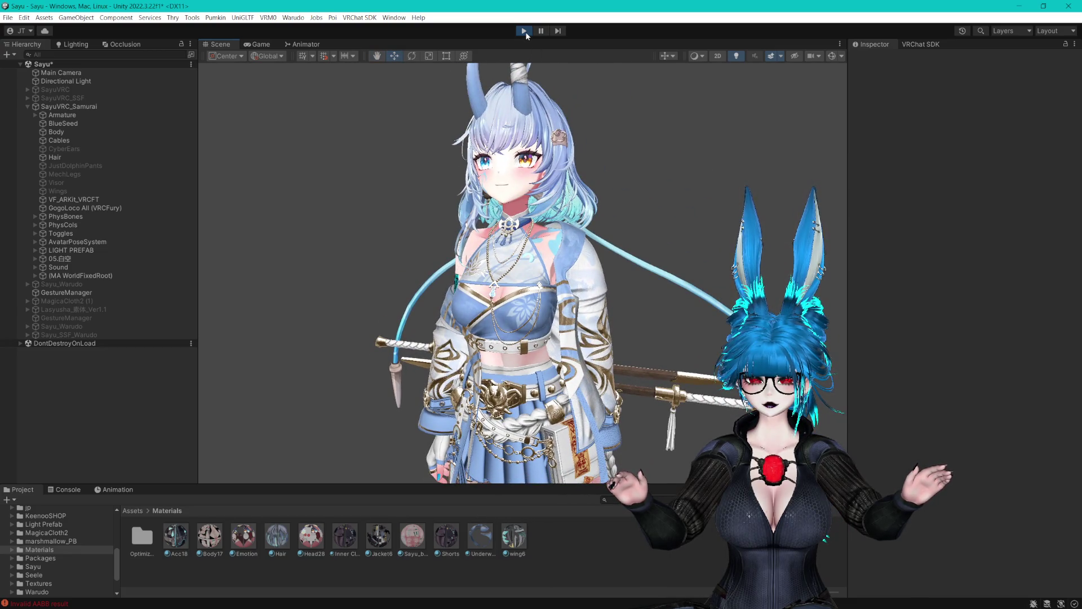
pyautogui.hotkey('ctrl', 'p')
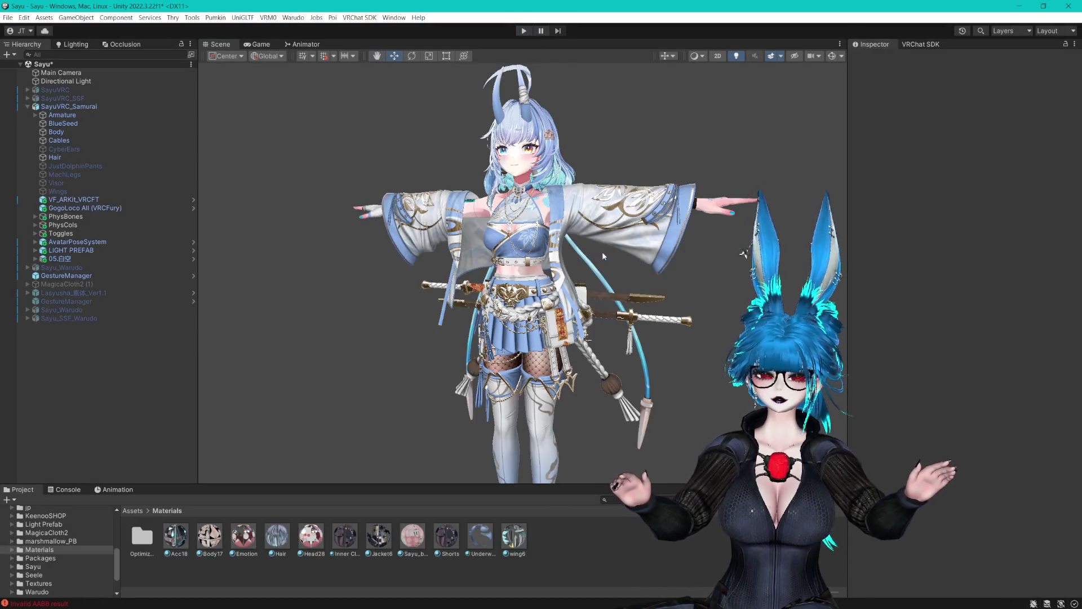
# Expand Toggles and check the Jacket toggle's Cloths/Samurai menu path.
pyautogui.scroll(5, 685, 268)
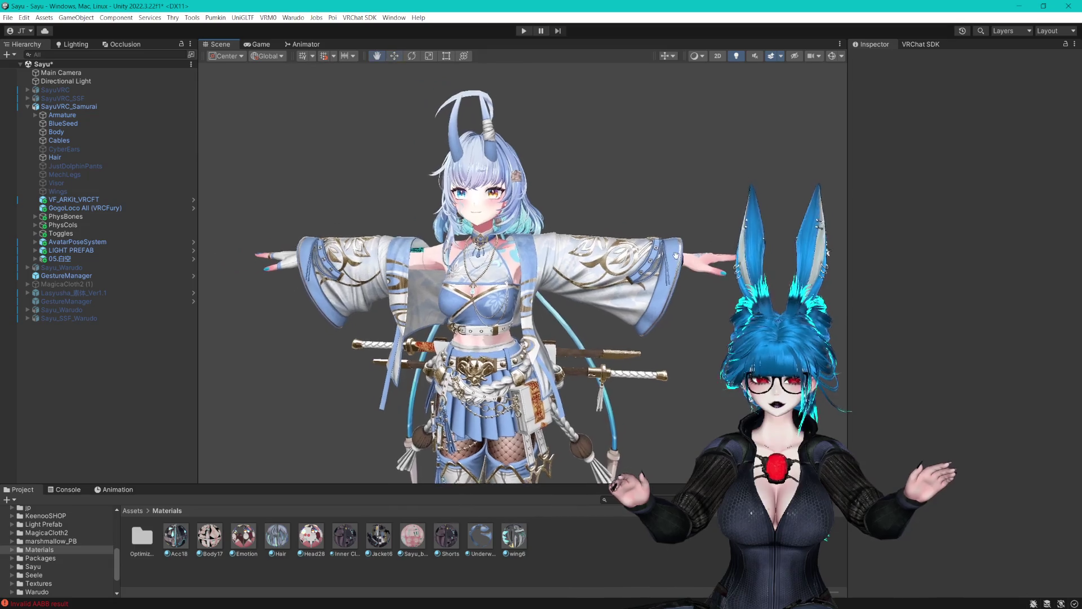
pyautogui.scroll(1, 710, 255)
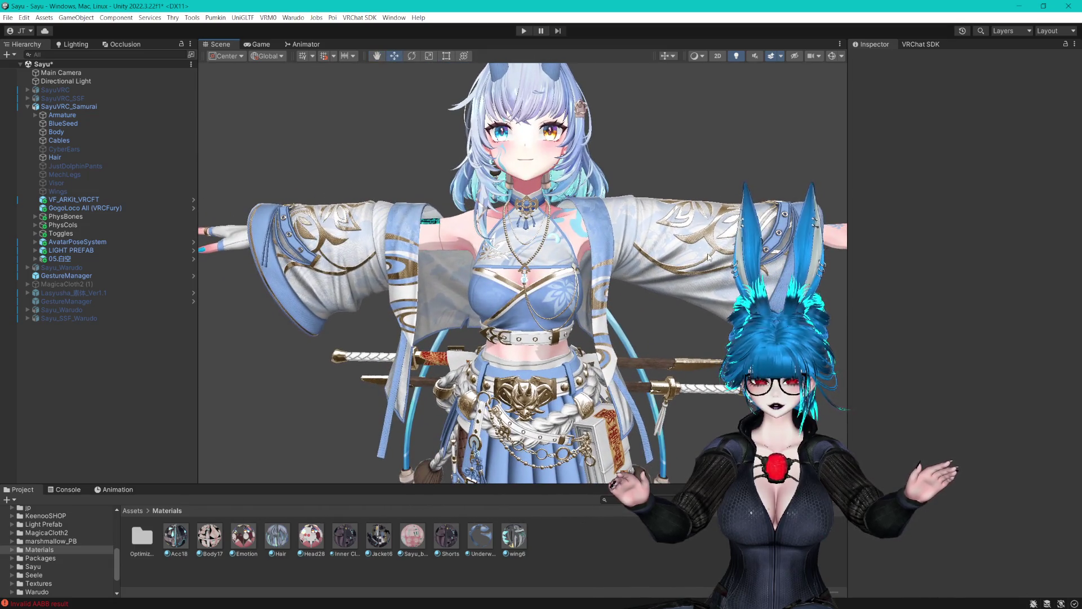
pyautogui.moveTo(682, 451); pyautogui.dragTo(680, 193)
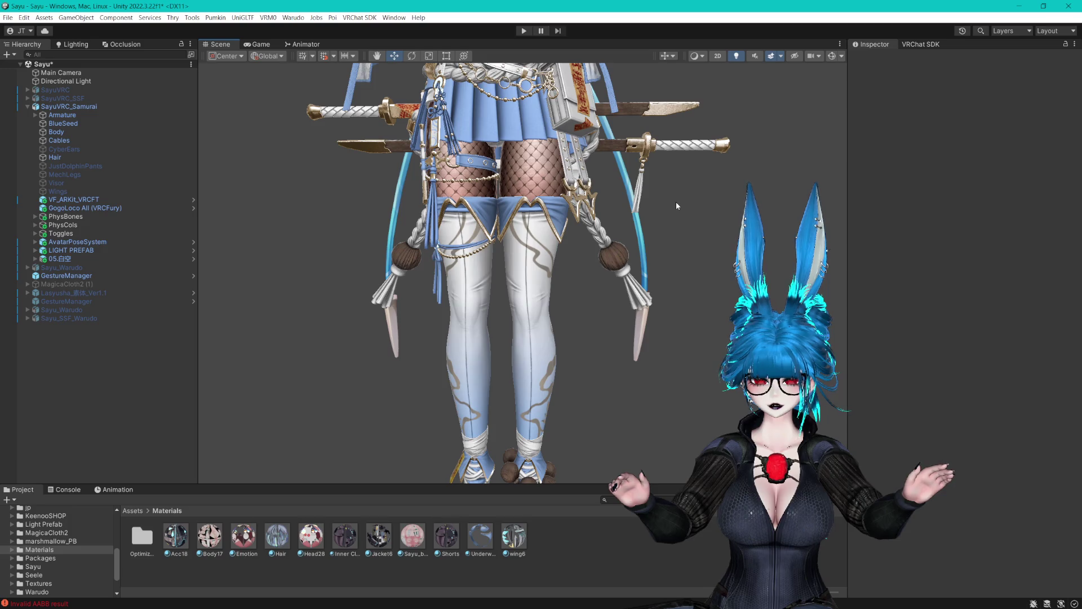
pyautogui.click(35, 232)
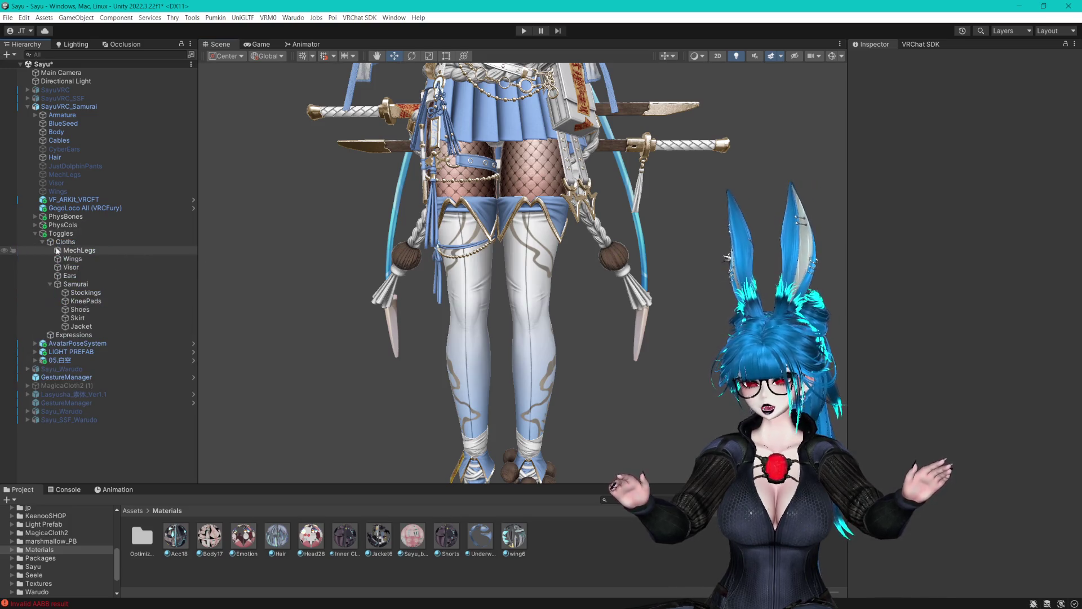
pyautogui.click(82, 335)
pyautogui.click(80, 326)
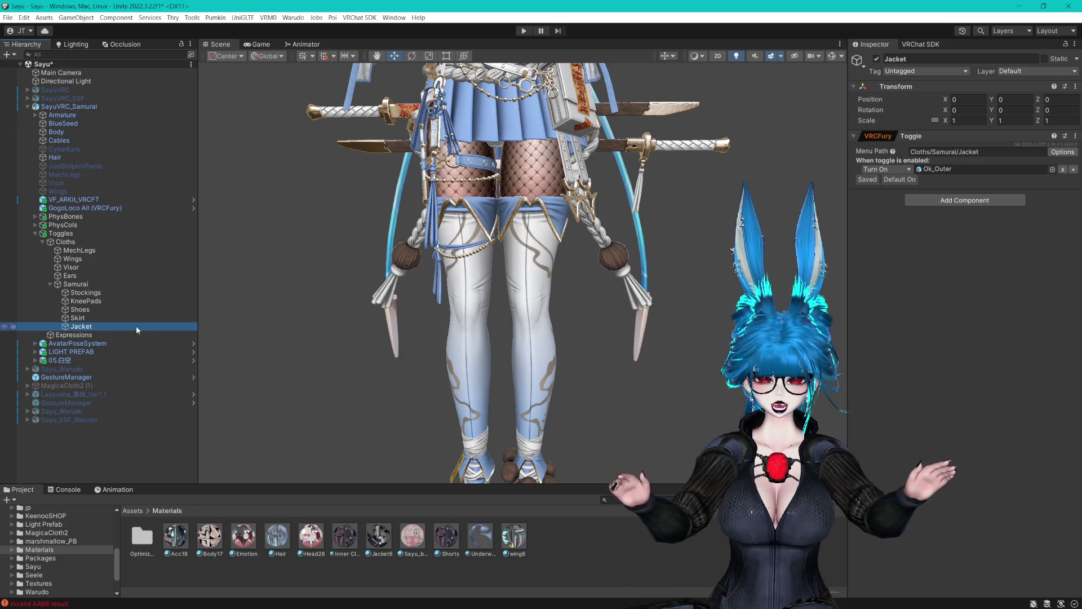
pyautogui.doubleClick(953, 152)
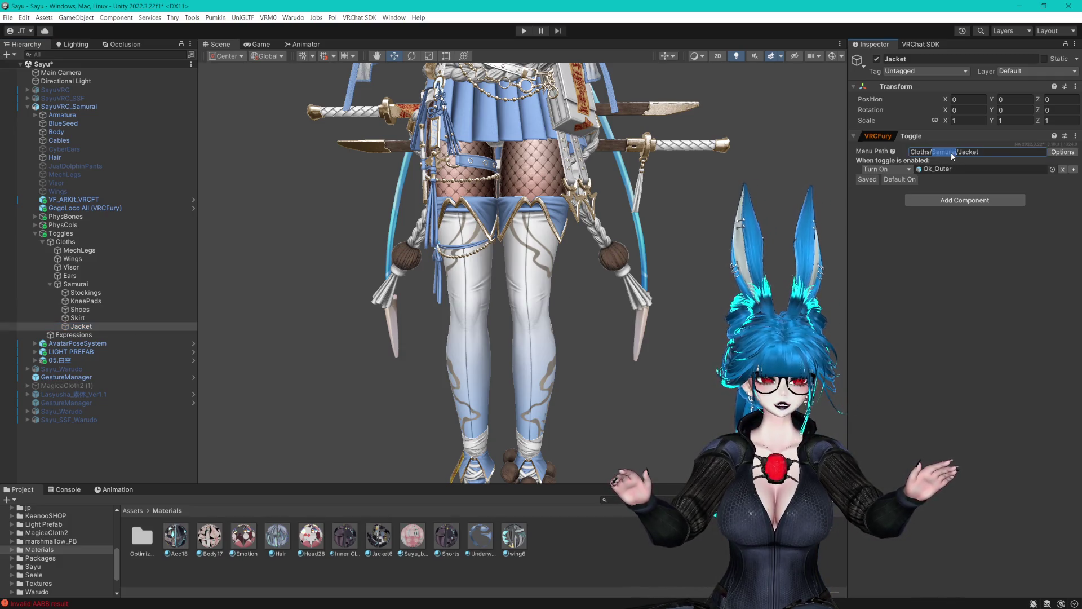
# Set the Skirt toggle's menu path to Cloths/Samurai/Skirt and save the scene.
pyautogui.click(89, 318)
pyautogui.click(939, 152)
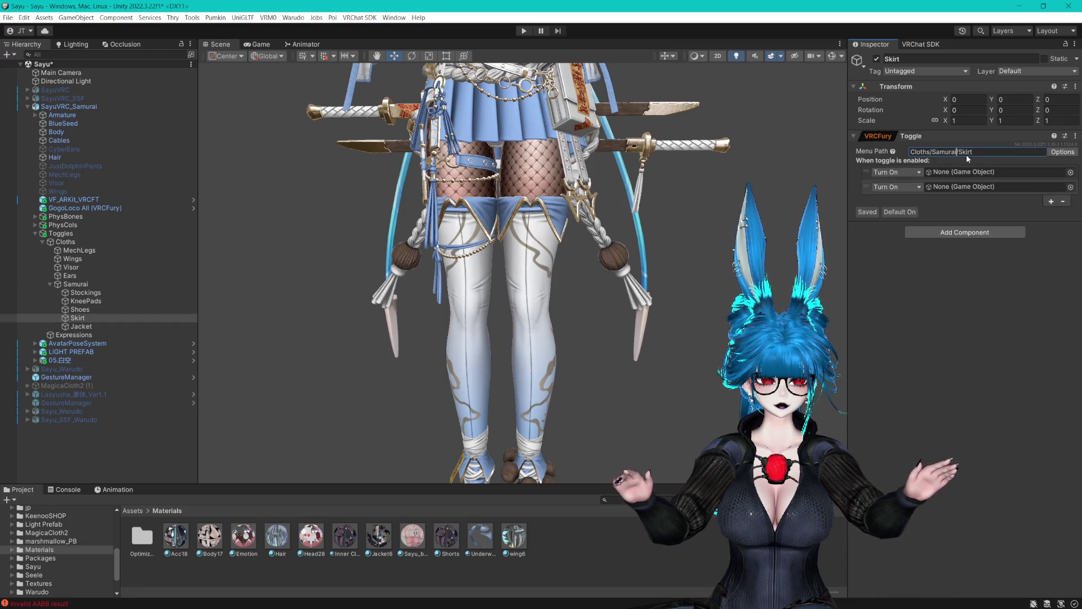
pyautogui.hotkey('ctrl', 's')
pyautogui.scroll(3, 600, 201)
pyautogui.moveTo(690, 238)
pyautogui.mouseDown()
pyautogui.moveTo(635, 241)
pyautogui.moveTo(556, 291)
pyautogui.mouseUp()
# Hide and re-show the Ok_Skirt mesh to identify it.
pyautogui.click(531, 309)
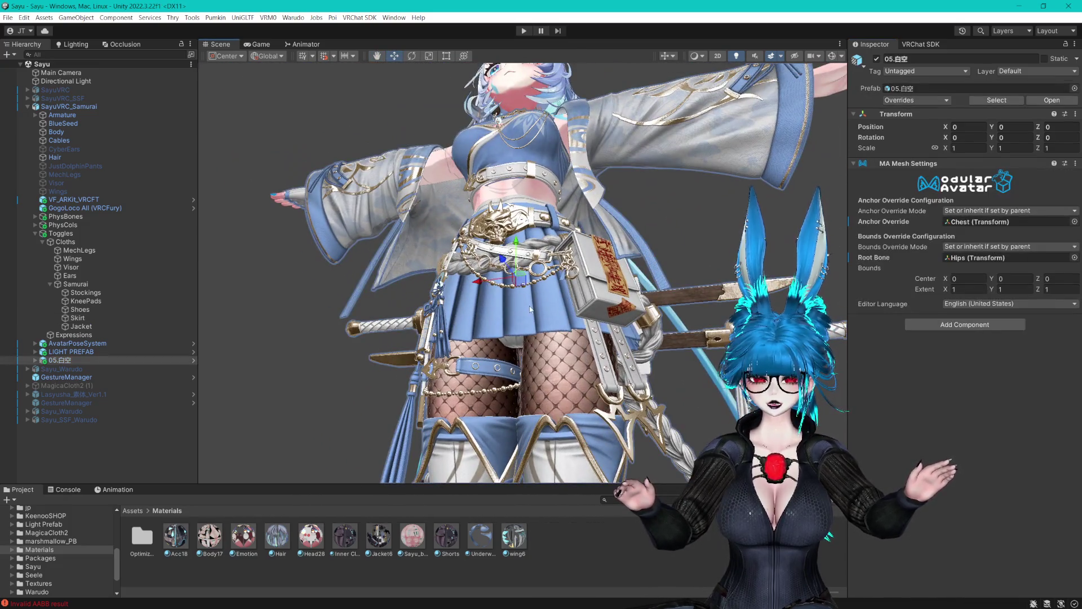
pyautogui.click(533, 306)
pyautogui.click(877, 59)
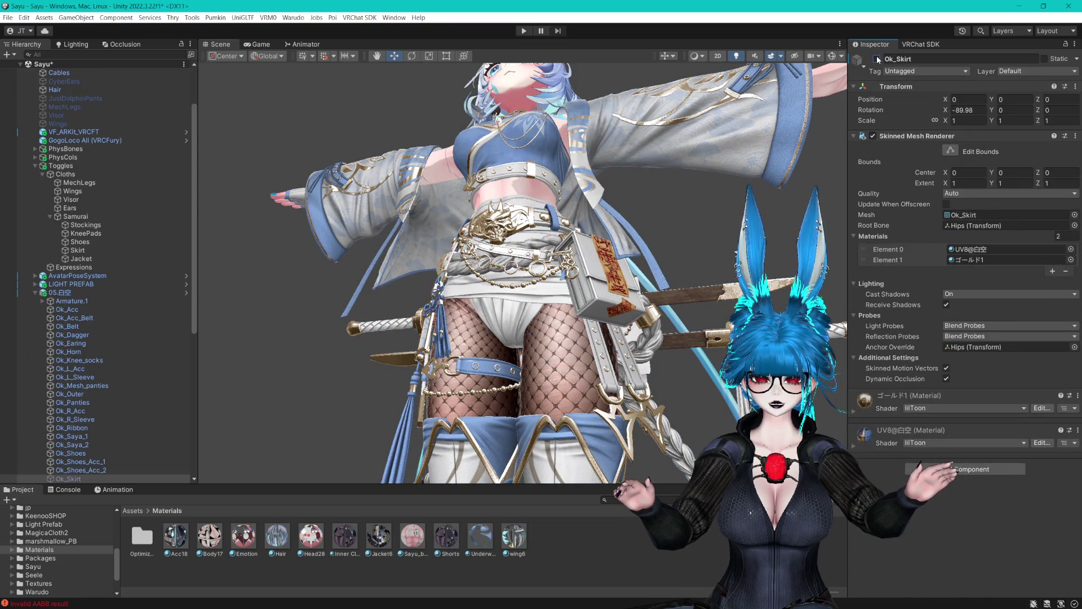
pyautogui.click(876, 59)
pyautogui.press('f')
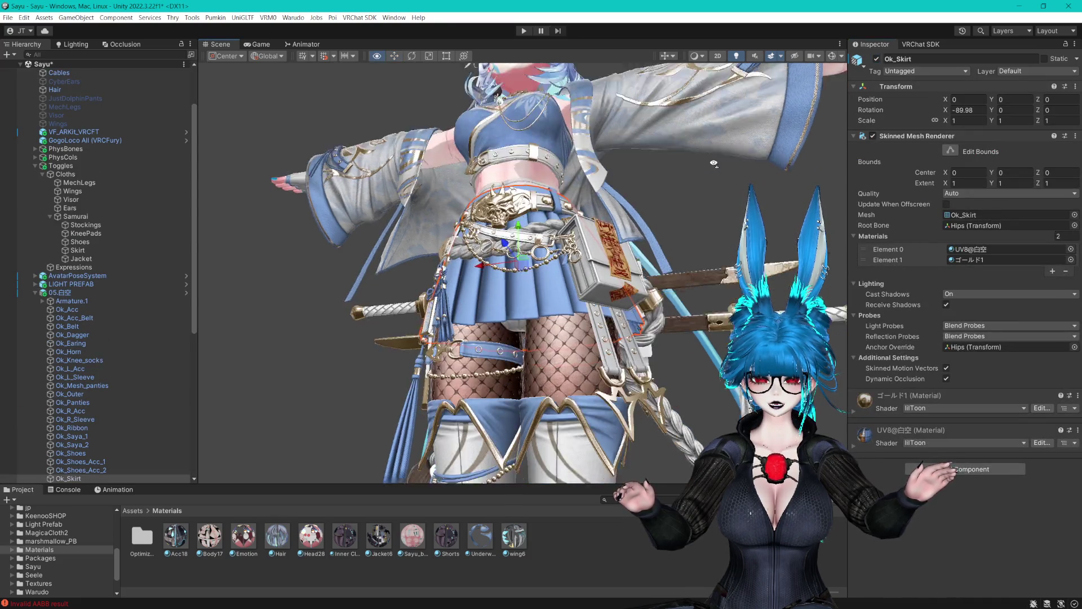
# Turn off Ok_Waist_belt and test-toggle the Ok_Waist_bag mesh.
pyautogui.click(647, 151)
pyautogui.click(647, 151)
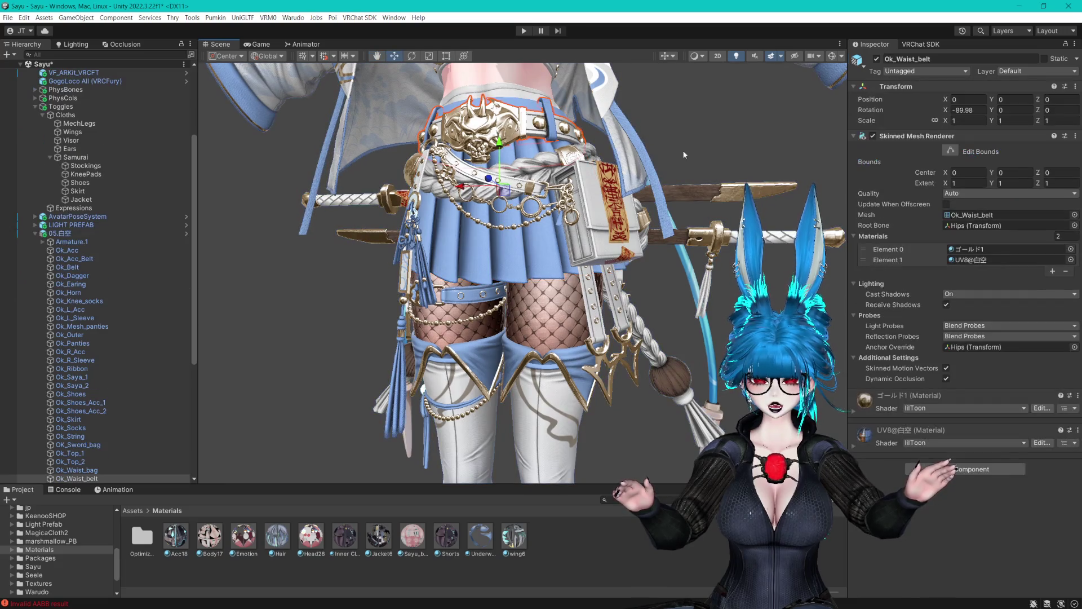
pyautogui.click(877, 59)
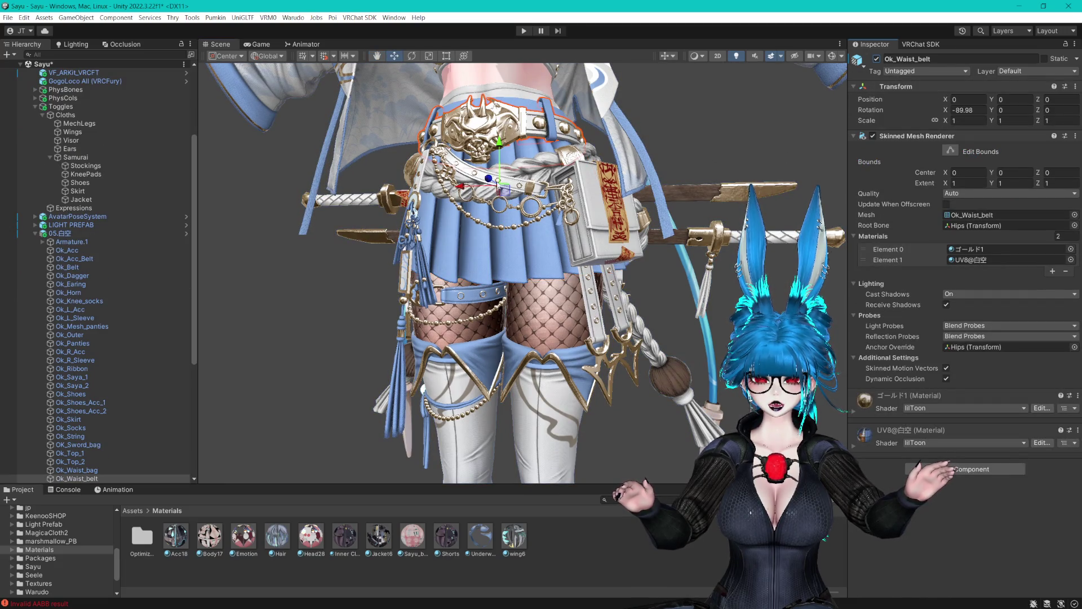
pyautogui.click(489, 182)
pyautogui.click(877, 59)
pyautogui.click(877, 60)
pyautogui.moveTo(598, 226)
pyautogui.mouseDown()
pyautogui.moveTo(637, 221)
pyautogui.moveTo(557, 257)
pyautogui.mouseUp()
pyautogui.scroll(-5, 557, 257)
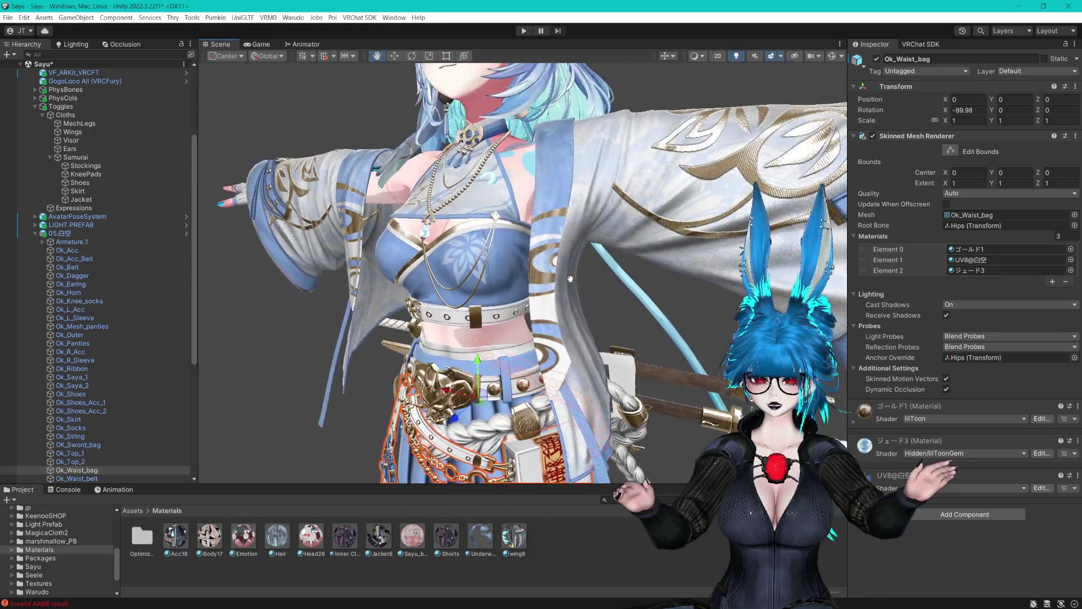
pyautogui.moveTo(568, 249)
pyautogui.mouseDown()
pyautogui.moveTo(619, 266)
pyautogui.moveTo(523, 265)
pyautogui.moveTo(599, 262)
pyautogui.moveTo(594, 196)
pyautogui.moveTo(655, 237)
pyautogui.moveTo(668, 270)
pyautogui.moveTo(685, 268)
pyautogui.moveTo(541, 201)
pyautogui.moveTo(615, 208)
pyautogui.moveTo(659, 190)
pyautogui.moveTo(665, 156)
pyautogui.mouseUp()
pyautogui.scroll(3, 689, 267)
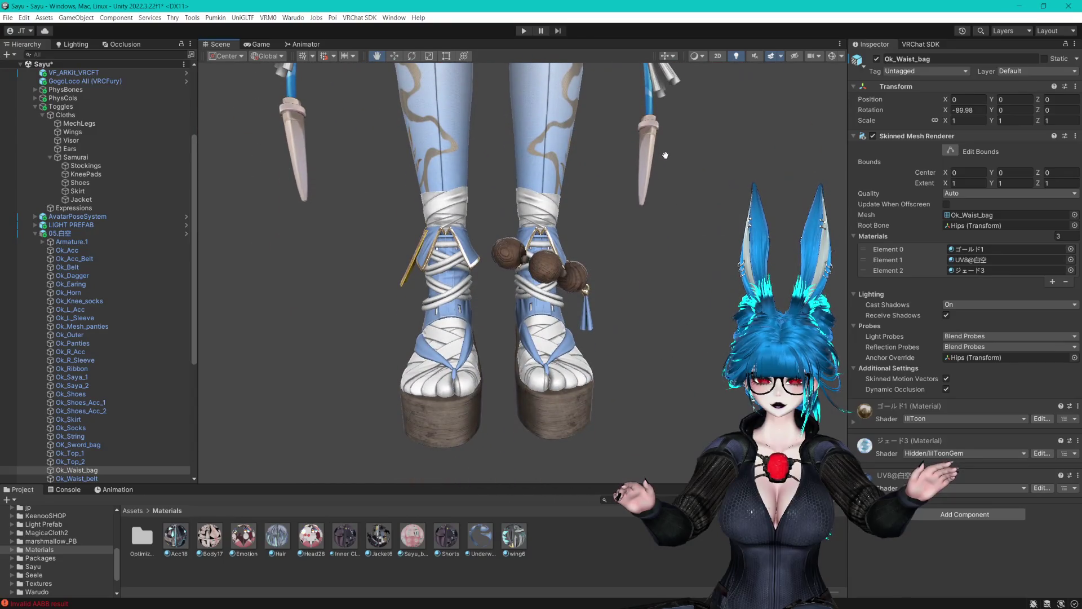
# Hide and re-show the shoe pom-pom accessory Ok_Shoes_Acc_2.
pyautogui.click(542, 267)
pyautogui.click(542, 267)
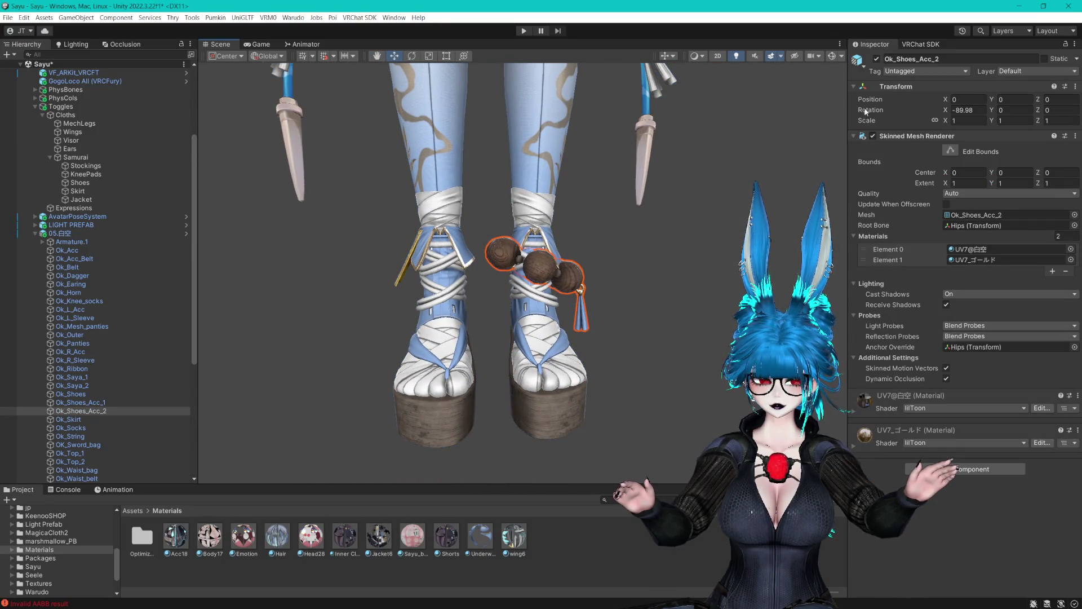
pyautogui.click(876, 59)
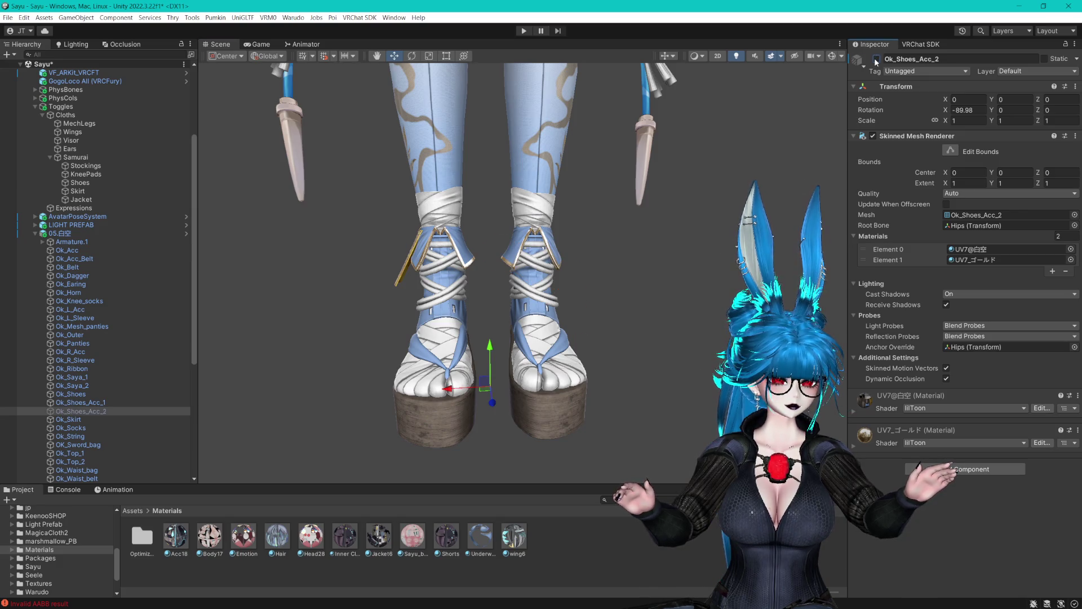
pyautogui.click(876, 59)
# Inspect the Ok_Shoes_Acc_1, Ok_Saya_1, Ok_Outer, Ok_Knee_socks and Ok_Acc meshes.
pyautogui.click(87, 402)
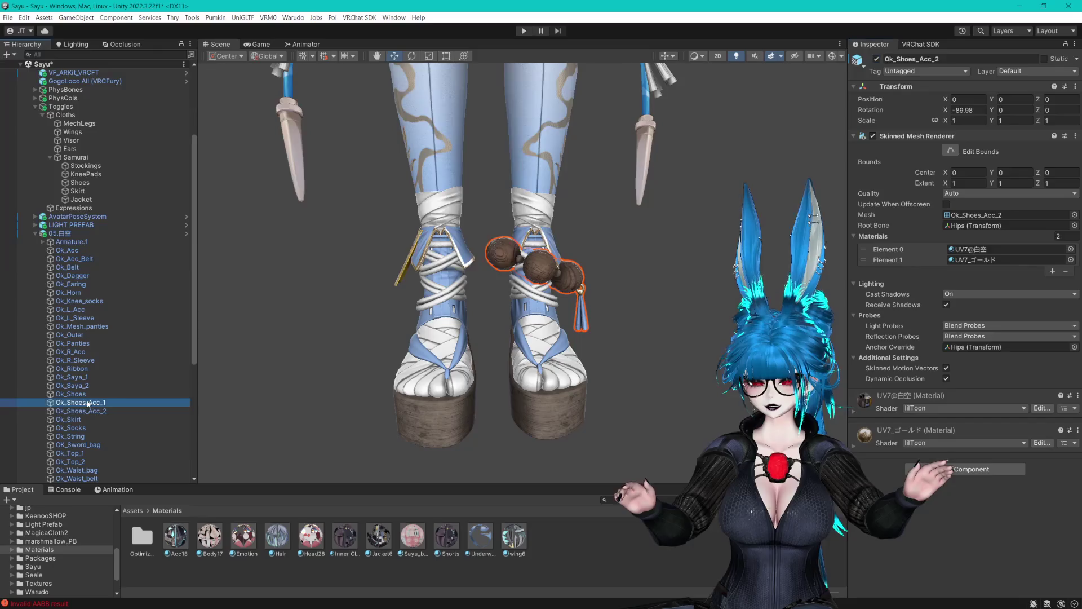
pyautogui.click(71, 377)
pyautogui.click(70, 335)
pyautogui.click(79, 301)
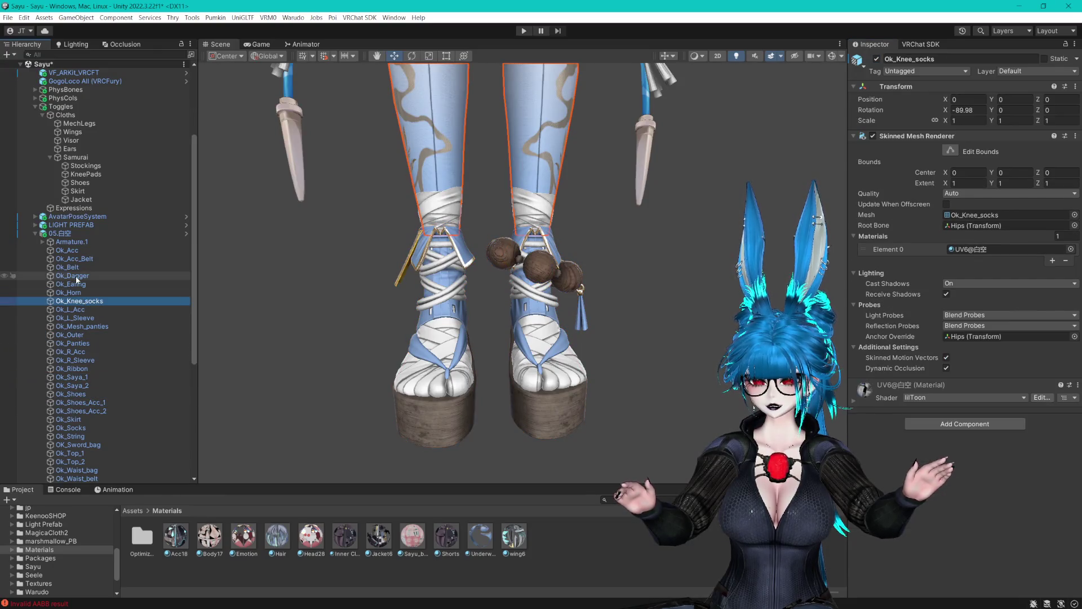
pyautogui.click(72, 275)
pyautogui.doubleClick(67, 250)
pyautogui.moveTo(637, 246); pyautogui.dragTo(505, 269)
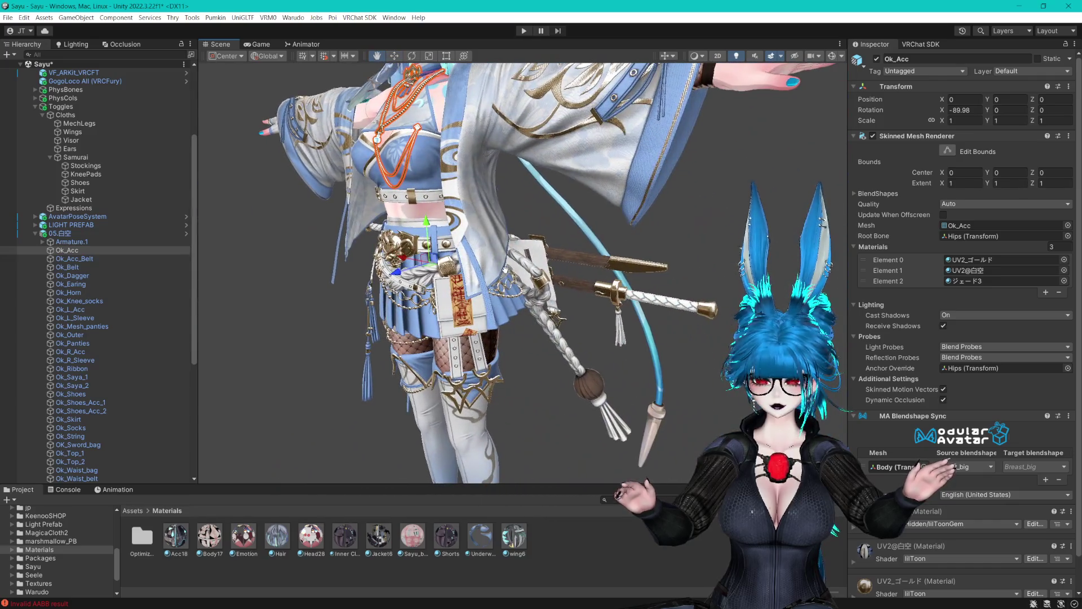
pyautogui.scroll(-3, 506, 270)
# Hide the outer jacket mesh Ok_Outer.
pyautogui.click(586, 249)
pyautogui.press('f')
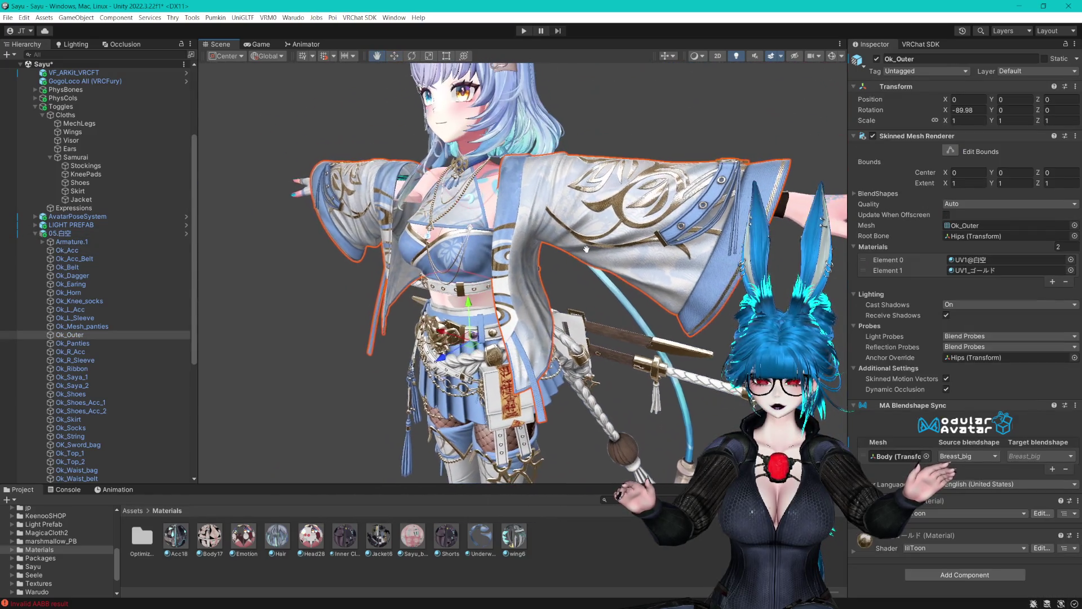
pyautogui.click(878, 60)
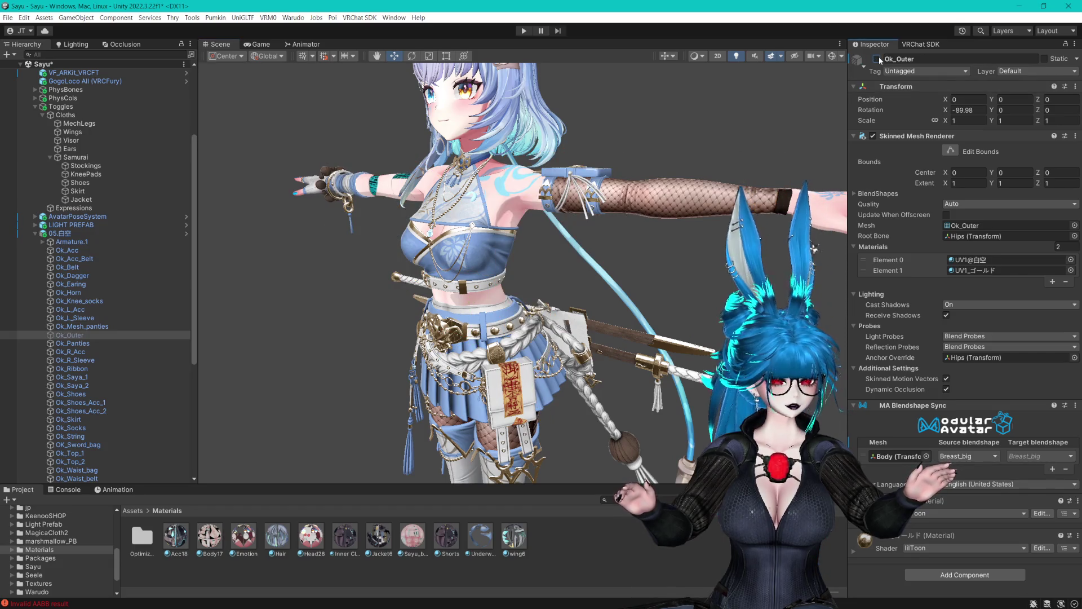
pyautogui.moveTo(702, 164)
pyautogui.mouseDown()
pyautogui.moveTo(640, 186)
pyautogui.moveTo(634, 79)
pyautogui.moveTo(625, 107)
pyautogui.mouseUp()
pyautogui.scroll(5, 570, 257)
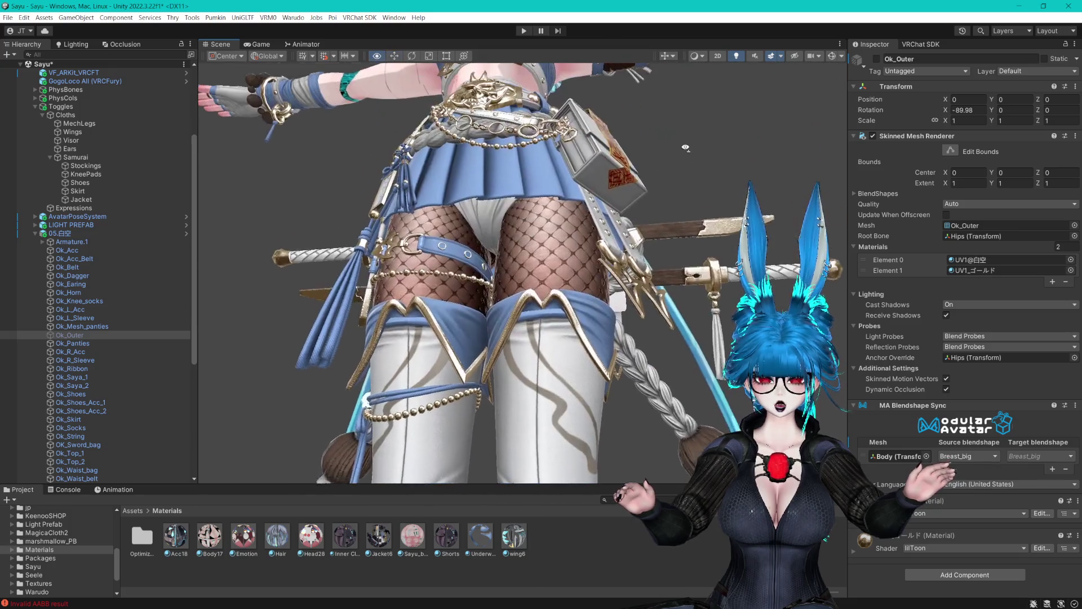
# Test-toggle the Ok_Mesh_panties stockings and Ok_Knee_socks meshes on the legs.
pyautogui.click(572, 258)
pyautogui.click(574, 261)
pyautogui.click(577, 262)
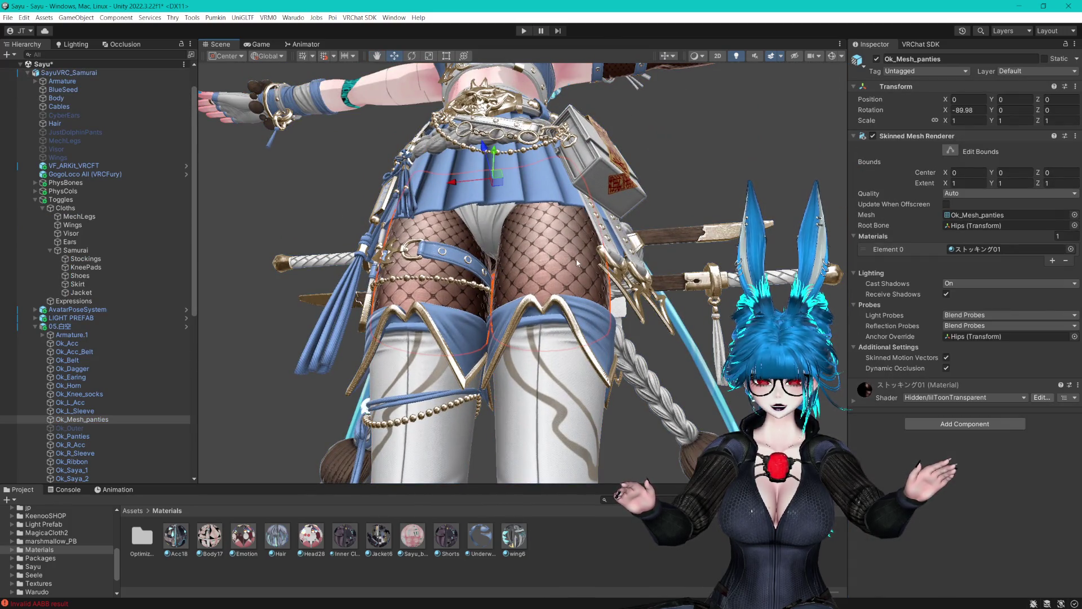
pyautogui.click(877, 59)
pyautogui.click(877, 59)
pyautogui.moveTo(620, 282)
pyautogui.mouseDown()
pyautogui.moveTo(607, 310)
pyautogui.moveTo(607, 209)
pyautogui.mouseUp()
pyautogui.click(607, 209)
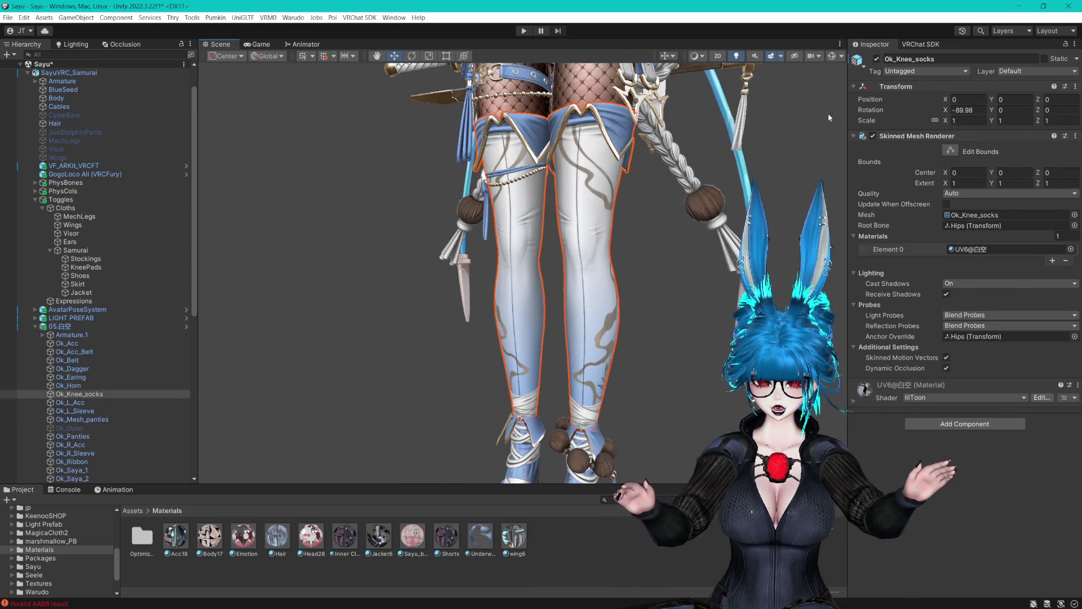
pyautogui.click(877, 59)
pyautogui.click(877, 58)
pyautogui.scroll(-2, 642, 231)
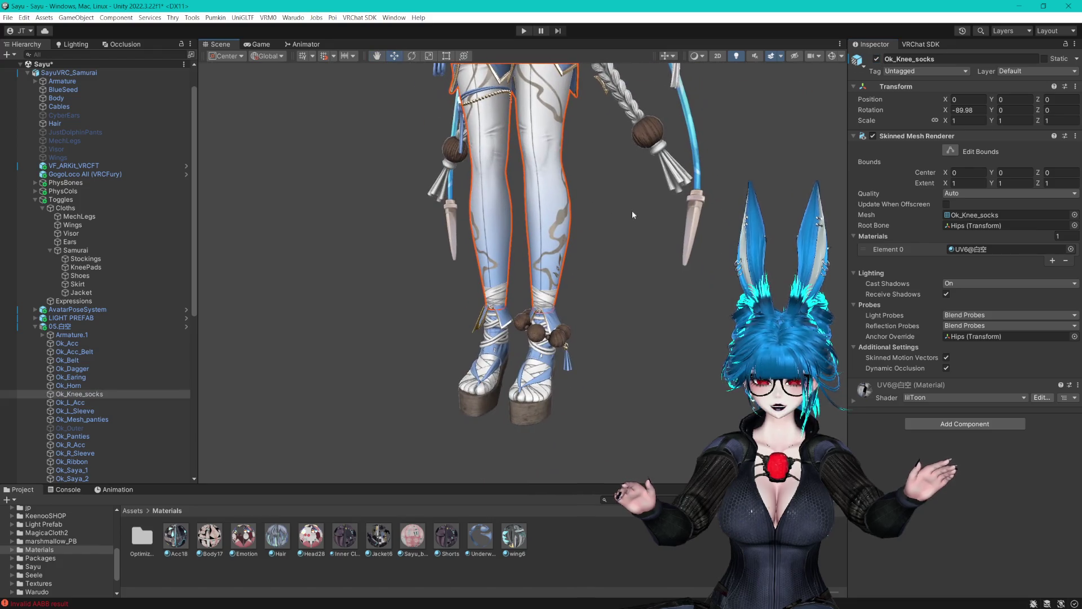
# Test-toggle the Ok_Shoes sandals and bring up the Samurai Shoes toggle's settings.
pyautogui.click(535, 403)
pyautogui.click(535, 404)
pyautogui.press('f')
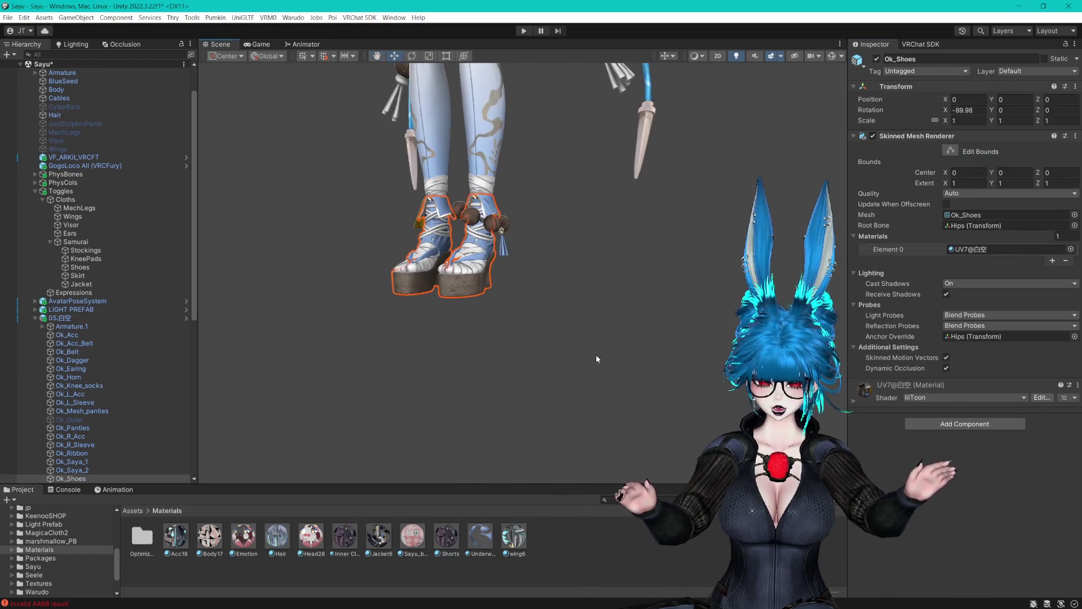
pyautogui.click(877, 60)
pyautogui.click(880, 62)
pyautogui.click(880, 62)
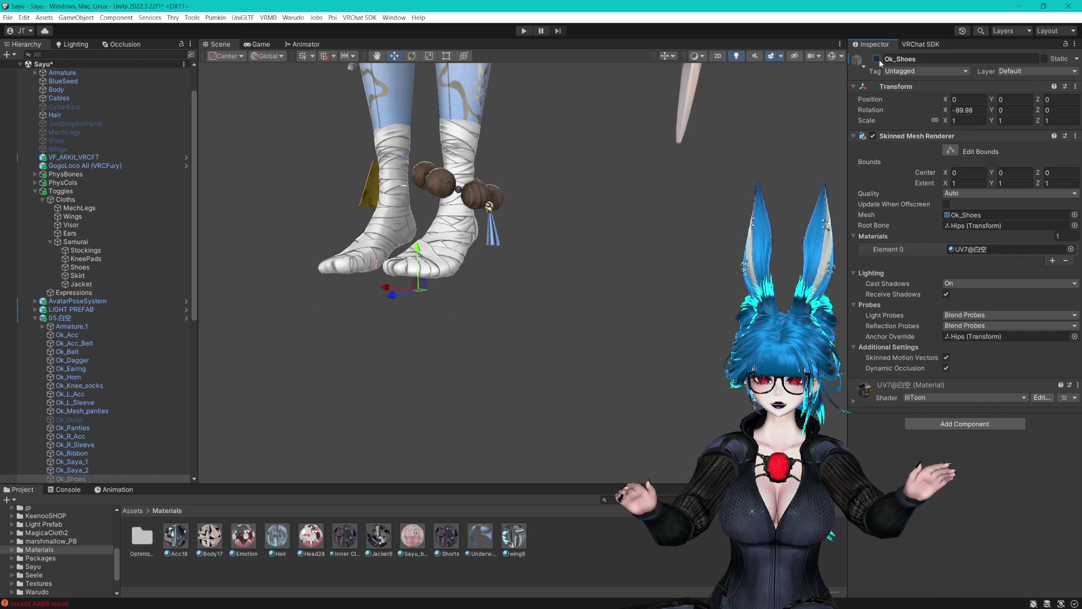
pyautogui.click(876, 59)
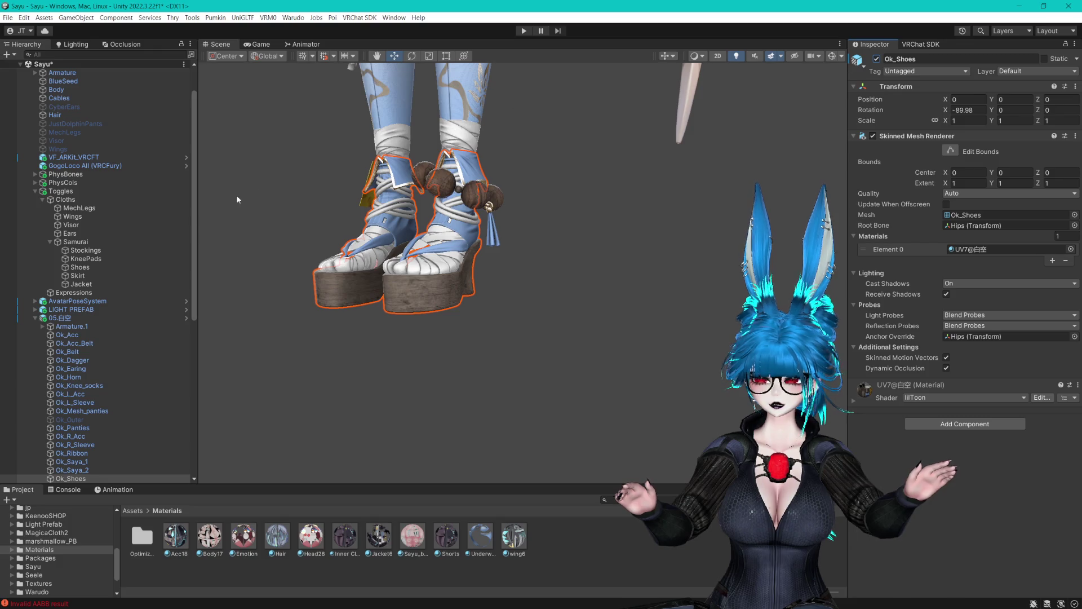
pyautogui.click(90, 267)
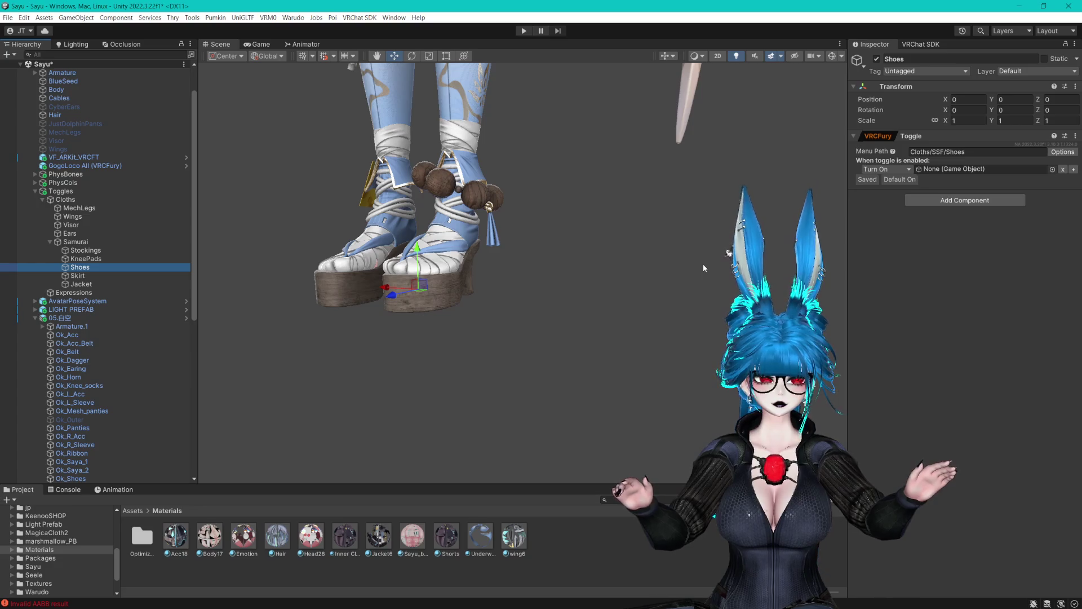
# Review the KneePads and Stockings toggle settings and save the scene.
pyautogui.moveTo(702, 264)
pyautogui.mouseDown()
pyautogui.moveTo(188, 340)
pyautogui.moveTo(319, 326)
pyautogui.mouseUp()
pyautogui.scroll(3, 318, 320)
pyautogui.scroll(-5, 73, 367)
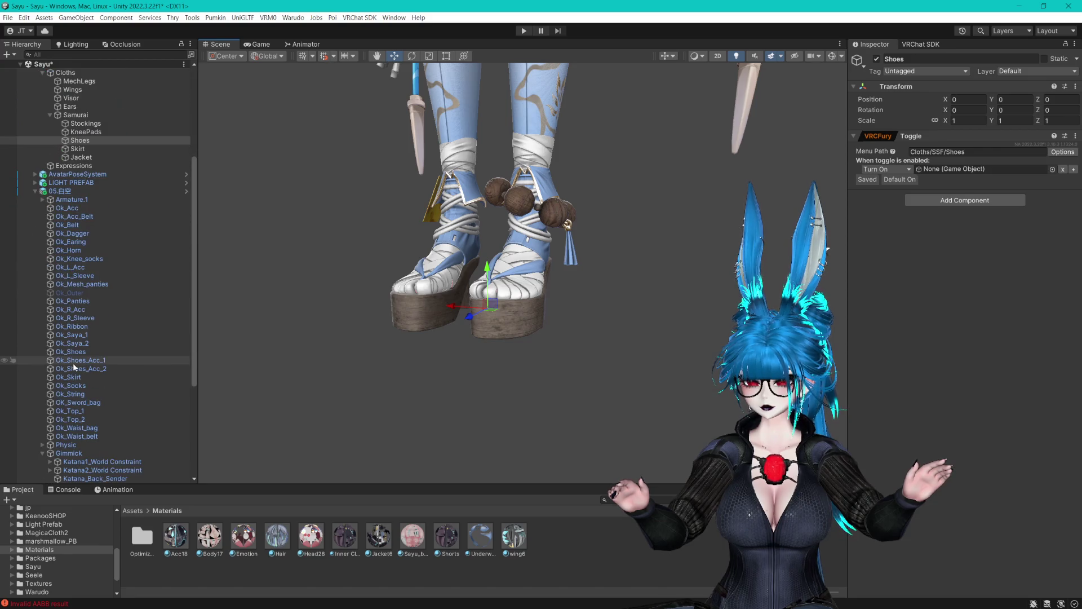
pyautogui.click(86, 132)
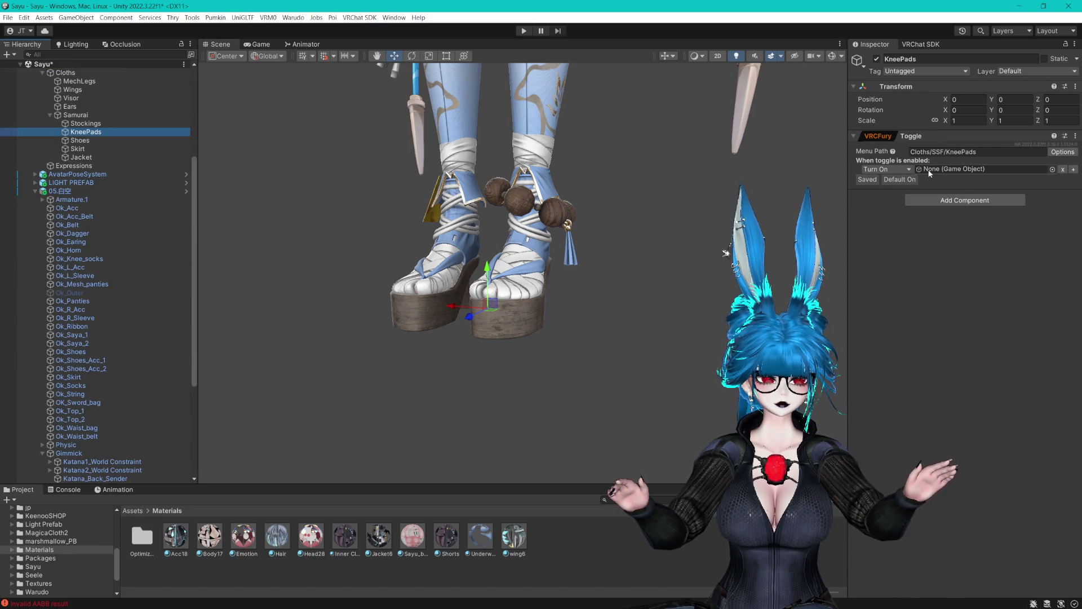
pyautogui.click(86, 123)
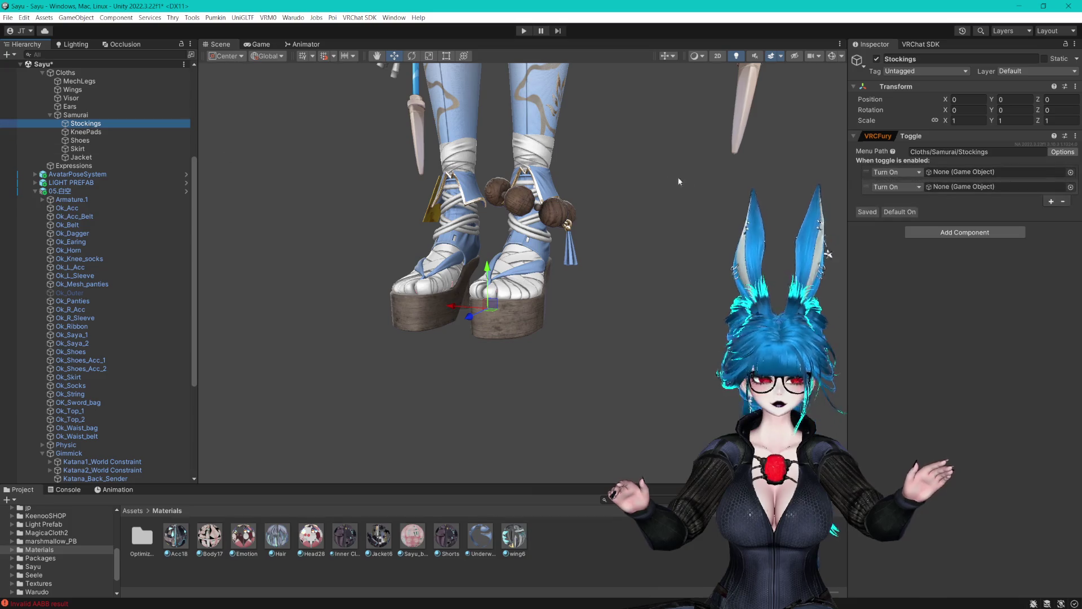
pyautogui.press('f')
pyautogui.hotkey('ctrl', 's')
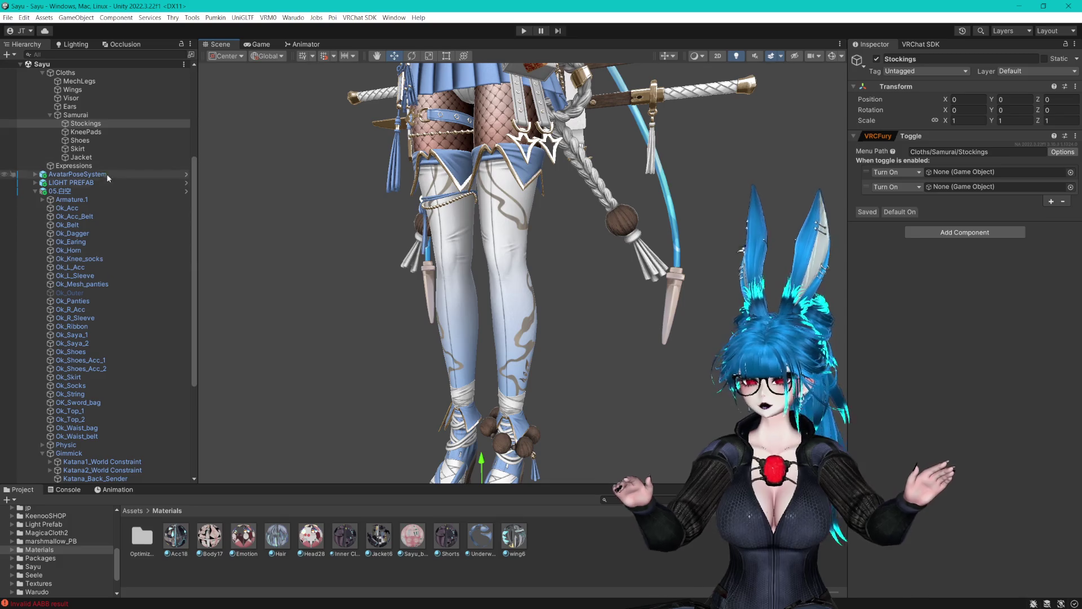
# Check the Ok_Waist_bag mesh and set KneePads' menu path to Cloths/Samurai/WaistBag.
pyautogui.click(93, 134)
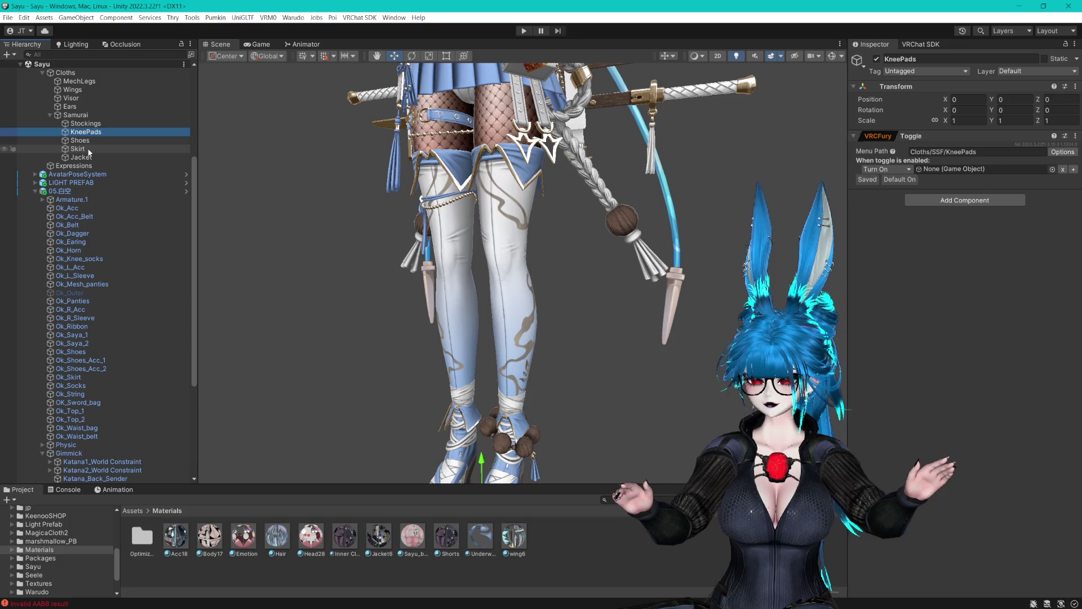
pyautogui.click(89, 150)
pyautogui.press('f')
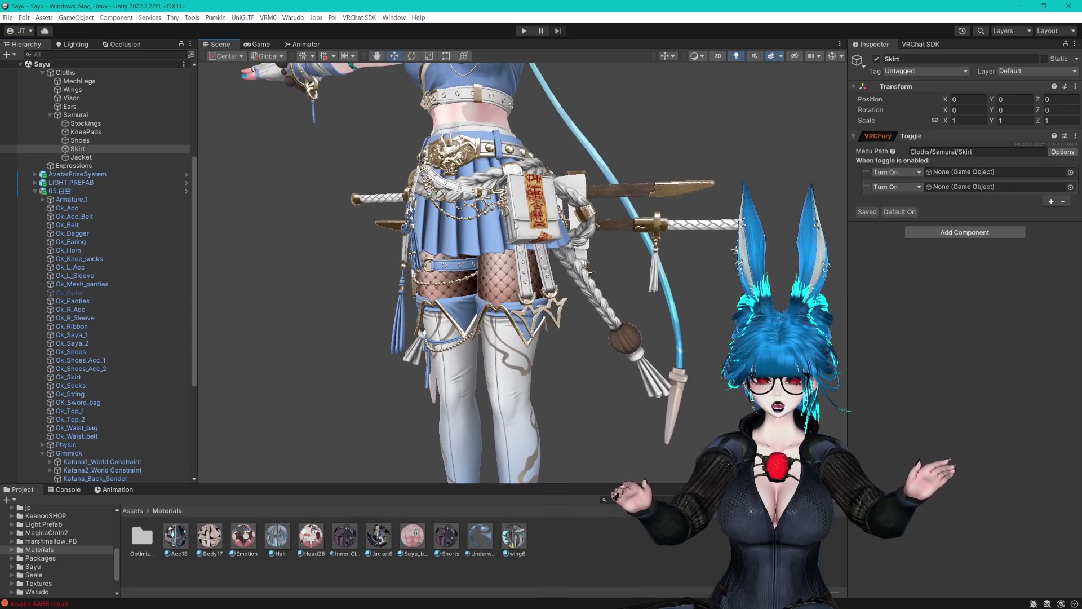
pyautogui.click(514, 225)
pyautogui.click(514, 225)
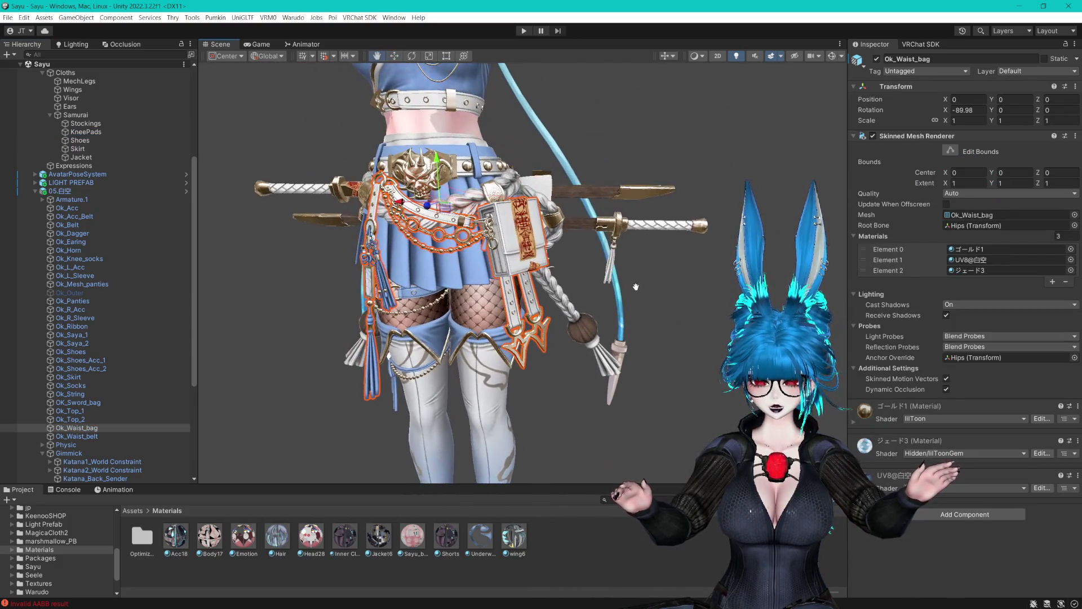
pyautogui.click(875, 60)
pyautogui.click(875, 61)
pyautogui.click(875, 60)
pyautogui.moveTo(620, 158)
pyautogui.mouseDown()
pyautogui.moveTo(765, 153)
pyautogui.moveTo(649, 158)
pyautogui.mouseUp()
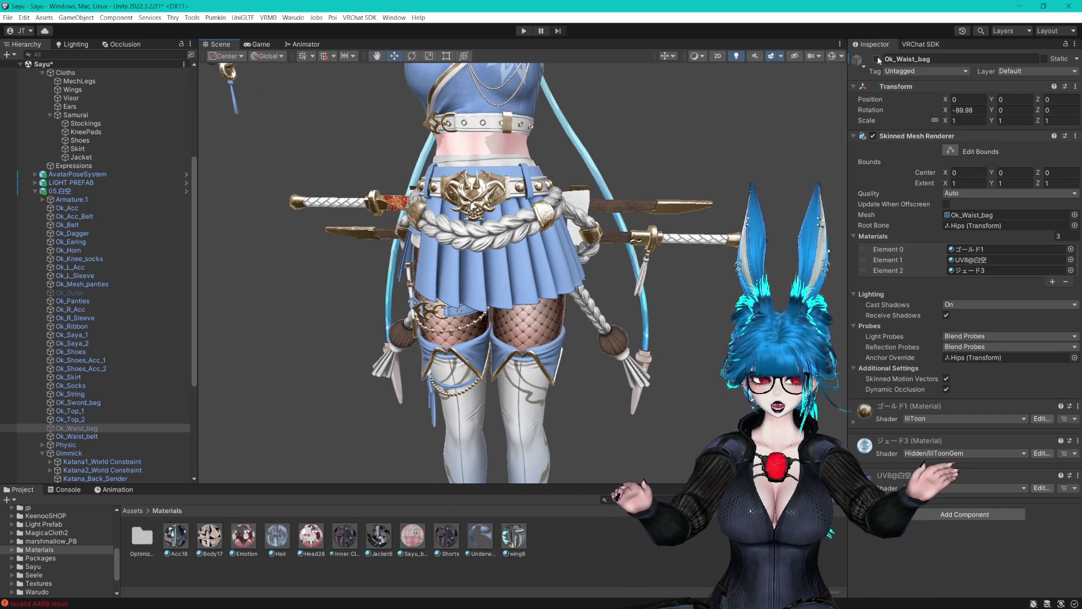
pyautogui.click(876, 60)
pyautogui.click(84, 132)
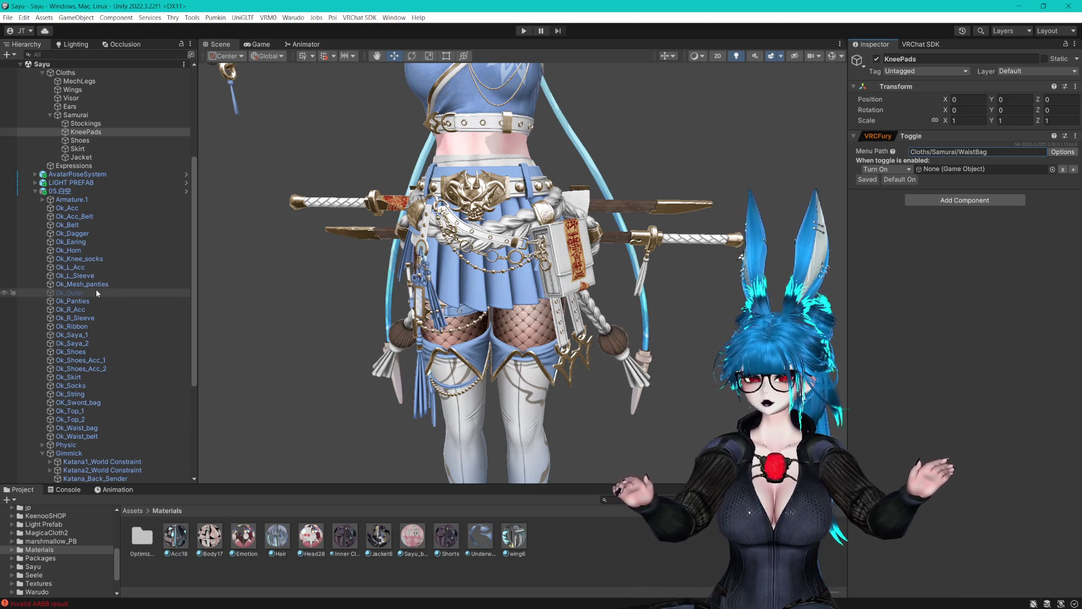
# Apply an item from the Jacket toggle's VRCFury Options menu.
pyautogui.click(90, 157)
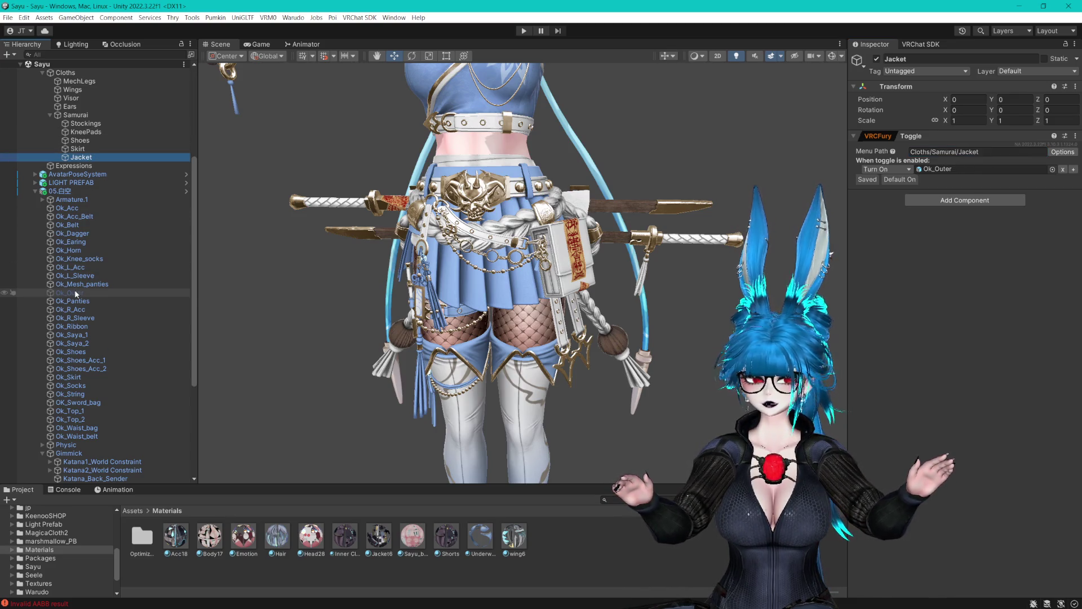
pyautogui.scroll(5, 582, 229)
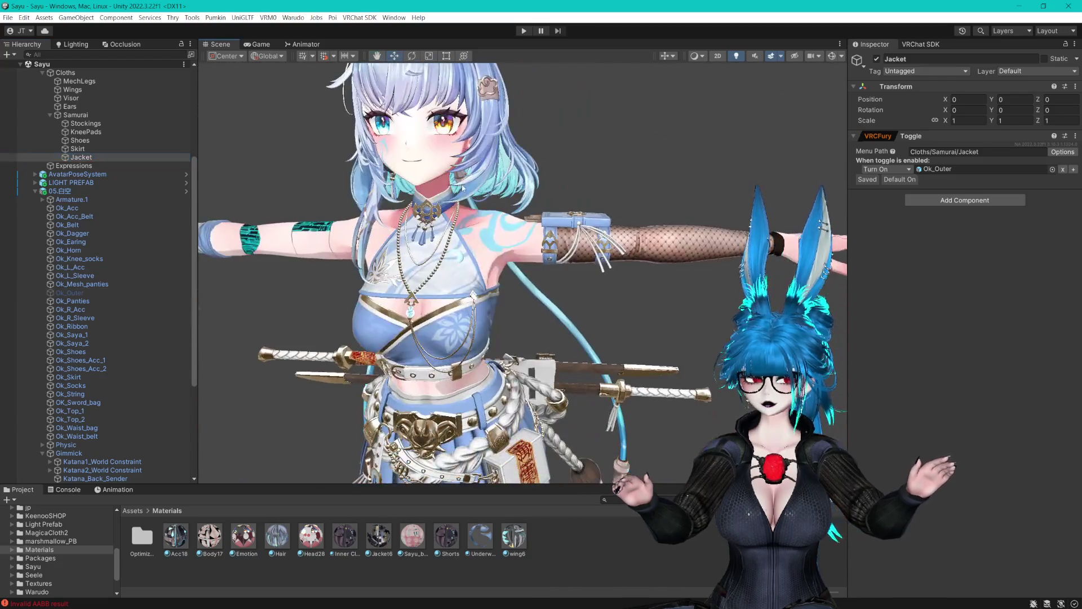
pyautogui.scroll(-5, 582, 230)
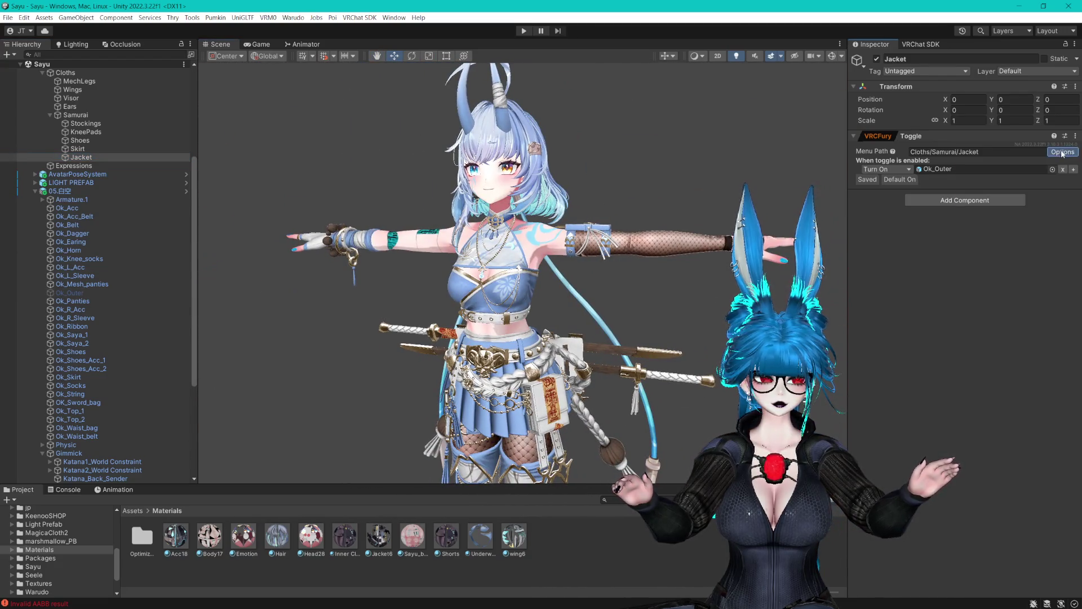
pyautogui.click(1062, 153)
pyautogui.click(992, 194)
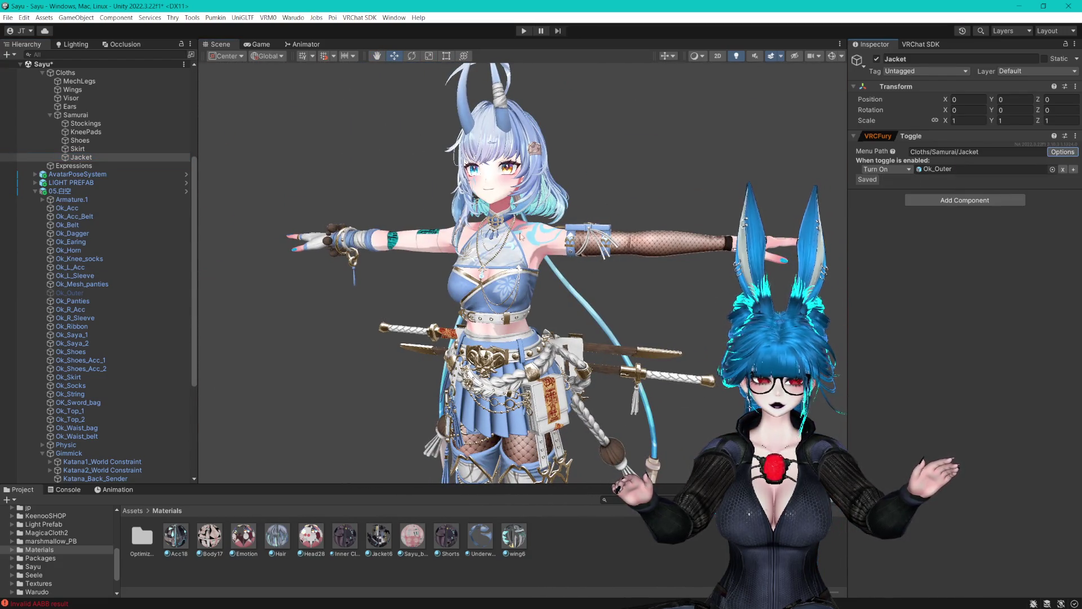
pyautogui.click(93, 149)
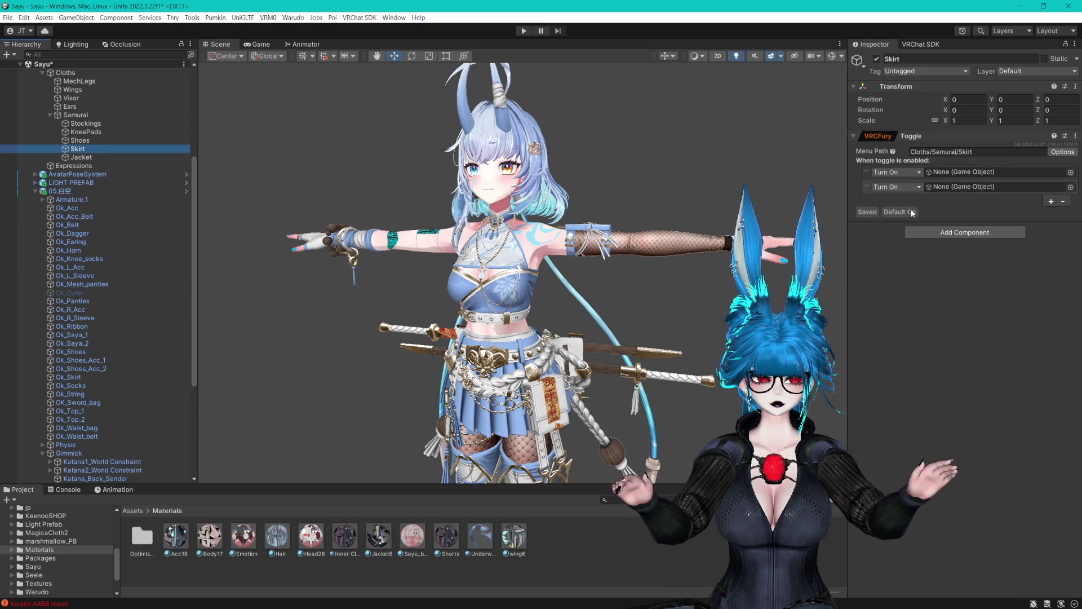
pyautogui.scroll(-3, 601, 257)
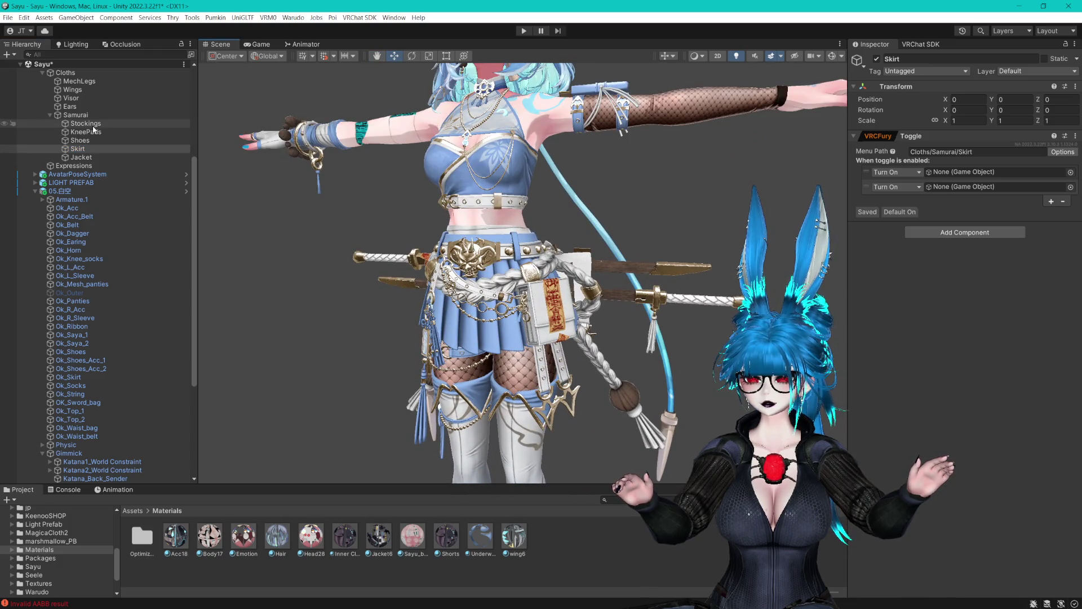
# Rename the KneePads toggle to WaistBag and save the scene.
pyautogui.click(91, 132)
pyautogui.press('F2')
pyautogui.write('Waist')
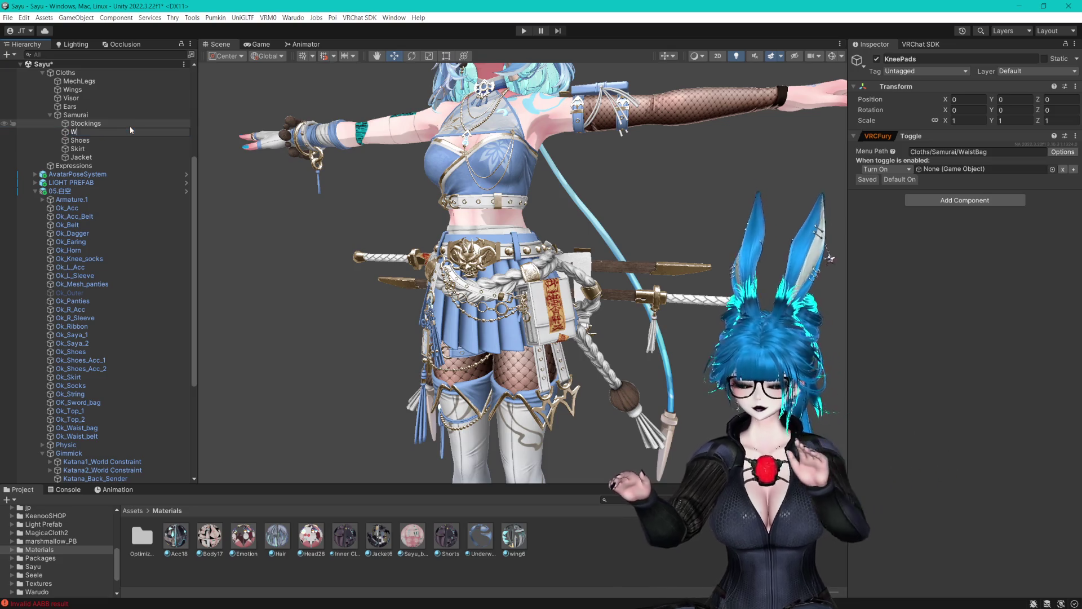
pyautogui.write('Bag')
pyautogui.press('Return')
pyautogui.hotkey('ctrl', 's')
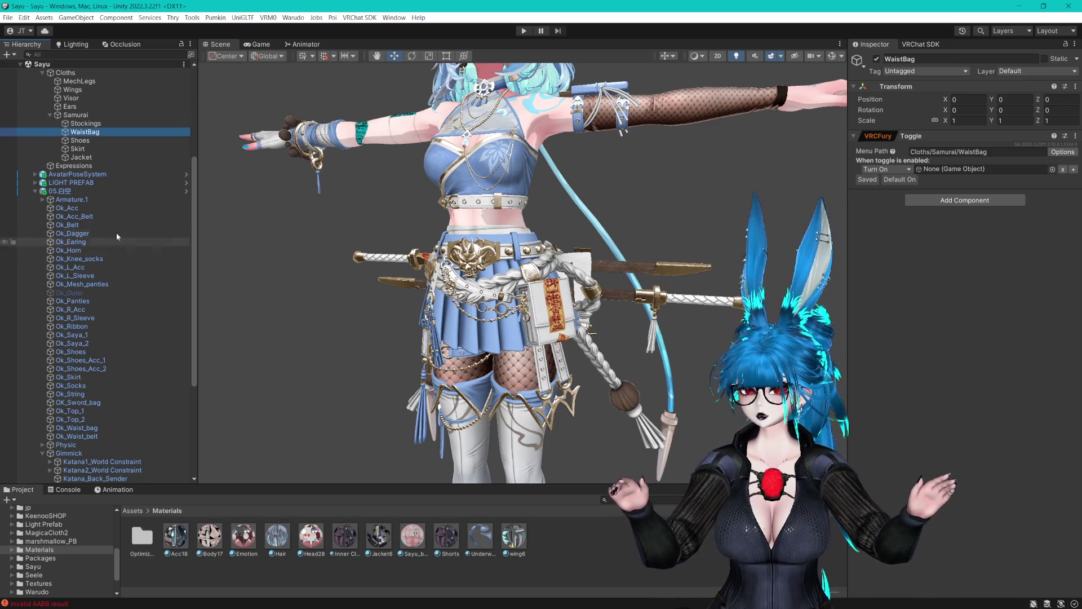
pyautogui.click(95, 124)
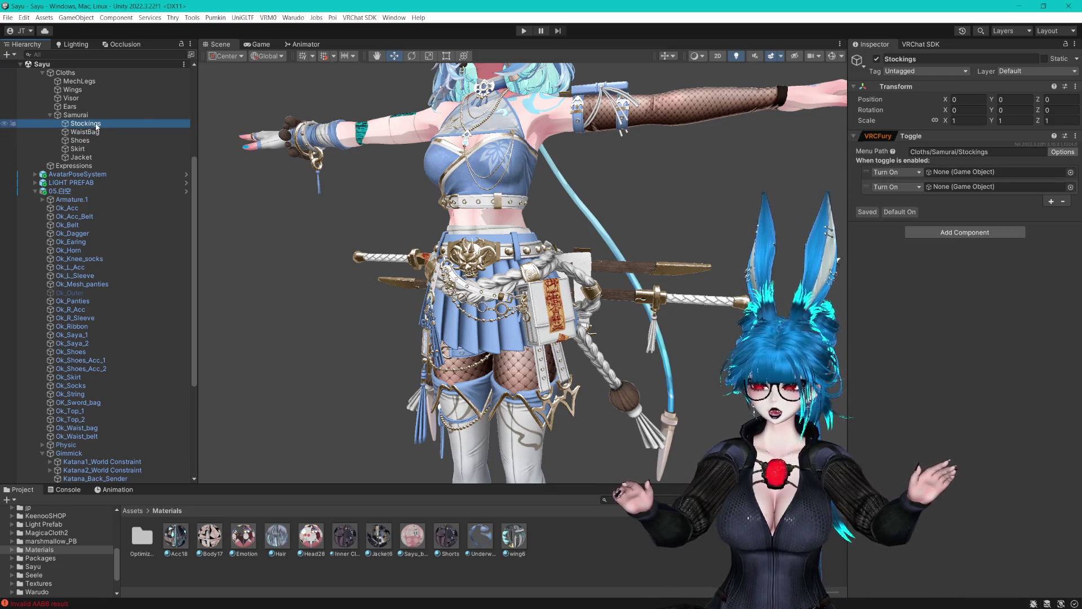
# Hide and re-show the Ok_Shoes mesh to confirm it is the shoes.
pyautogui.press('f')
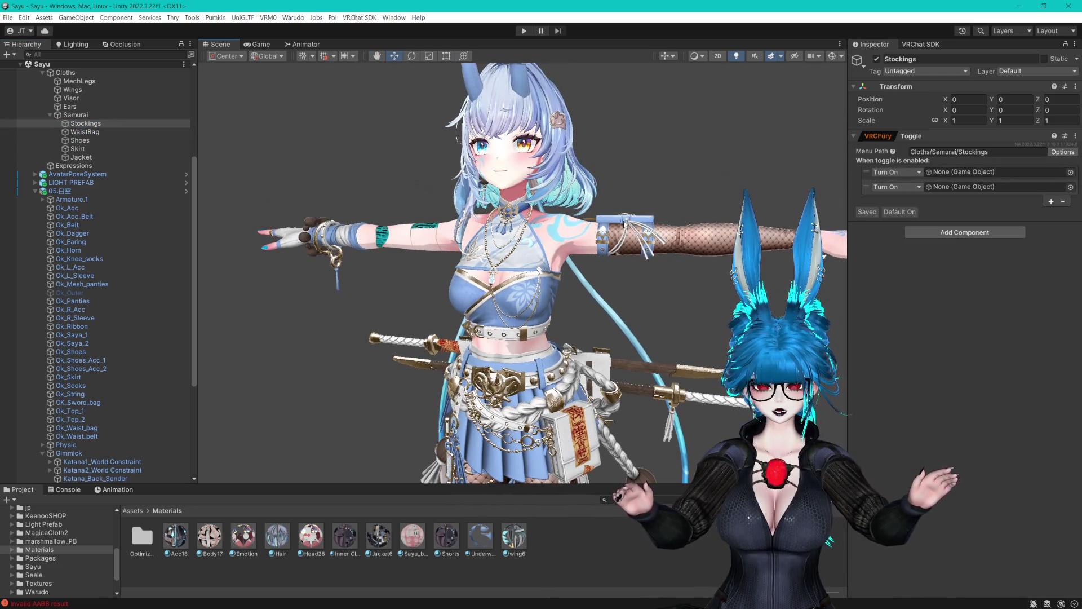
pyautogui.press('f')
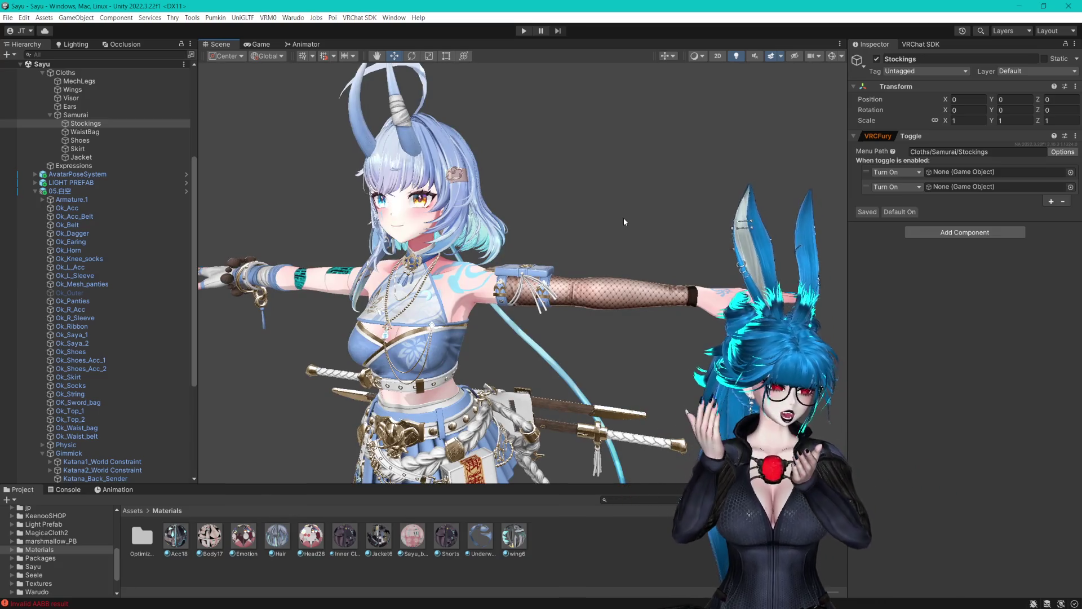
pyautogui.moveTo(624, 218)
pyautogui.mouseDown()
pyautogui.moveTo(651, 300)
pyautogui.moveTo(708, 148)
pyautogui.moveTo(658, 191)
pyautogui.moveTo(576, 192)
pyautogui.moveTo(581, 143)
pyautogui.moveTo(609, 197)
pyautogui.mouseUp()
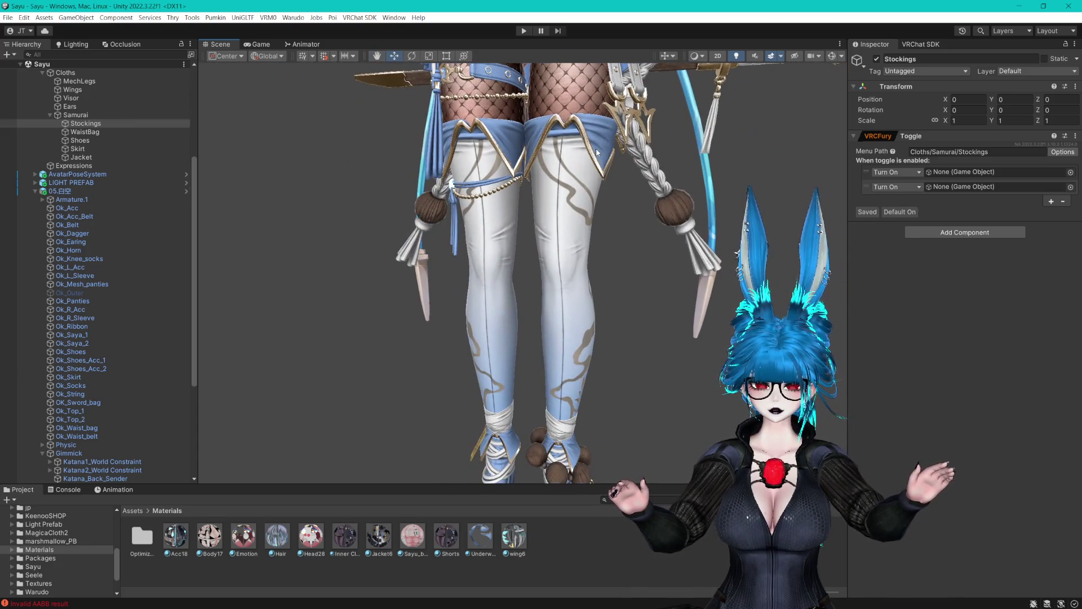
pyautogui.click(609, 198)
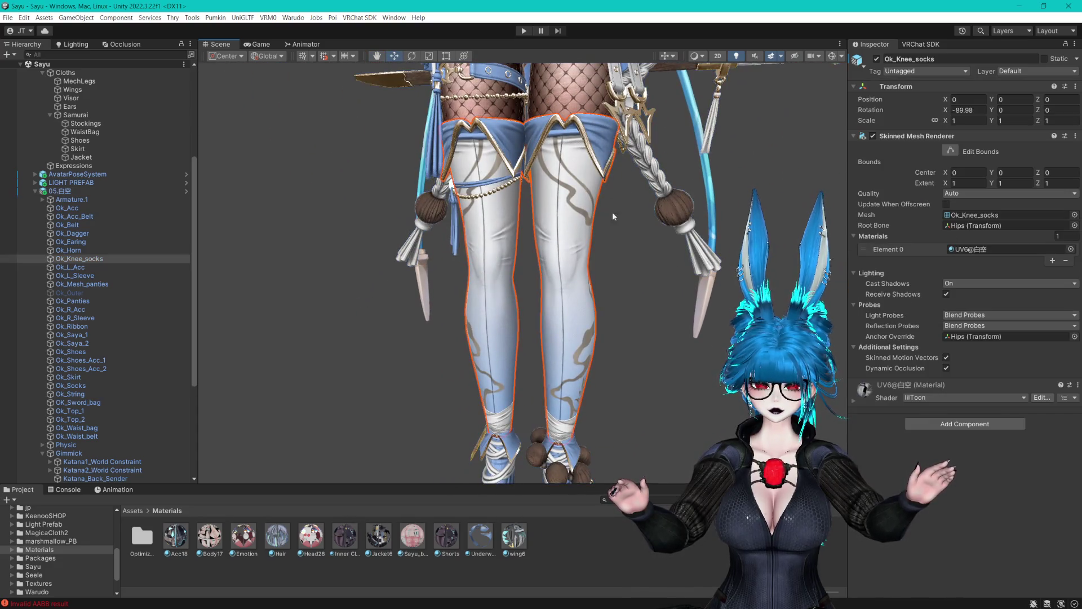
pyautogui.press('f')
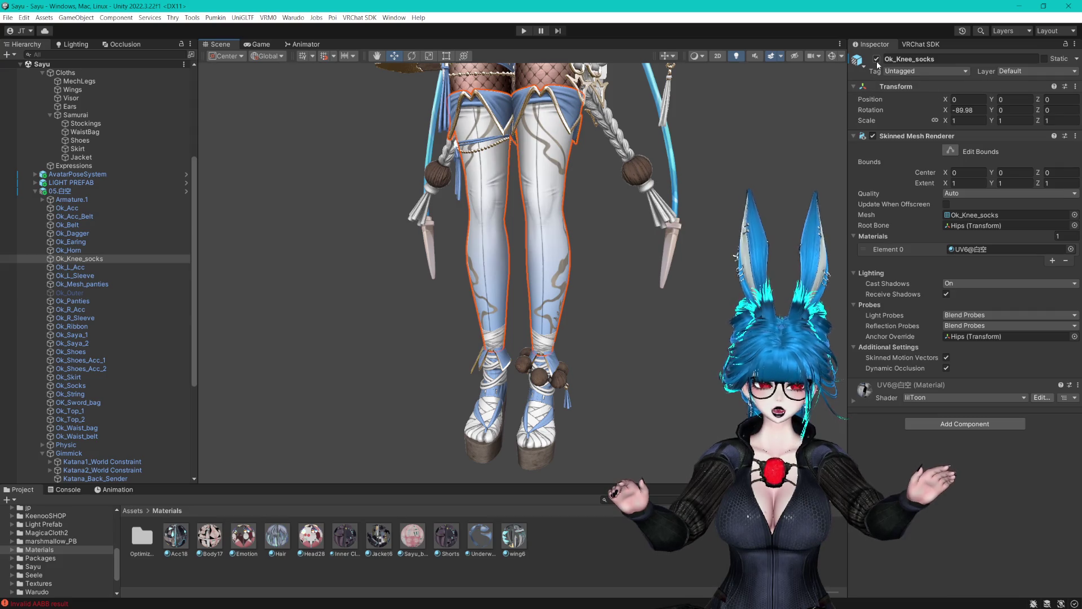
pyautogui.scroll(5, 606, 291)
pyautogui.moveTo(492, 383); pyautogui.dragTo(492, 309)
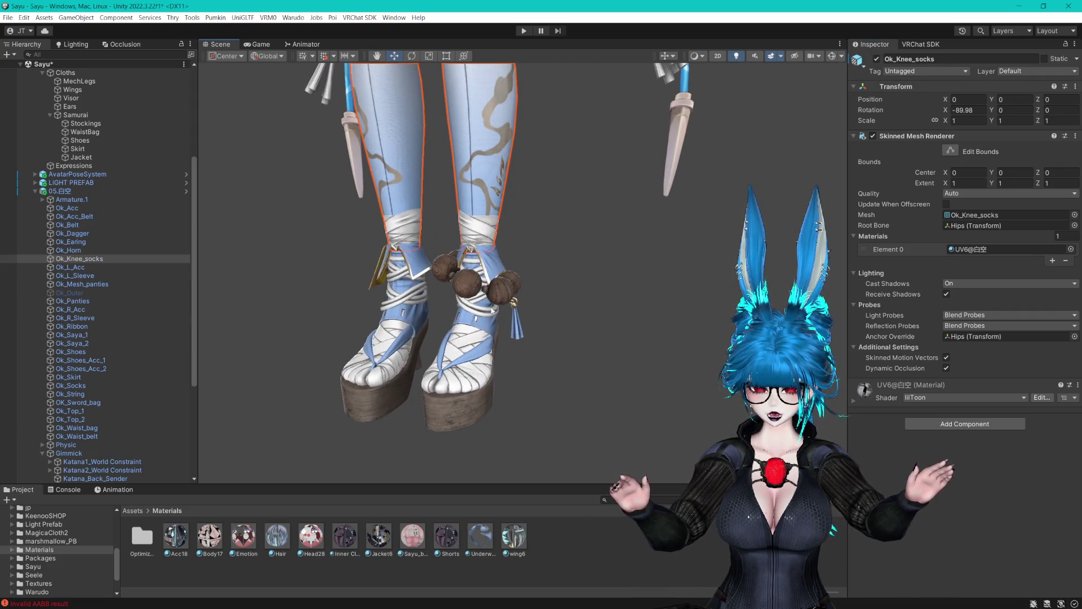
pyautogui.click(492, 309)
pyautogui.click(492, 310)
pyautogui.press('f')
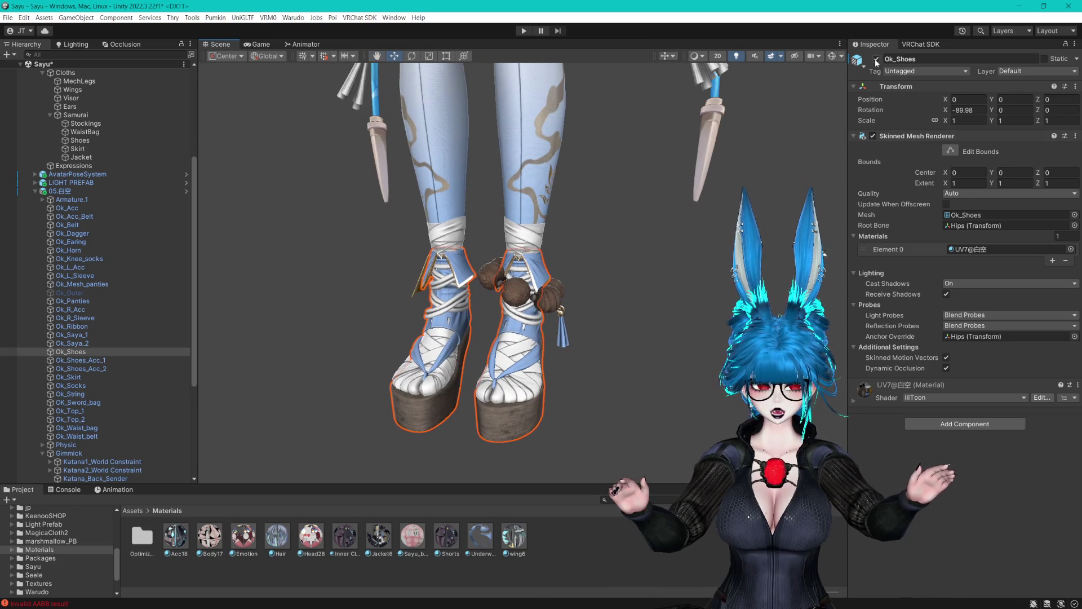
pyautogui.click(876, 59)
pyautogui.click(876, 60)
# Hide and re-show the Ok_Knee_socks mesh to confirm it is the stockings.
pyautogui.click(558, 130)
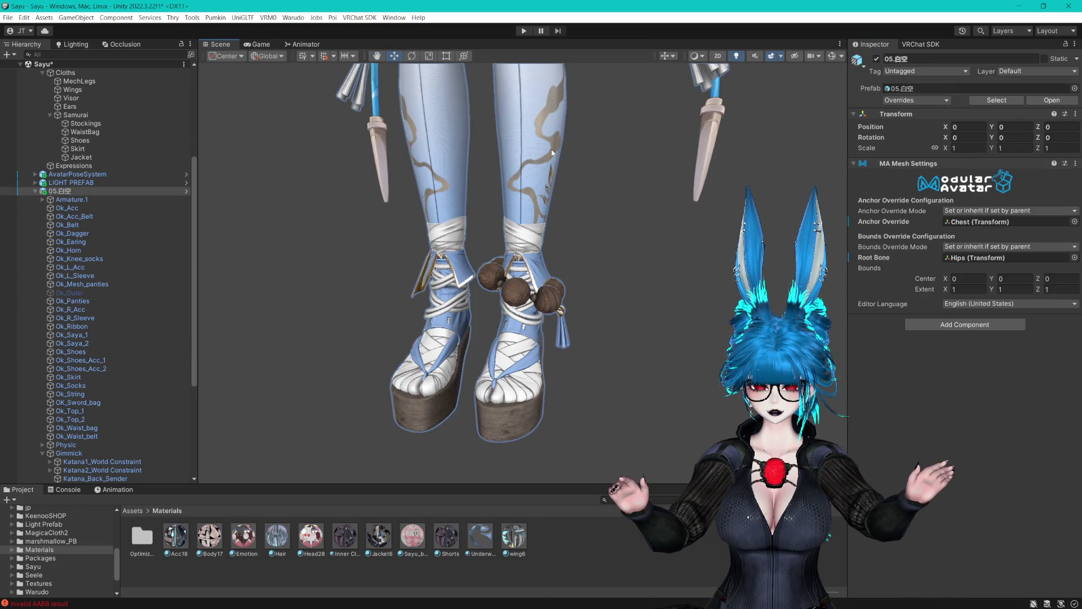
pyautogui.click(558, 130)
pyautogui.click(876, 59)
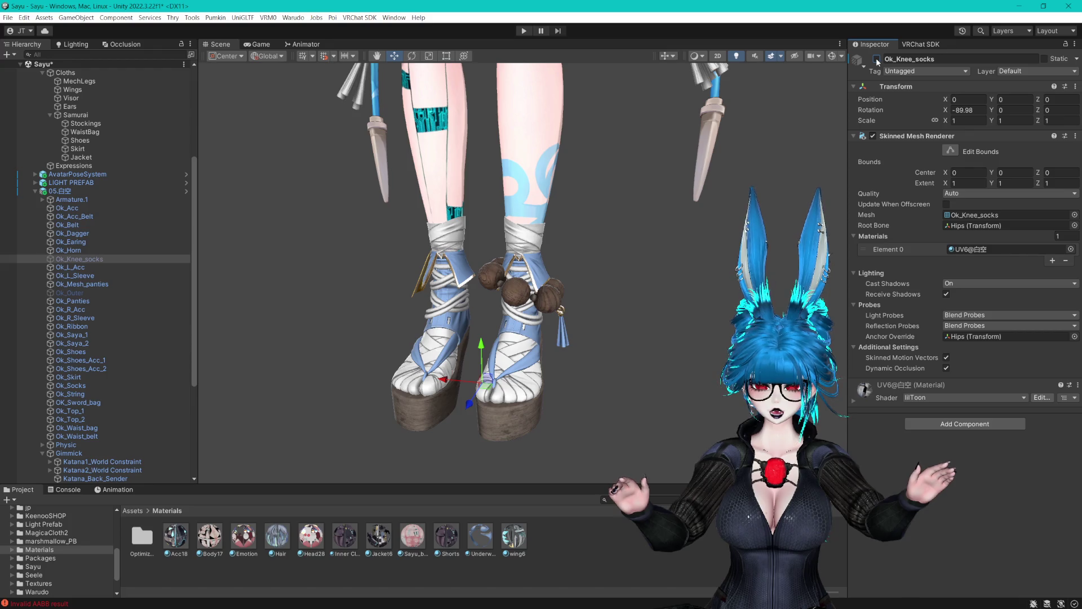
pyautogui.click(877, 59)
pyautogui.moveTo(603, 178)
pyautogui.mouseDown()
pyautogui.moveTo(567, 190)
pyautogui.moveTo(643, 224)
pyautogui.moveTo(515, 174)
pyautogui.moveTo(687, 120)
pyautogui.moveTo(613, 161)
pyautogui.moveTo(773, 242)
pyautogui.mouseUp()
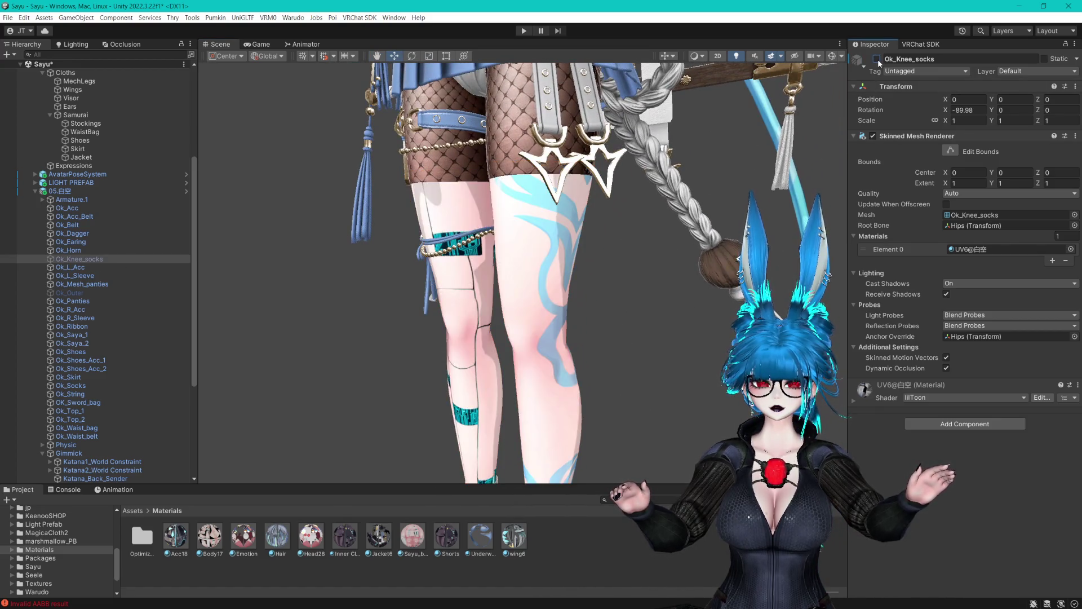
pyautogui.moveTo(603, 169)
pyautogui.mouseDown()
pyautogui.moveTo(680, 213)
pyautogui.moveTo(586, 174)
pyautogui.mouseUp()
# Identify Ok_Mesh_panties as the fishnets and set Skirt's menu path to Cloths/Samurai/MeshLegging.
pyautogui.click(586, 173)
pyautogui.click(586, 174)
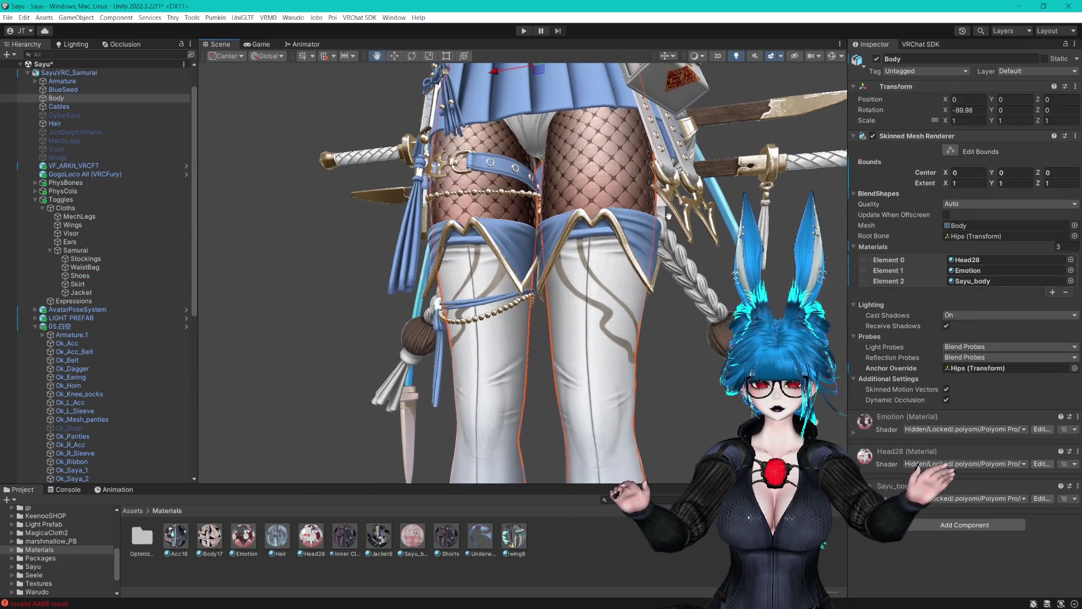
pyautogui.moveTo(714, 127)
pyautogui.mouseDown()
pyautogui.moveTo(499, 168)
pyautogui.moveTo(586, 251)
pyautogui.mouseUp()
pyautogui.click(587, 251)
pyautogui.click(586, 251)
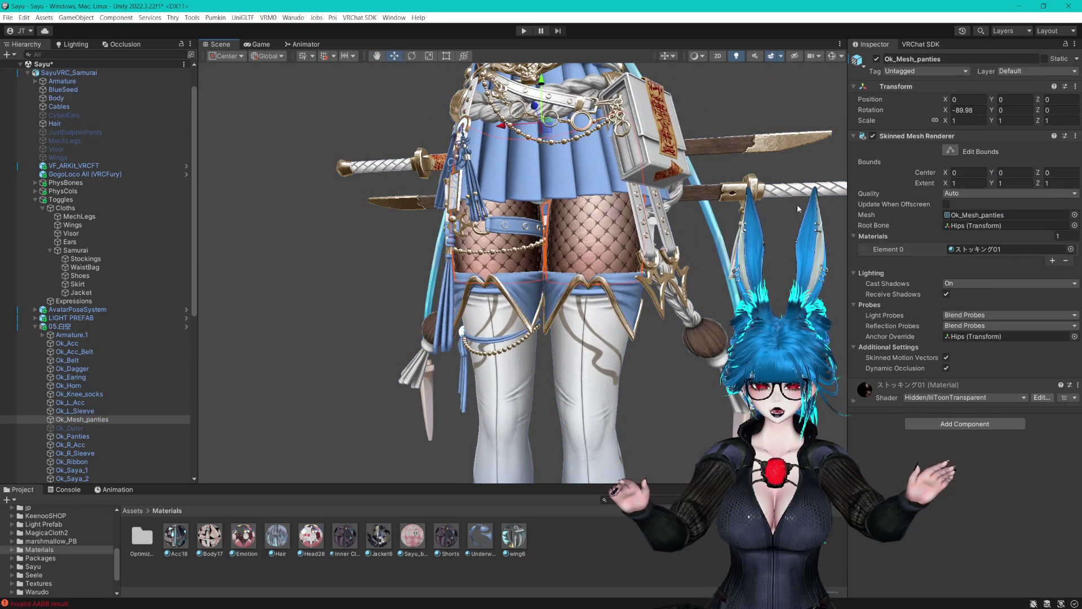
pyautogui.click(877, 58)
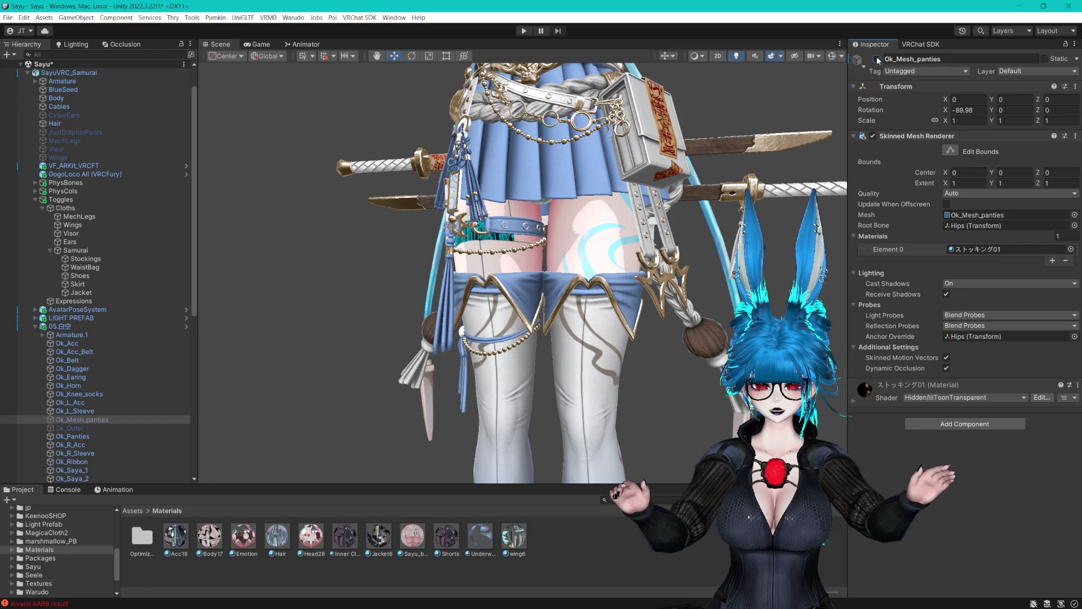
pyautogui.click(877, 59)
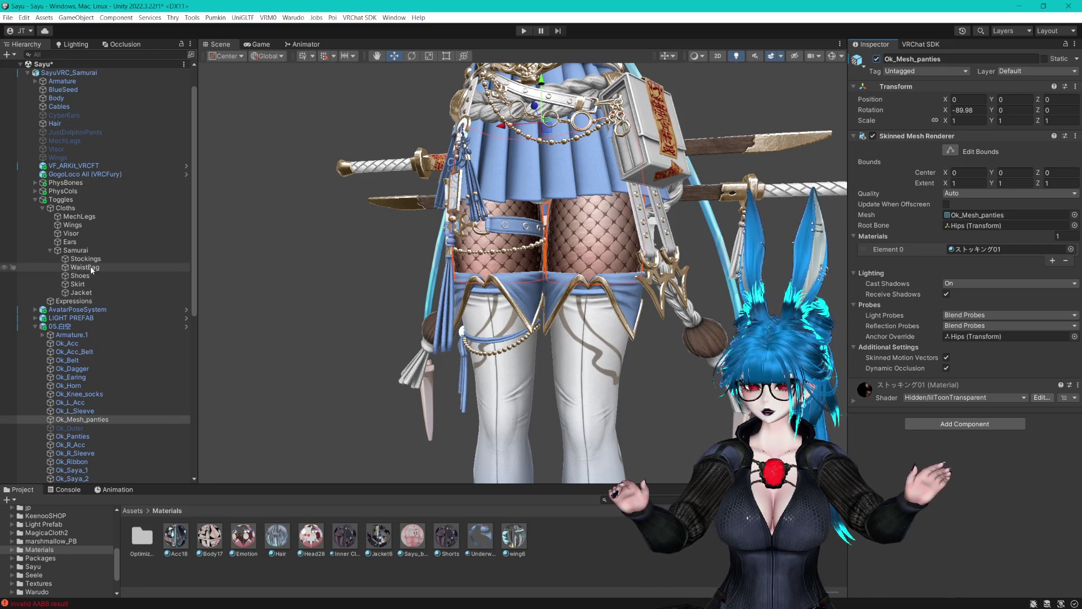
pyautogui.click(108, 286)
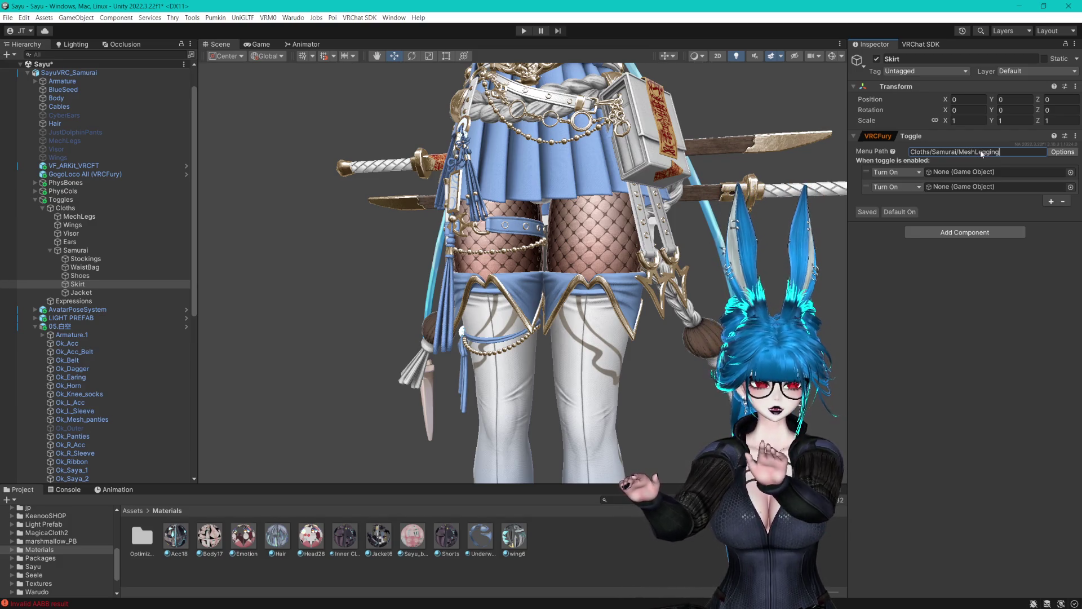
# Make the toggle turn on only Ok_Mesh_panties, removing the empty second row.
pyautogui.scroll(-3, 96, 338)
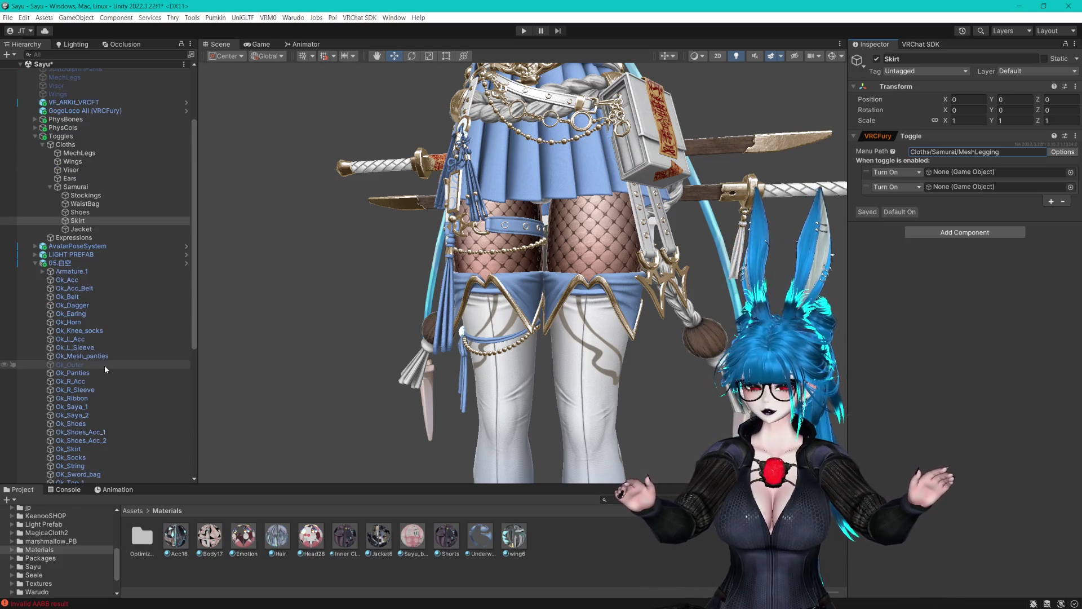
pyautogui.moveTo(103, 357); pyautogui.dragTo(958, 172)
pyautogui.rightClick(930, 187)
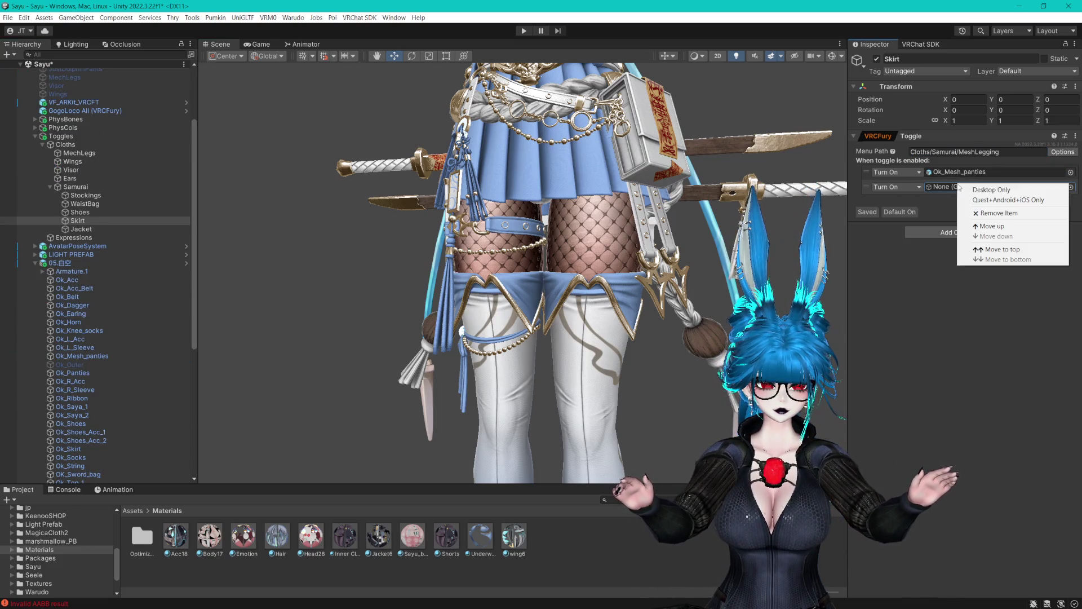
pyautogui.click(985, 202)
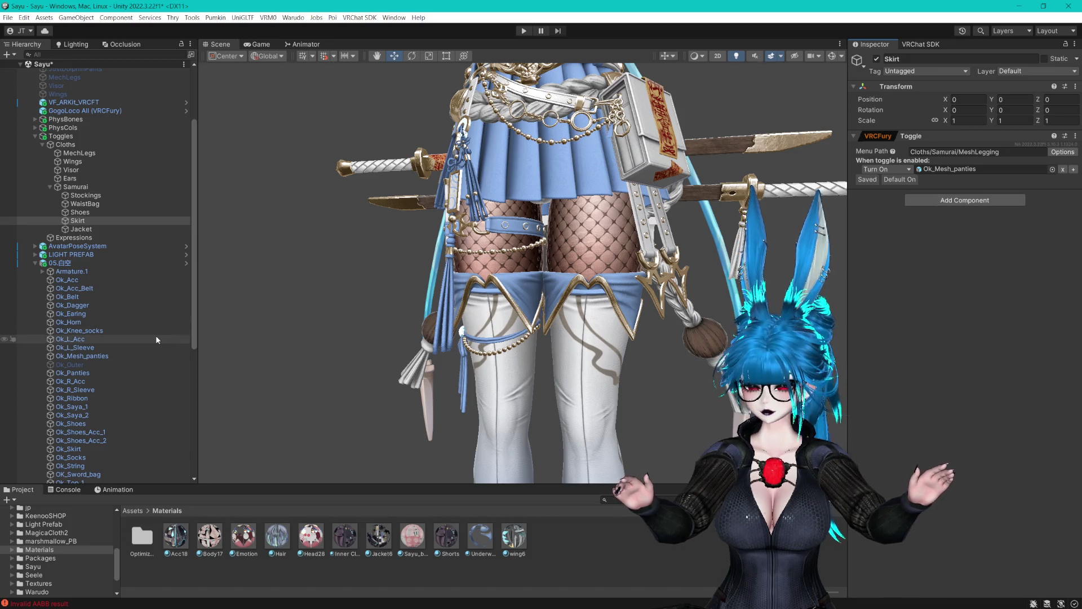
# Untick Ok_Mesh_panties so the fishnet stockings start hidden.
pyautogui.click(102, 355)
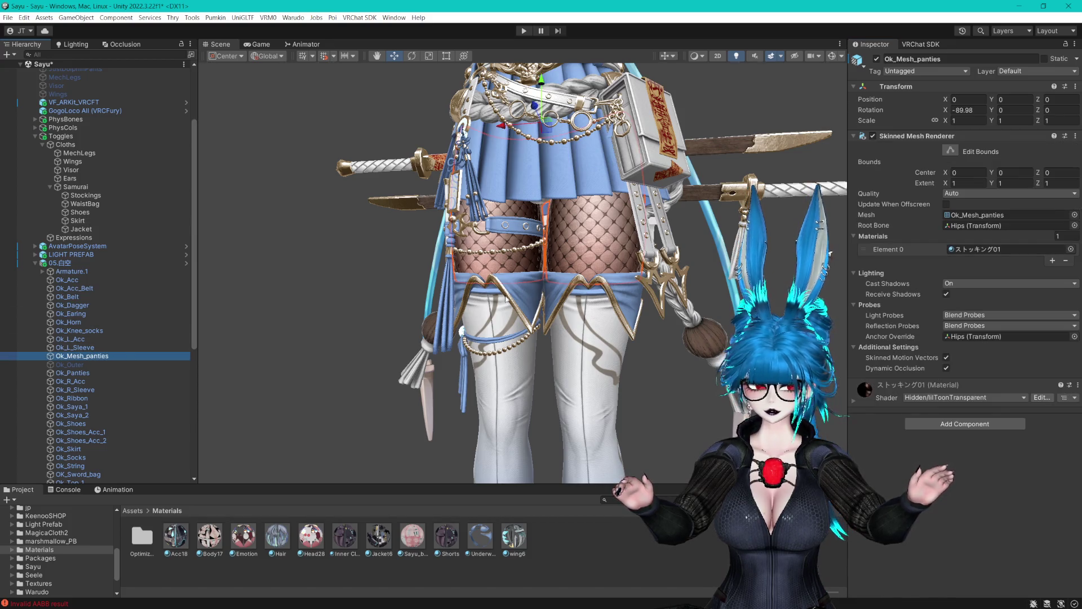
pyautogui.click(877, 58)
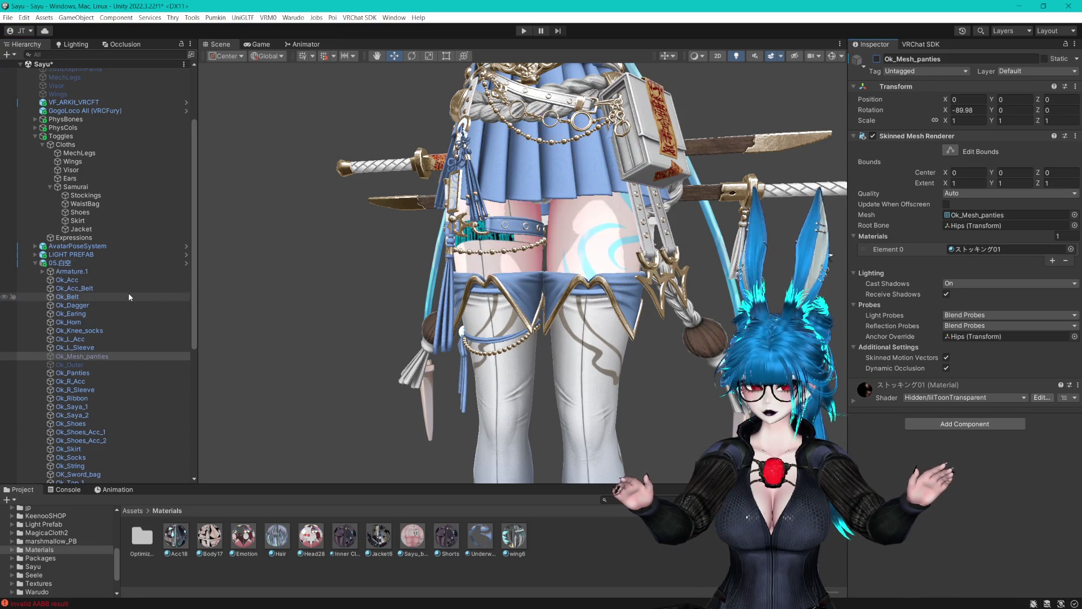
pyautogui.click(89, 331)
pyautogui.press('f')
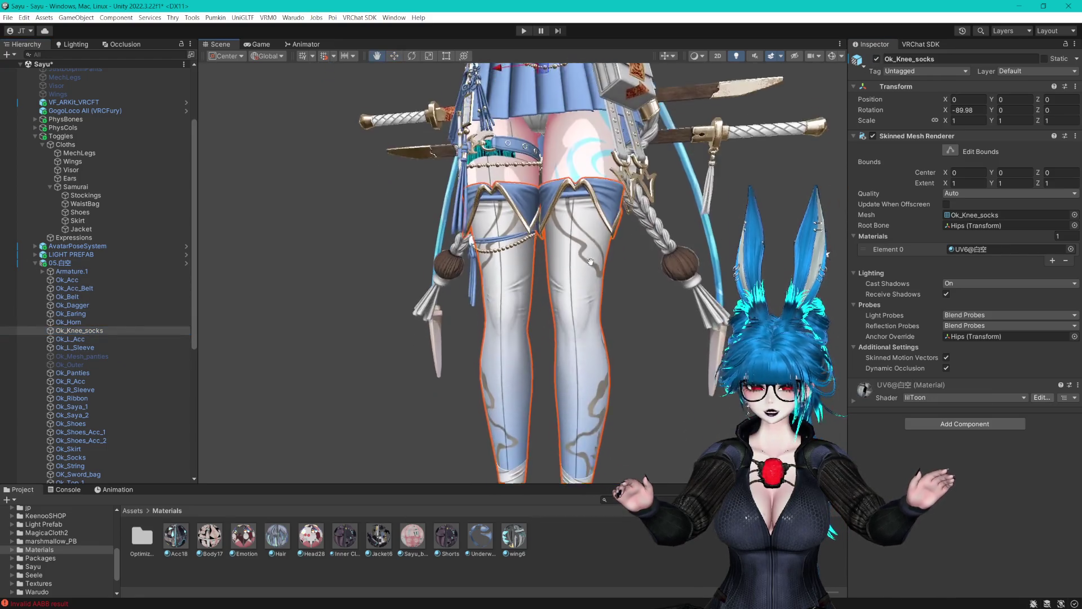
pyautogui.click(97, 195)
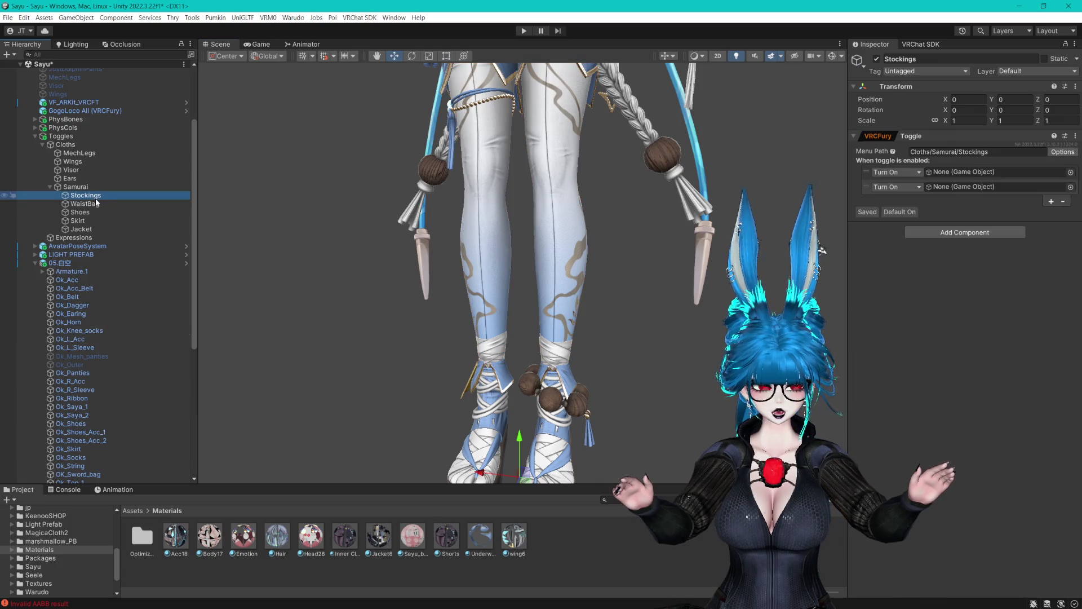
# Assign Ok_Knee_socks to the Stockings toggle's first Turn On field.
pyautogui.moveTo(79, 330); pyautogui.dragTo(965, 172)
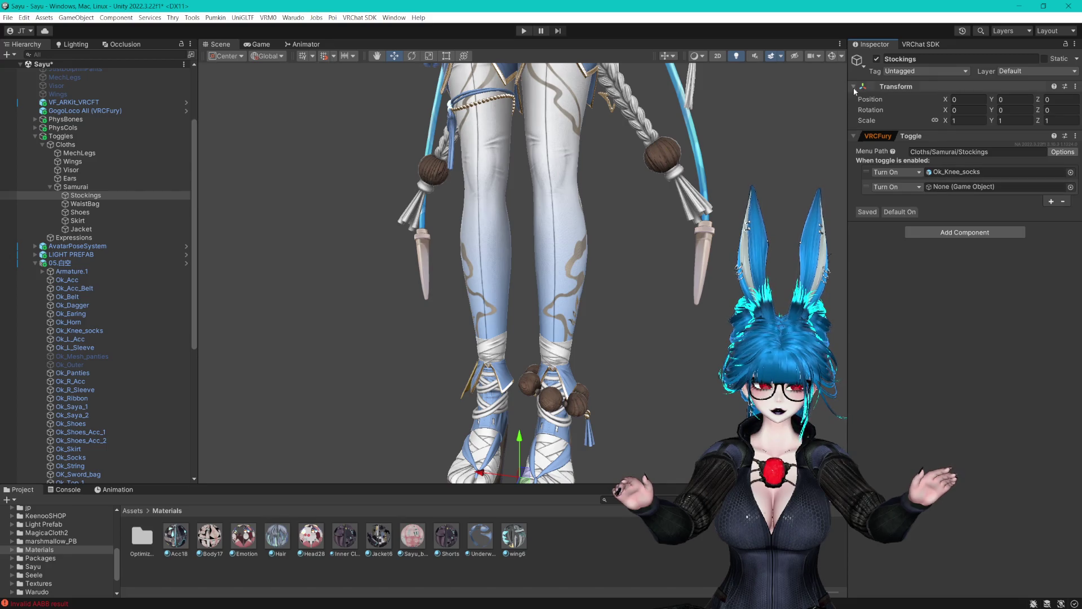
pyautogui.press('f')
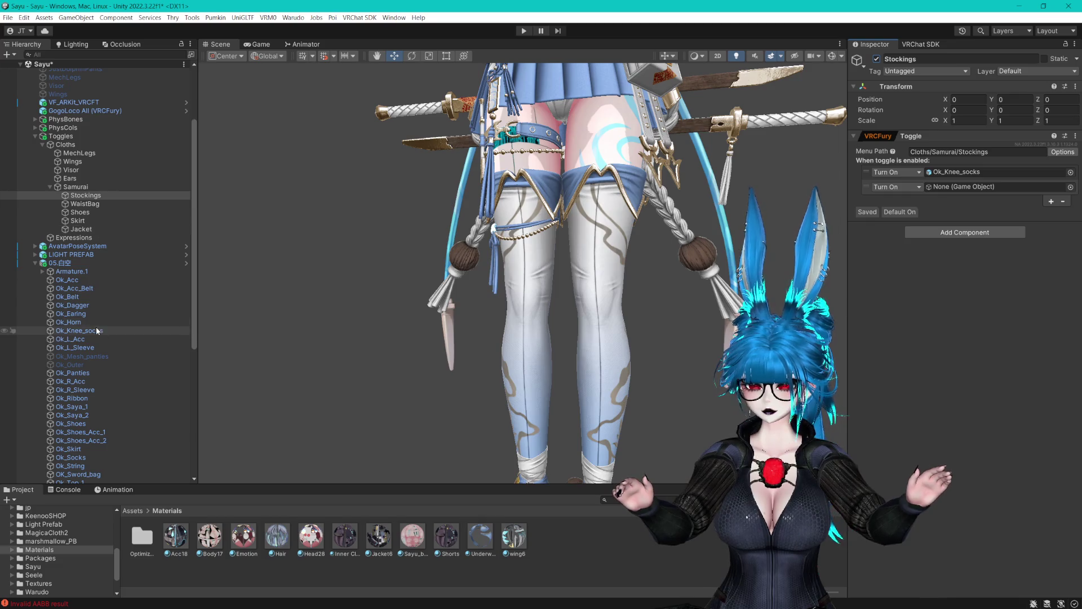
# Hide and re-show Ok_Knee_socks and the Ok_Acc_Belt leg belt, leaving both visible.
pyautogui.click(84, 330)
pyautogui.click(876, 58)
pyautogui.click(877, 58)
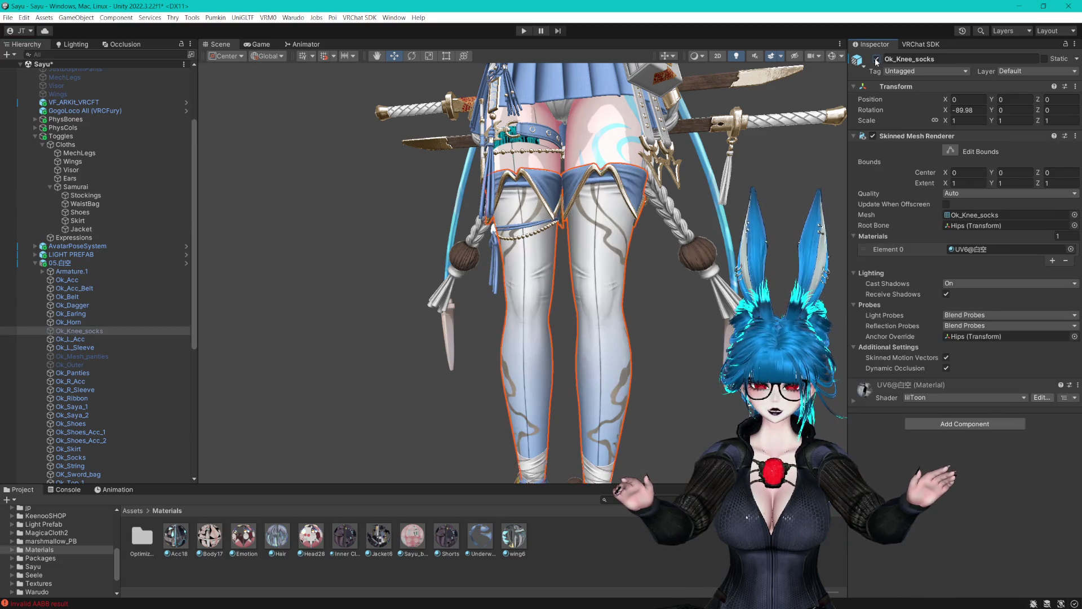
pyautogui.scroll(2, 535, 136)
pyautogui.click(535, 137)
pyautogui.click(535, 136)
pyautogui.press('f')
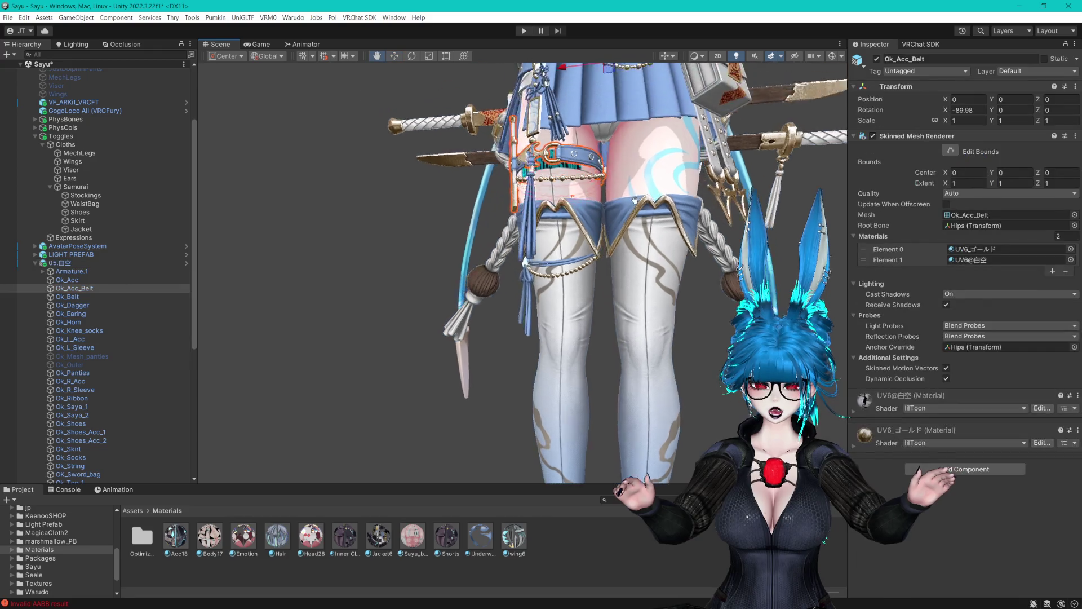
pyautogui.click(877, 59)
pyautogui.click(877, 59)
pyautogui.click(877, 59)
pyautogui.click(876, 58)
# Select the Ok_String knee string and orbit to a side view of the skirt.
pyautogui.moveTo(546, 372); pyautogui.dragTo(483, 294)
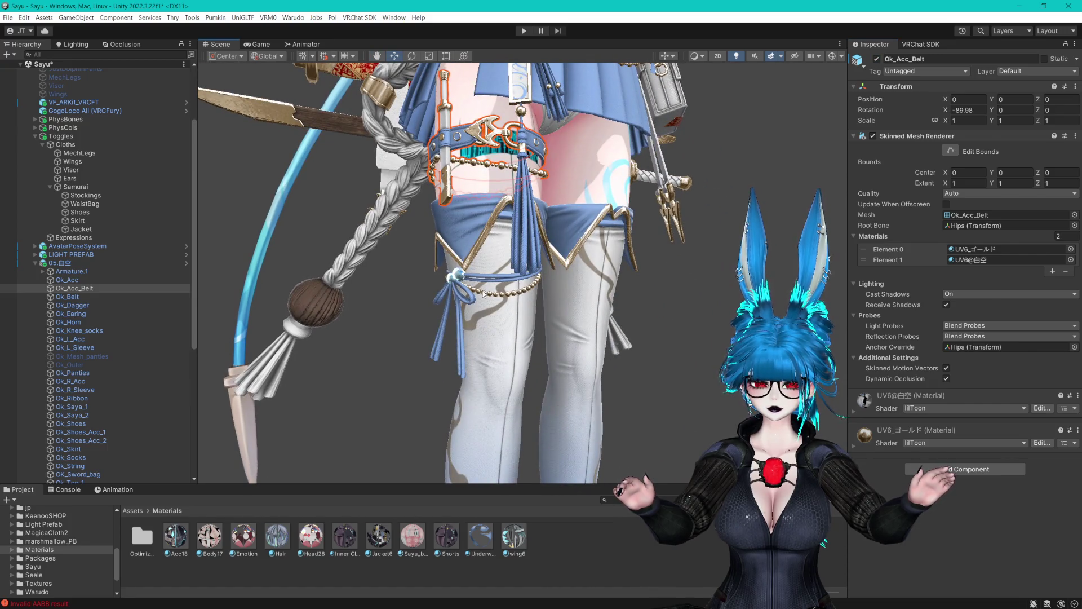
pyautogui.click(484, 294)
pyautogui.click(484, 294)
pyautogui.click(483, 294)
pyautogui.click(483, 293)
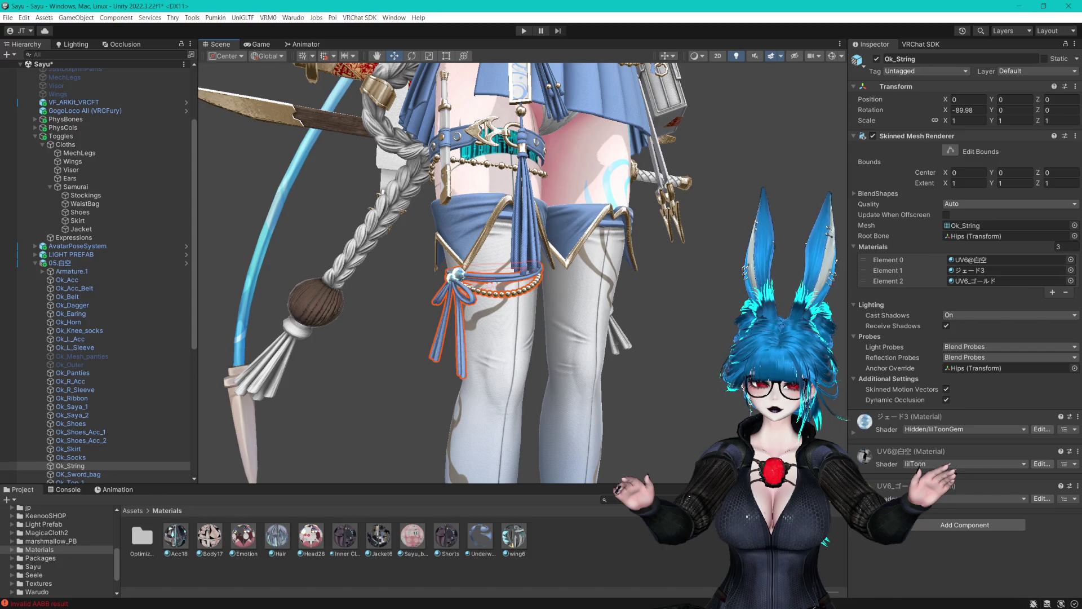
pyautogui.scroll(3, 661, 246)
pyautogui.moveTo(661, 246); pyautogui.dragTo(498, 286)
pyautogui.scroll(-3, 124, 390)
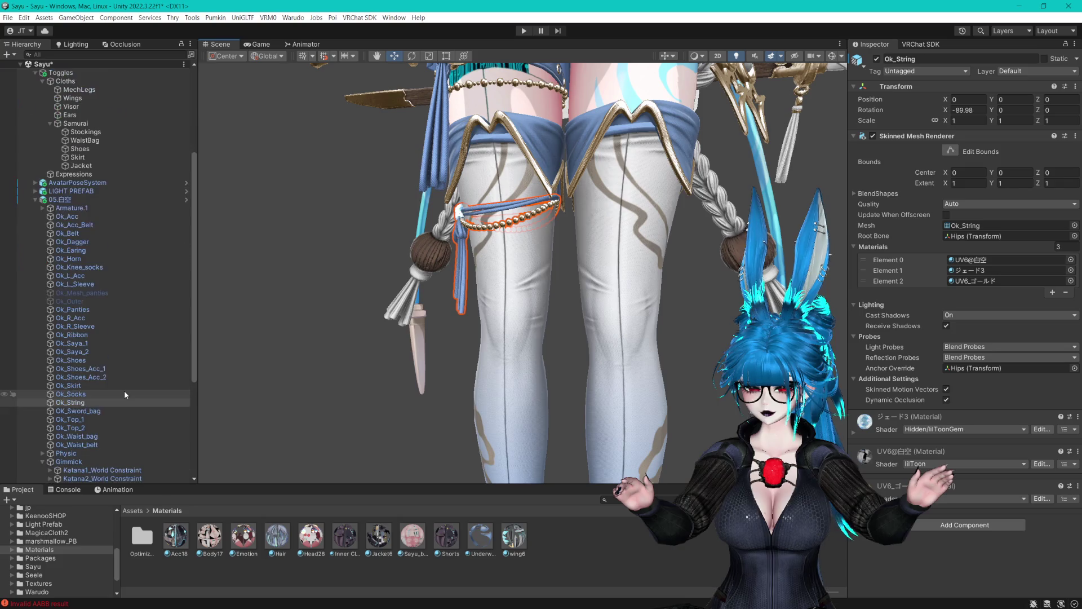
pyautogui.scroll(-2, 631, 344)
pyautogui.moveTo(631, 344)
pyautogui.mouseDown()
pyautogui.moveTo(527, 233)
pyautogui.moveTo(638, 237)
pyautogui.mouseUp()
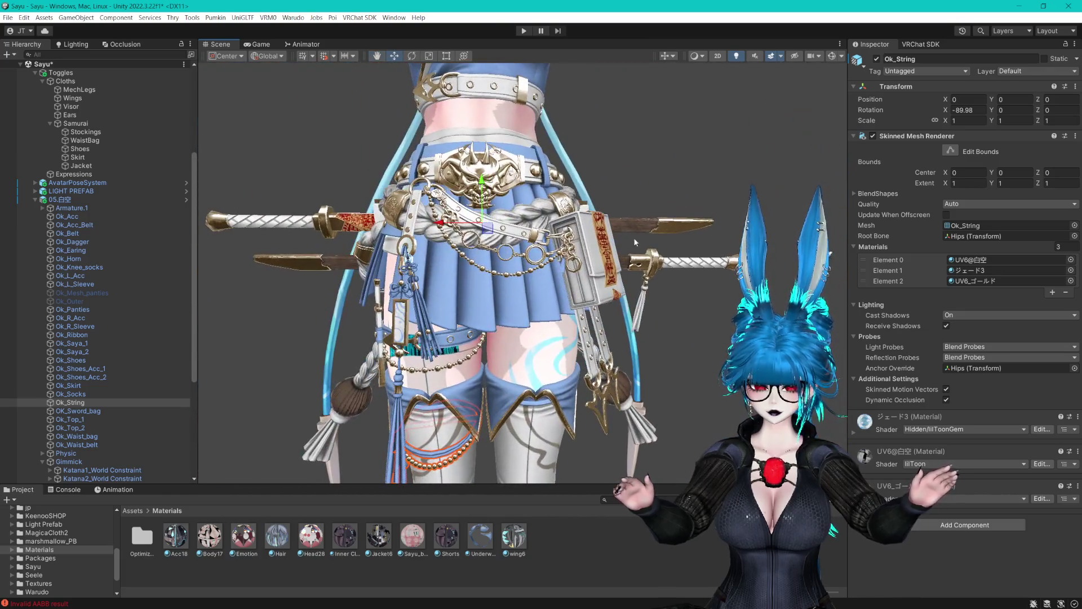
# Deactivate Ok_Waist_bag, then hide and re-show Ok_Waist_belt so it stays visible.
pyautogui.click(614, 248)
pyautogui.click(614, 248)
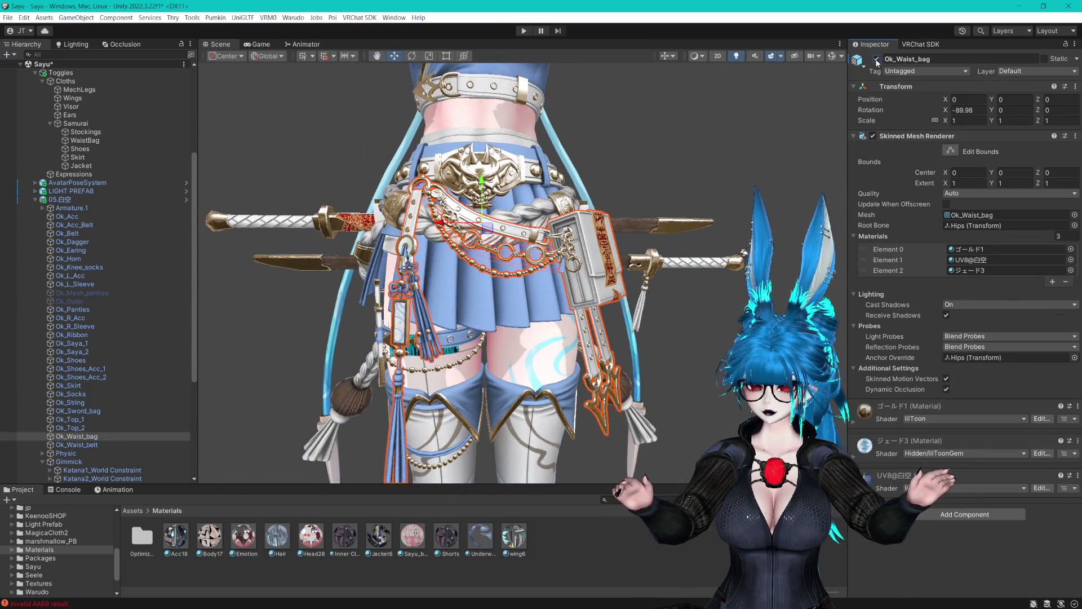
pyautogui.click(876, 59)
pyautogui.press('f')
pyautogui.click(524, 50)
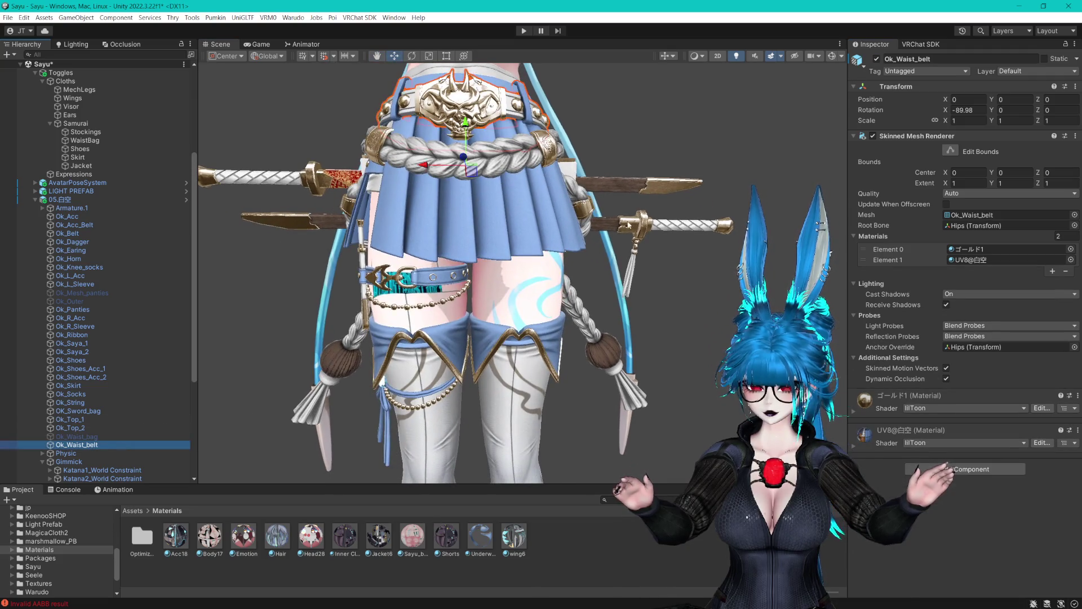
pyautogui.press('f')
pyautogui.click(877, 59)
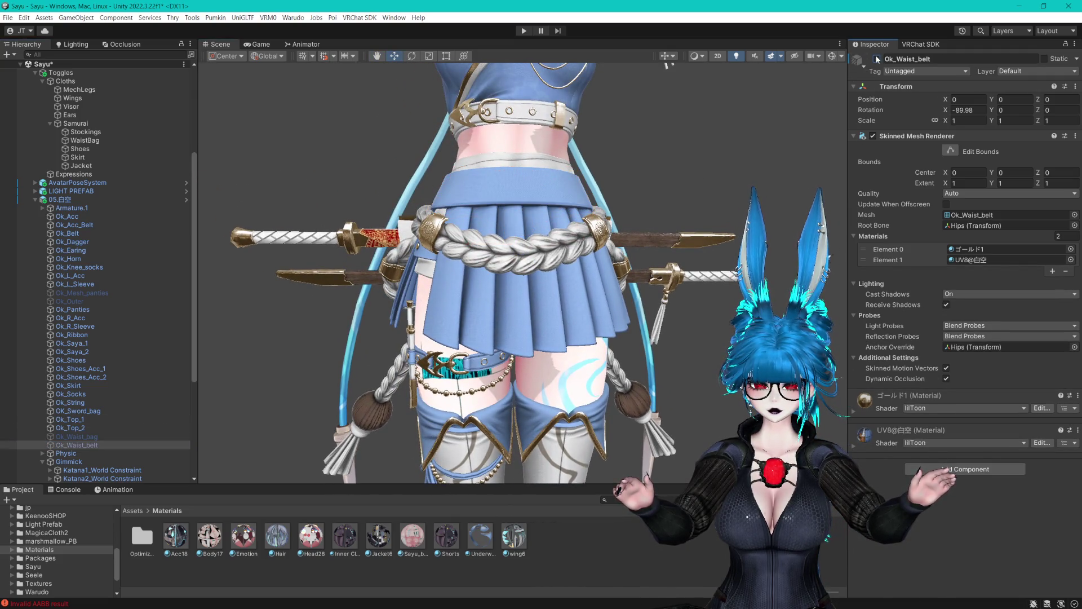
pyautogui.click(878, 59)
# Select both shoe accessories, Ok_Shoes_Acc_1 and Ok_Shoes_Acc_2, in the Hierarchy.
pyautogui.moveTo(413, 285); pyautogui.dragTo(496, 178)
pyautogui.moveTo(536, 265); pyautogui.dragTo(535, 215)
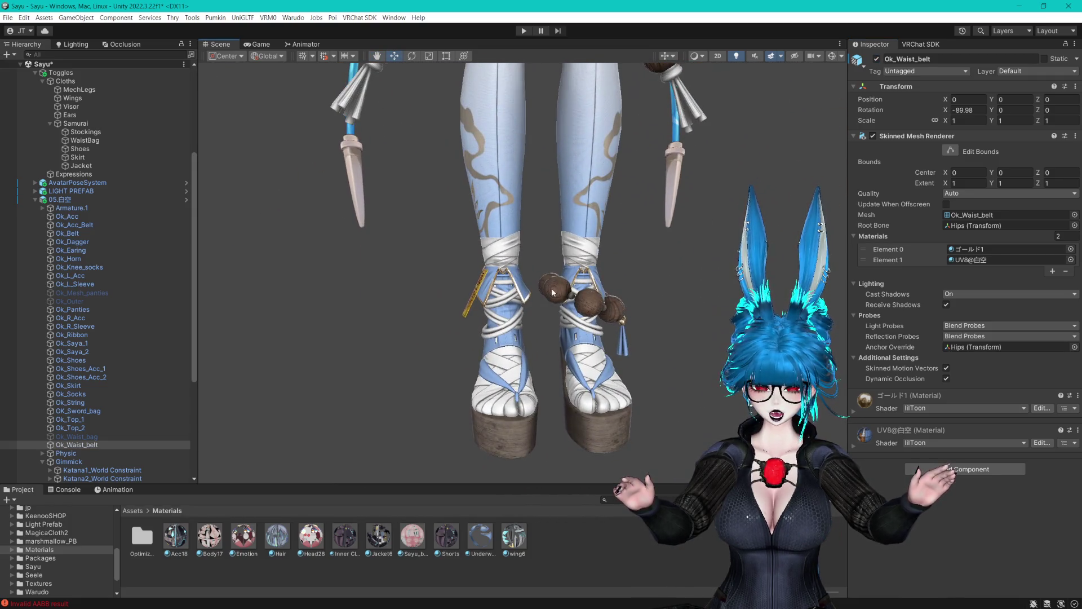
pyautogui.click(575, 383)
pyautogui.click(575, 383)
pyautogui.moveTo(676, 282)
pyautogui.mouseDown()
pyautogui.moveTo(615, 341)
pyautogui.moveTo(503, 178)
pyautogui.mouseUp()
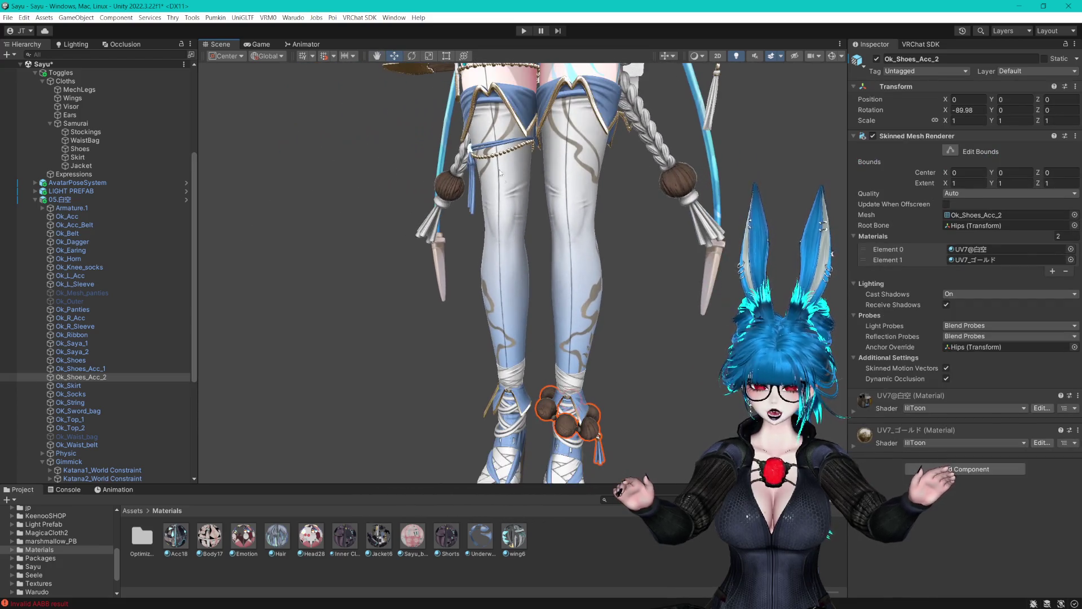
pyautogui.click(87, 369)
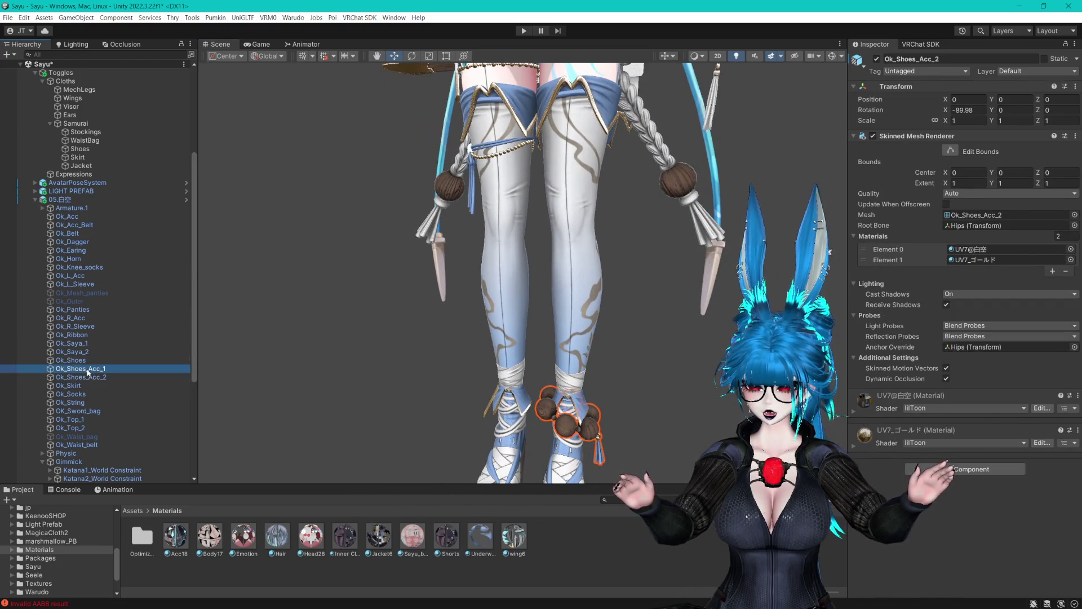
pyautogui.moveTo(510, 357)
pyautogui.mouseDown()
pyautogui.moveTo(664, 265)
pyautogui.moveTo(456, 304)
pyautogui.mouseUp()
pyautogui.keyDown('shift'); pyautogui.click(121, 376); pyautogui.keyUp('shift')
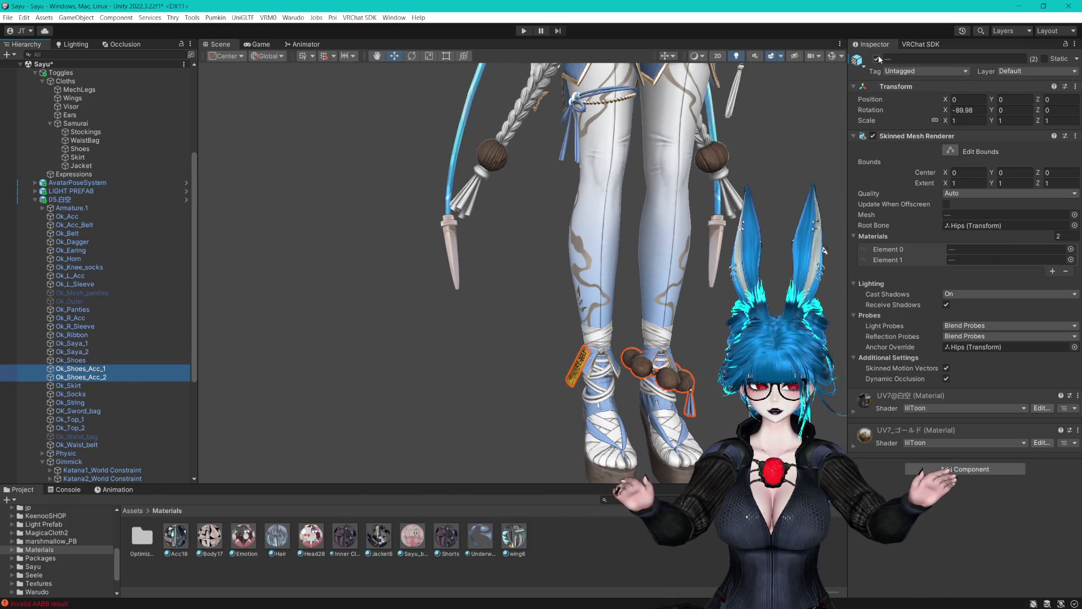
pyautogui.moveTo(620, 253); pyautogui.dragTo(563, 282)
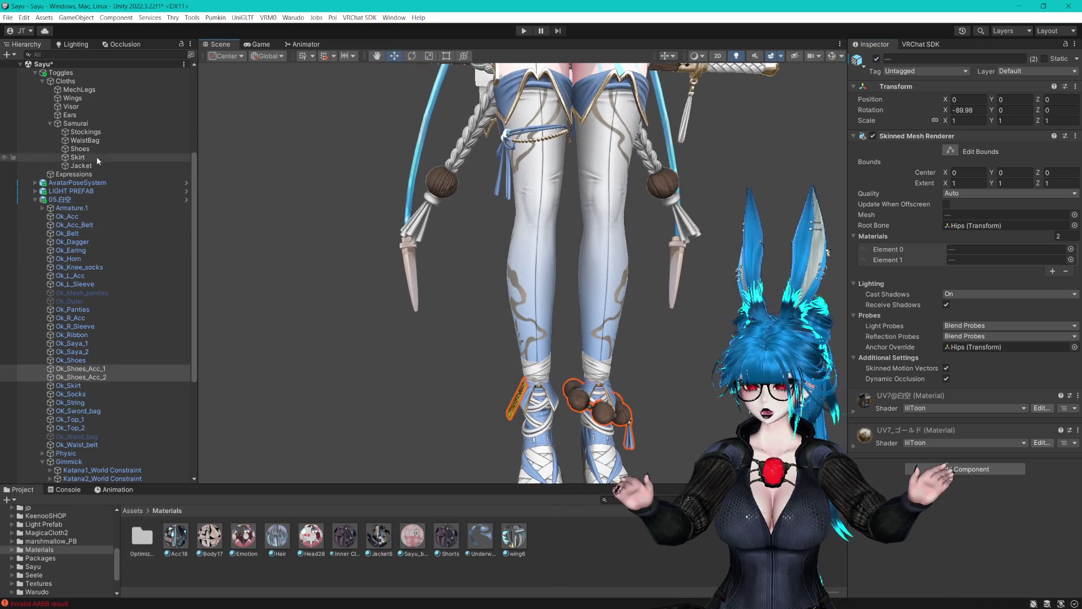
# Duplicate the WaistBag toggle as LegAcc and change its menu path ending to LegAcc.
pyautogui.click(90, 141)
pyautogui.hotkey('ctrl', 'd')
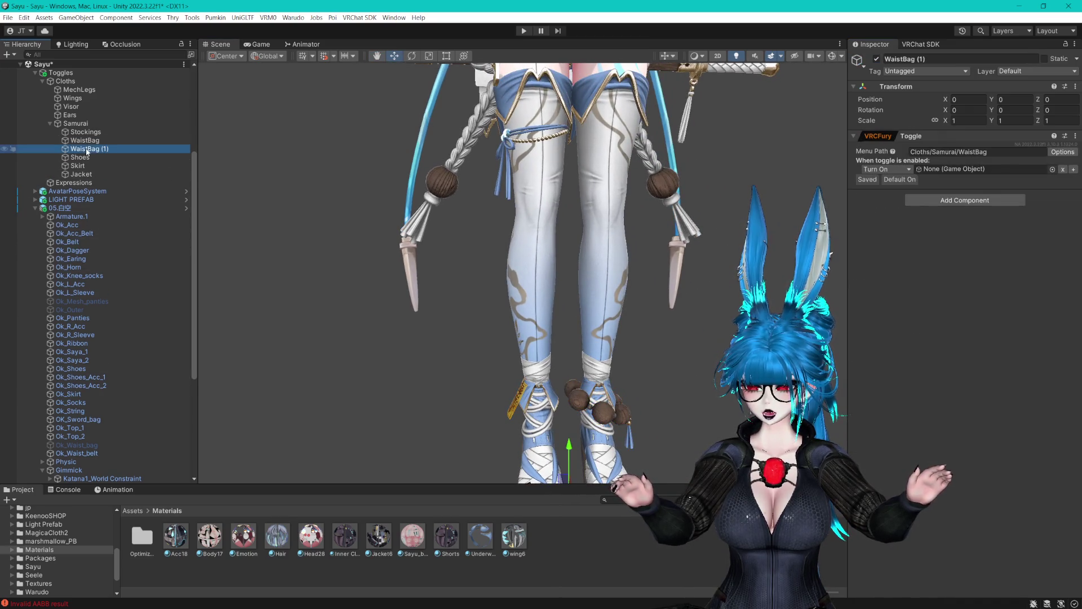
pyautogui.press('F2')
pyautogui.write('LegAcc')
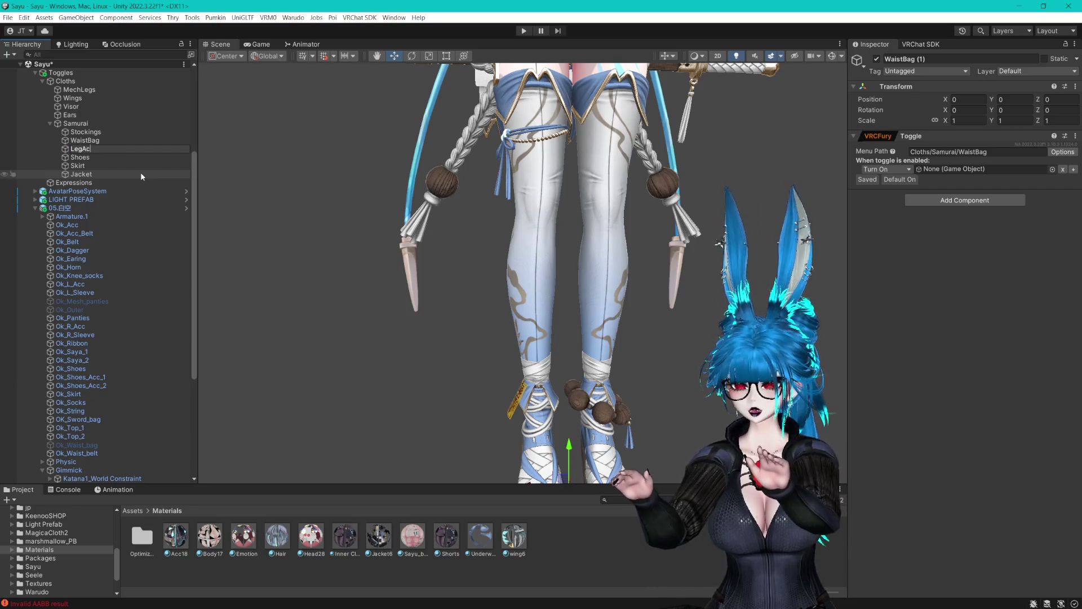
pyautogui.press('Return')
pyautogui.doubleClick(984, 152)
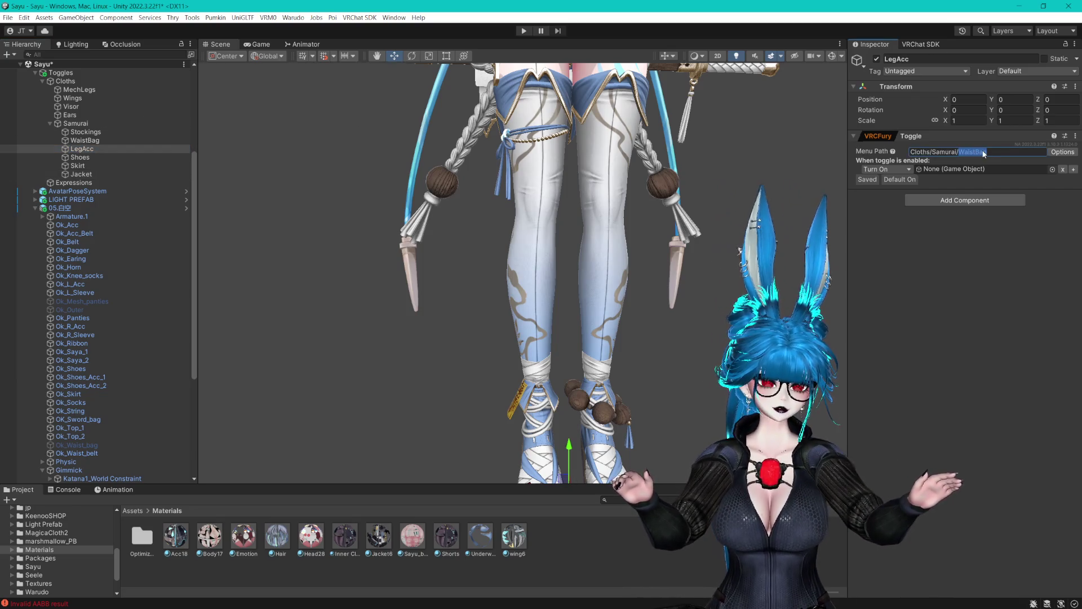
pyautogui.write('LegAcc')
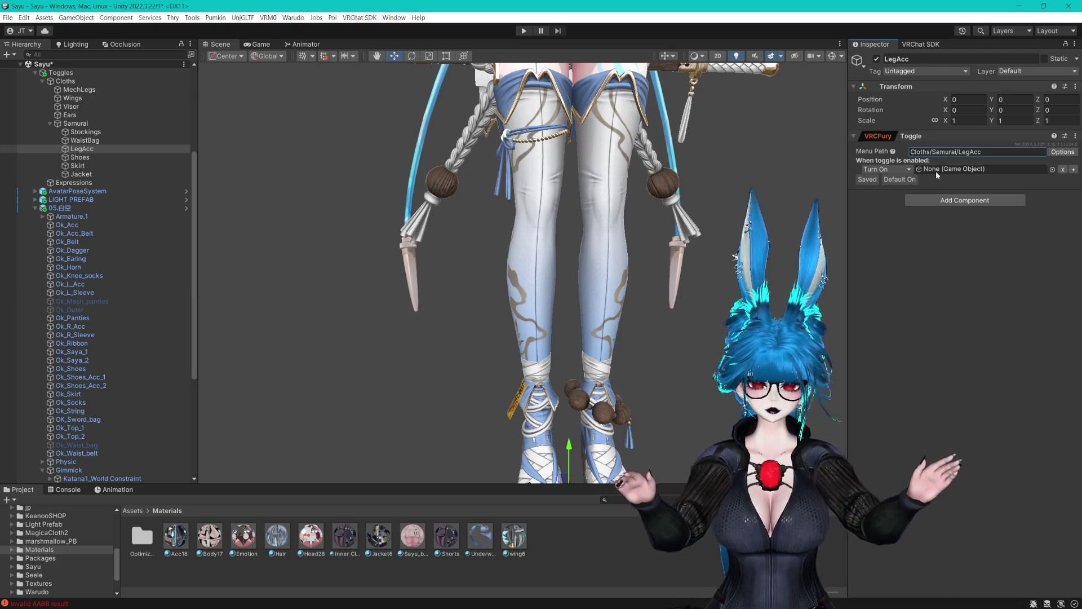
# Add three Object Toggle entries holding Ok_Shoes_Acc_2, Ok_Shoes_Acc_1 and Ok_String.
pyautogui.moveTo(77, 285)
pyautogui.mouseDown()
pyautogui.moveTo(85, 395)
pyautogui.moveTo(463, 355)
pyautogui.moveTo(977, 176)
pyautogui.mouseUp()
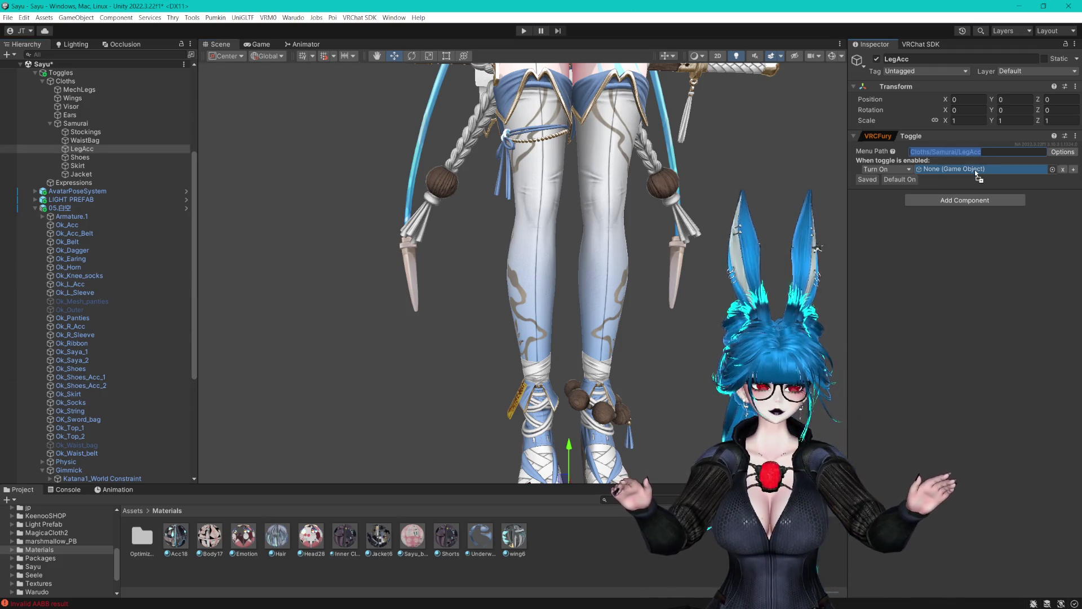
pyautogui.click(1073, 169)
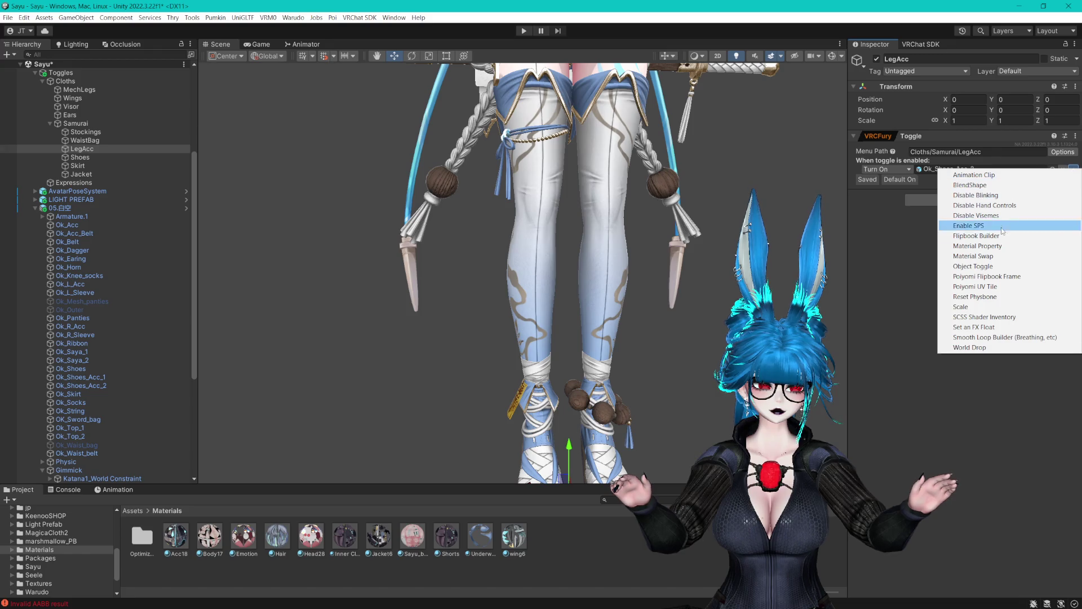
pyautogui.click(977, 266)
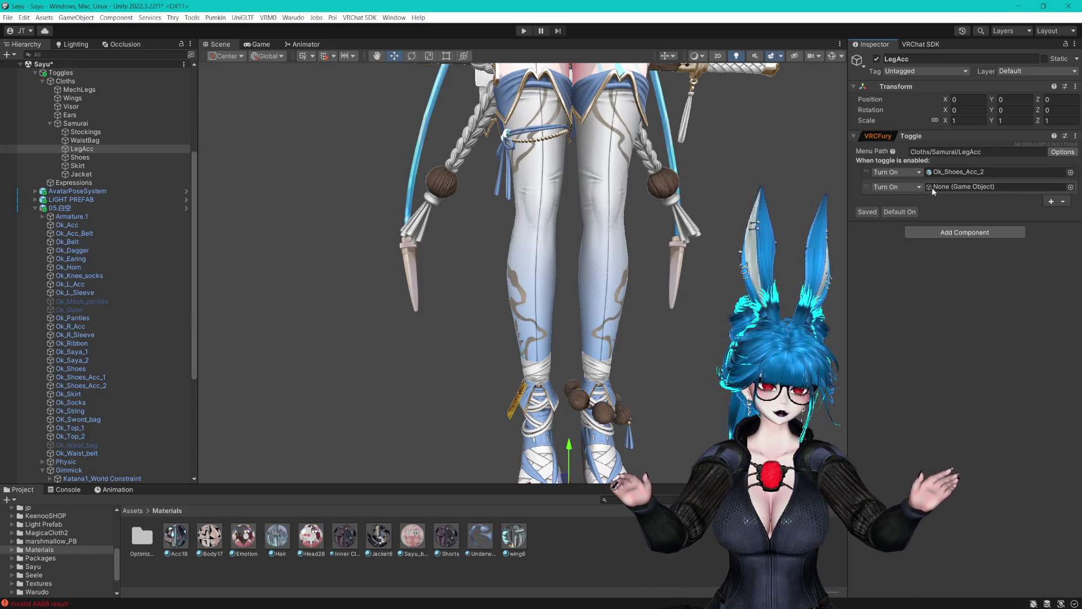
pyautogui.click(1057, 201)
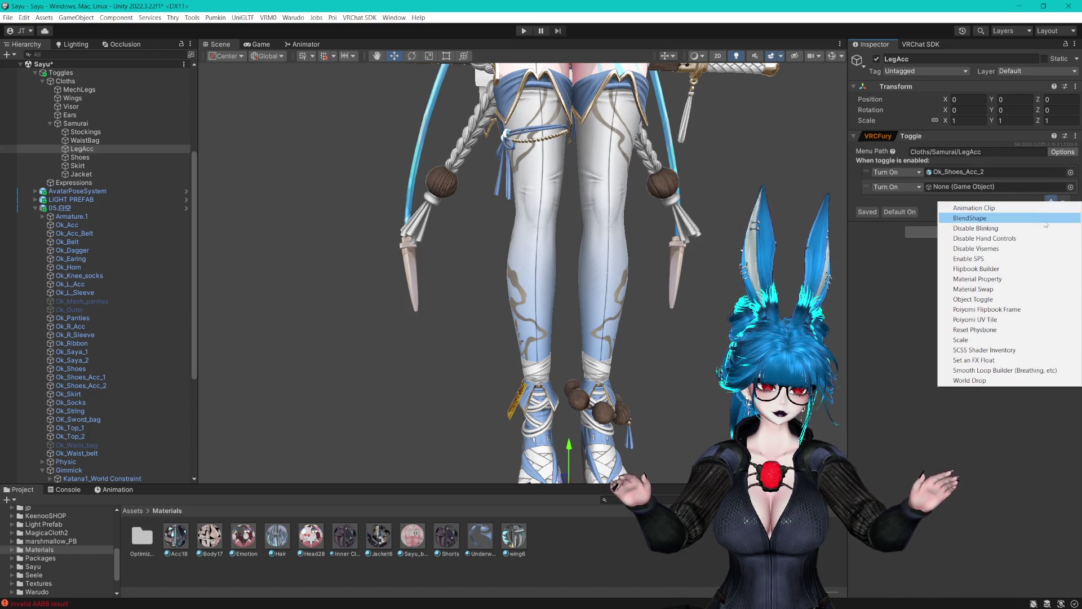
pyautogui.click(964, 299)
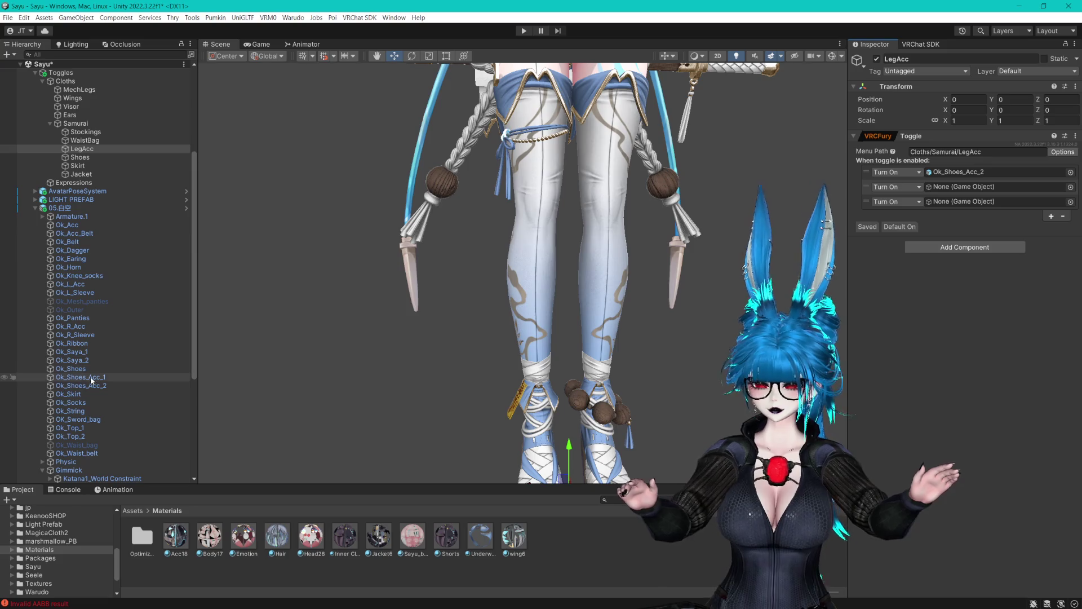
pyautogui.moveTo(97, 384); pyautogui.dragTo(889, 310)
pyautogui.moveTo(967, 193); pyautogui.dragTo(967, 193)
pyautogui.moveTo(866, 186); pyautogui.dragTo(871, 212)
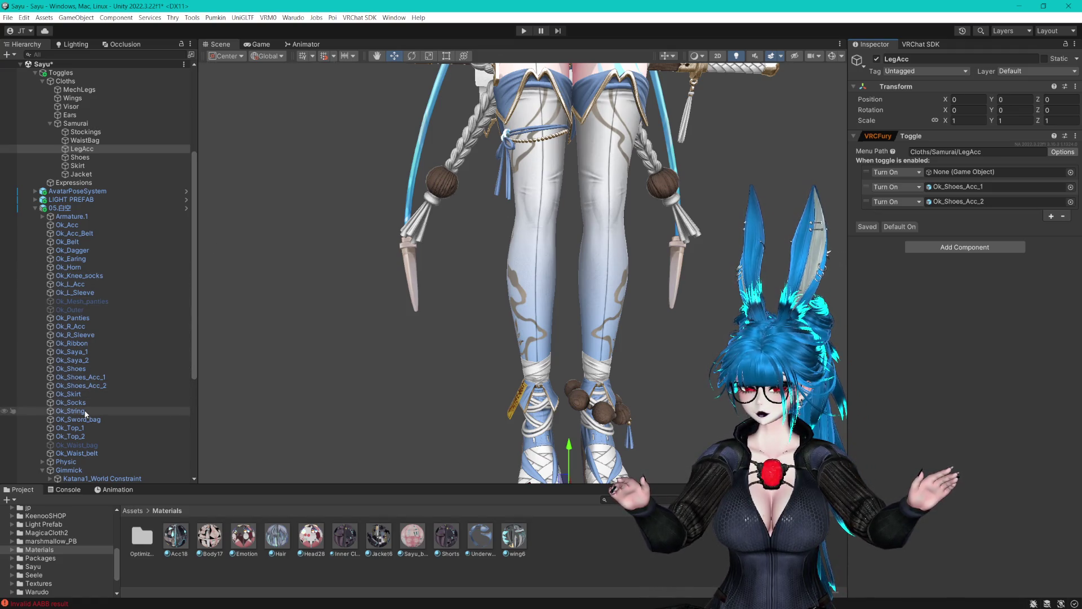
pyautogui.moveTo(827, 252); pyautogui.dragTo(956, 173)
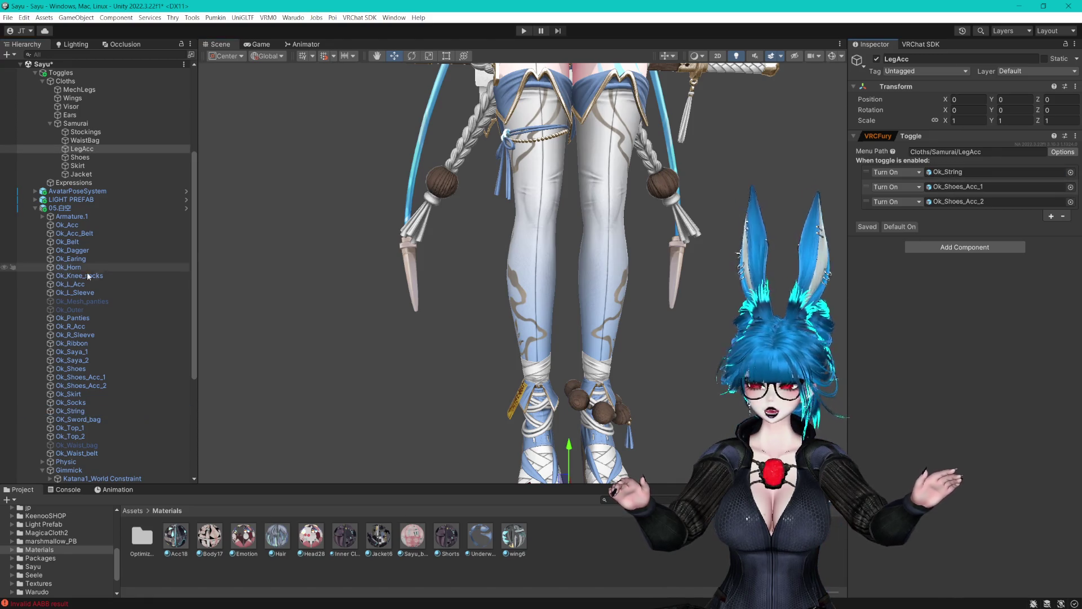
pyautogui.click(90, 412)
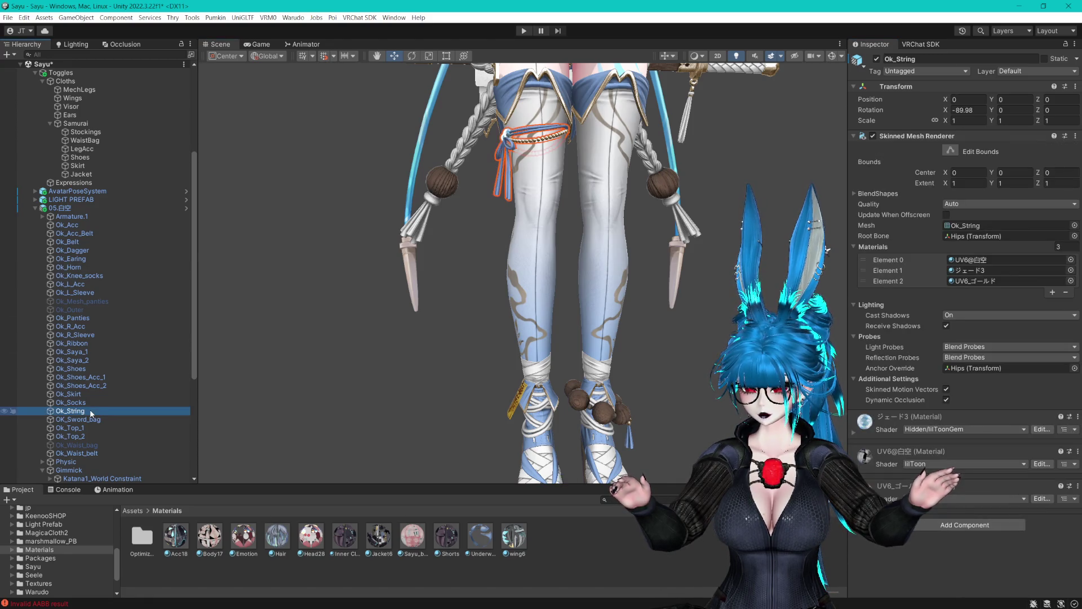
# Deactivate Ok_String and both shoe accessories, Ok_Shoes_Acc_1 and Ok_Shoes_Acc_2.
pyautogui.click(876, 59)
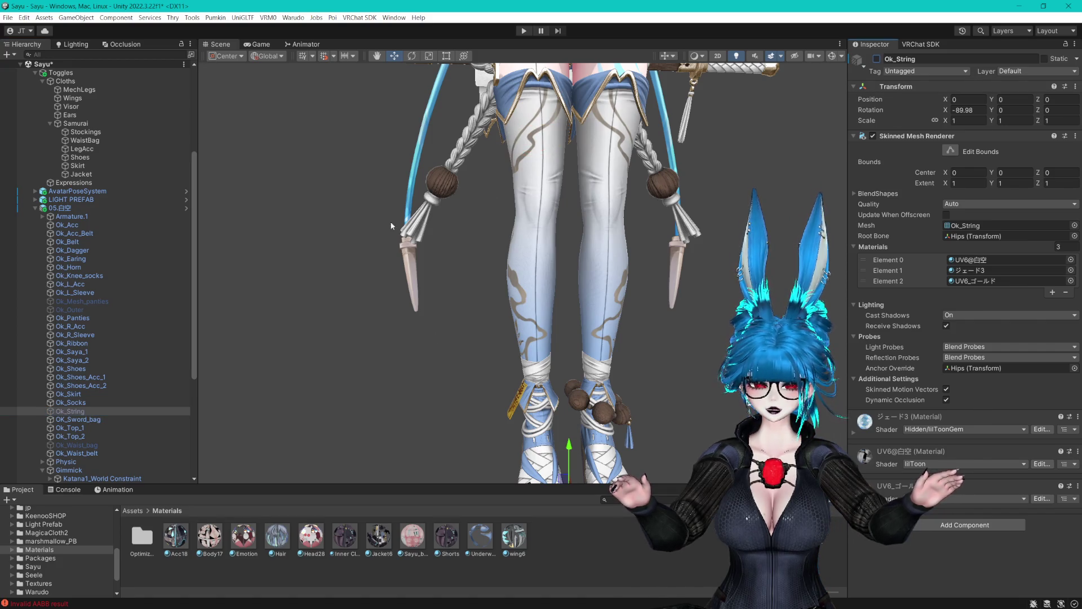
pyautogui.click(90, 377)
pyautogui.keyDown('ctrl'); pyautogui.click(105, 386); pyautogui.keyUp('ctrl')
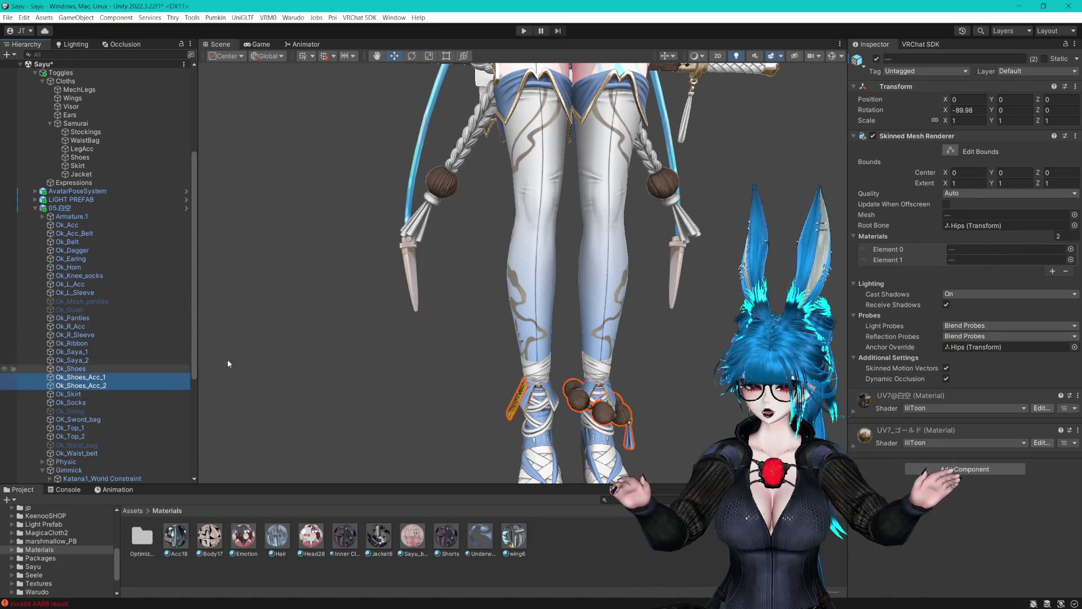
pyautogui.click(877, 58)
pyautogui.press('f')
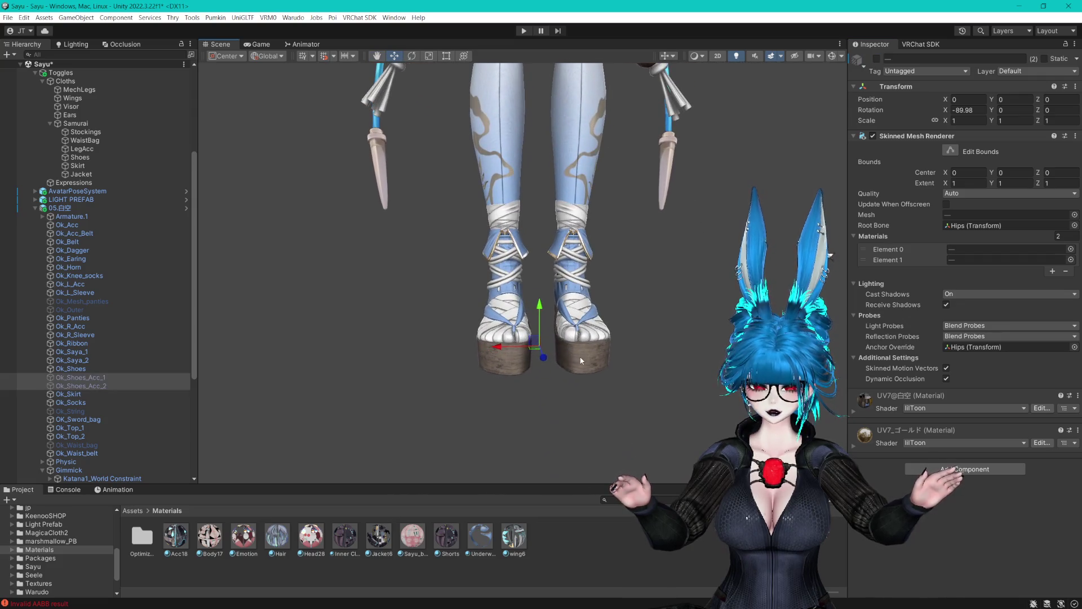
# Hide Ok_Shoes to inspect the Ok_Socks foot wraps, then show the shoes again.
pyautogui.click(584, 360)
pyautogui.click(584, 360)
pyautogui.press('f')
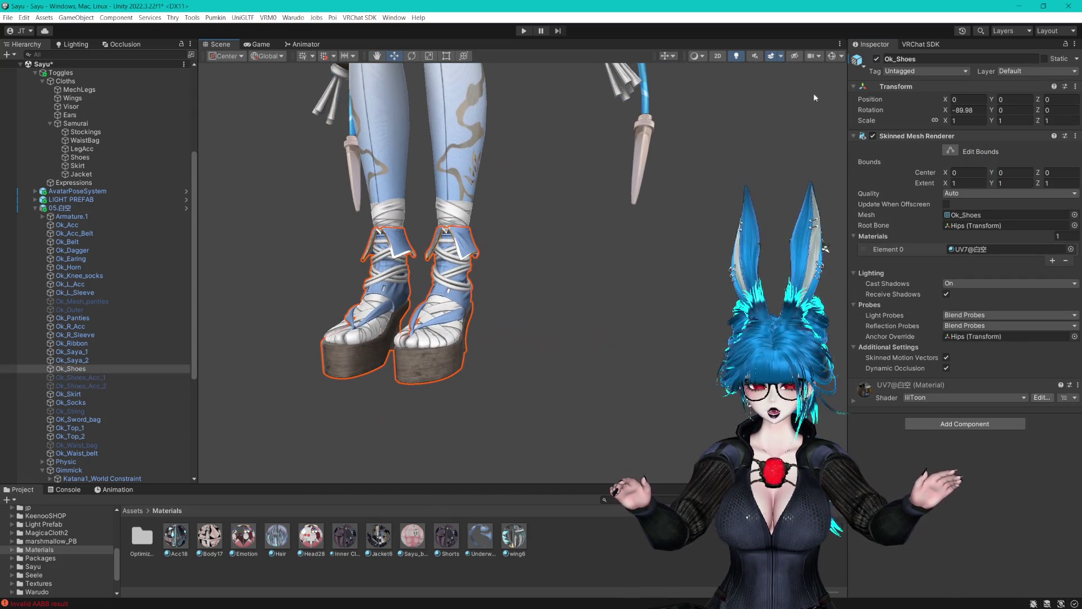
pyautogui.click(877, 59)
pyautogui.click(463, 296)
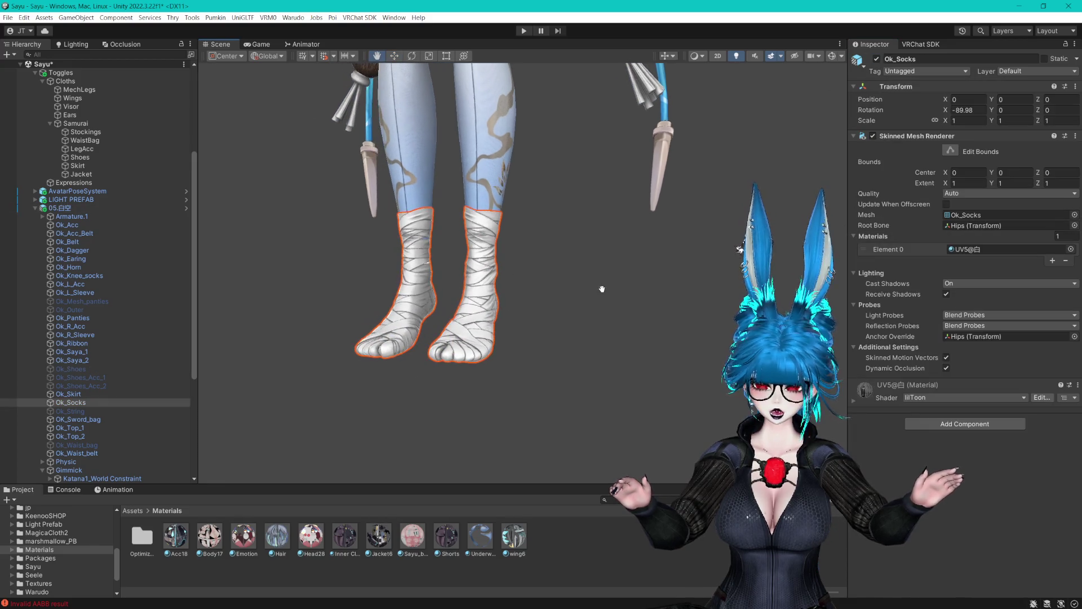
pyautogui.moveTo(517, 319); pyautogui.dragTo(286, 248)
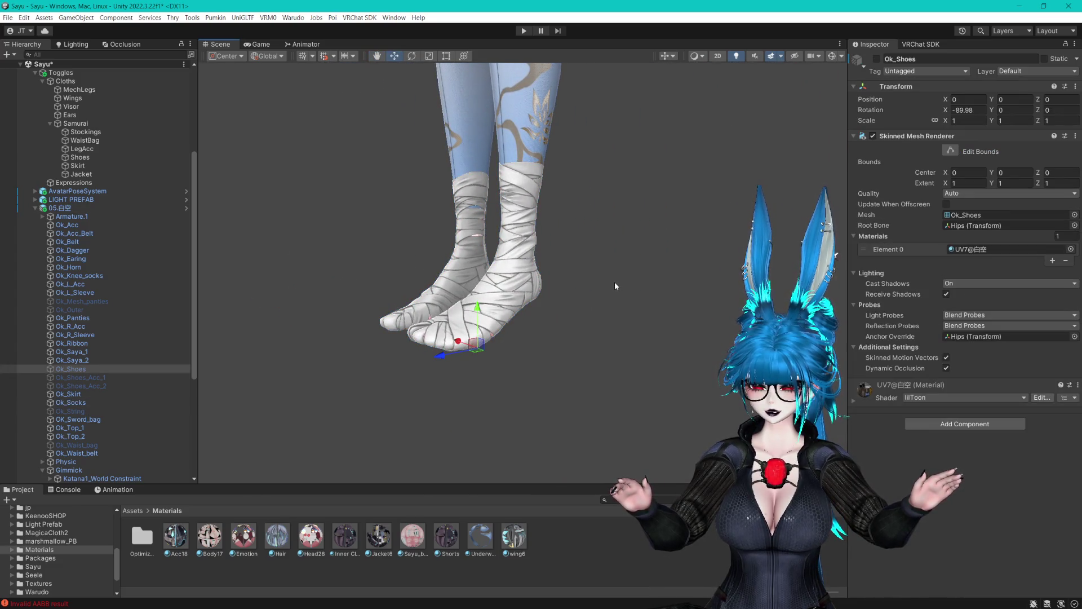
pyautogui.click(877, 59)
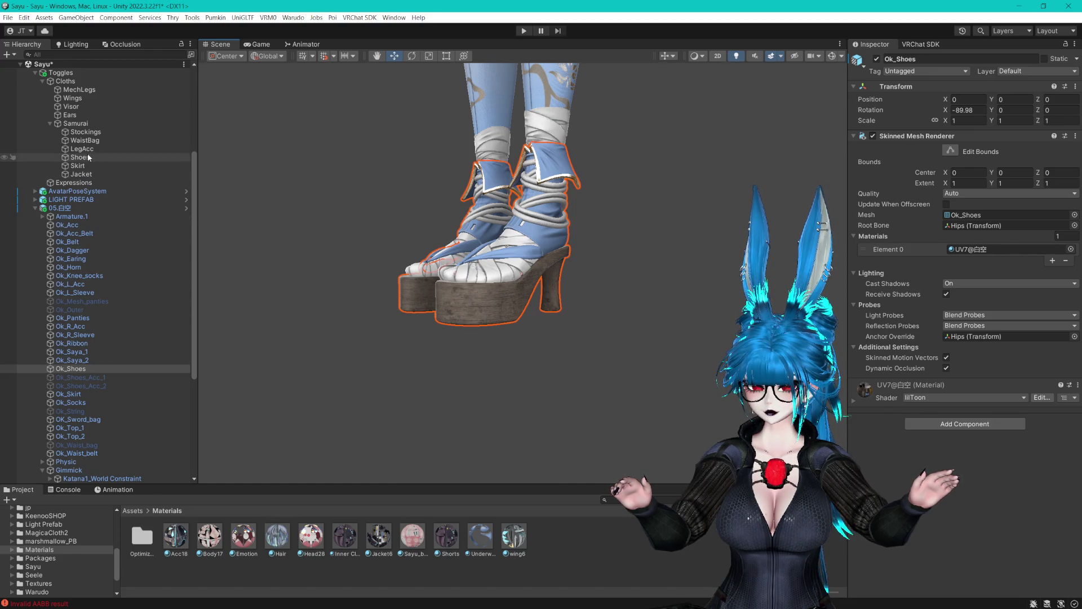
# Hide and re-show Ok_Knee_socks, then select the Shoes toggle object.
pyautogui.click(486, 94)
pyautogui.press('f')
pyautogui.scroll(-5, 570, 414)
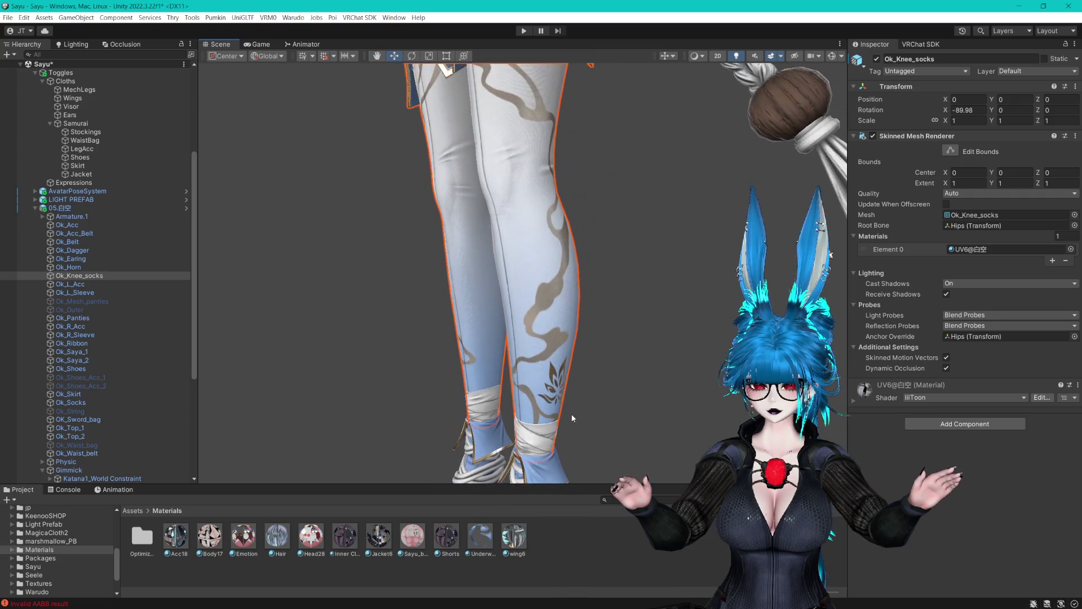
pyautogui.click(876, 59)
pyautogui.click(876, 59)
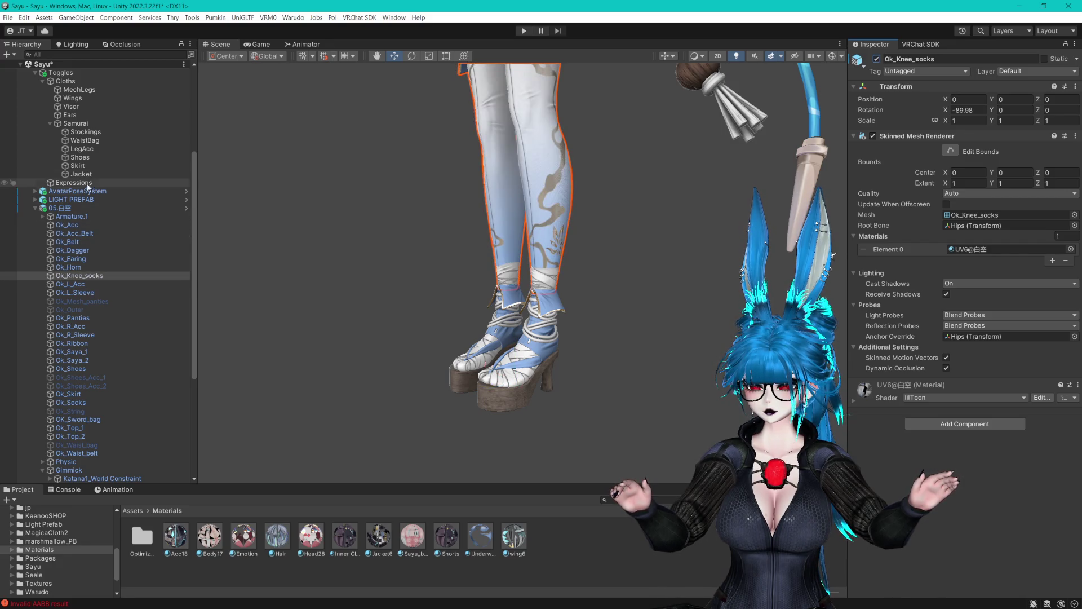
pyautogui.click(89, 158)
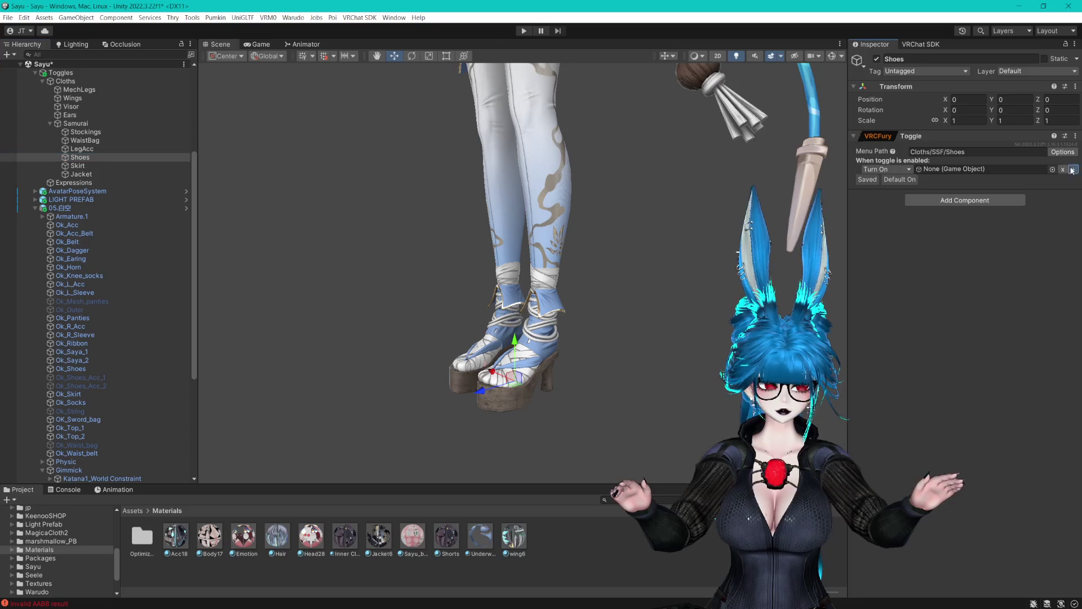
# Give the Shoes toggle two entries, Ok_Shoes and Ok_Socks, then review the Skirt and LegAcc toggles.
pyautogui.click(1074, 169)
pyautogui.click(969, 266)
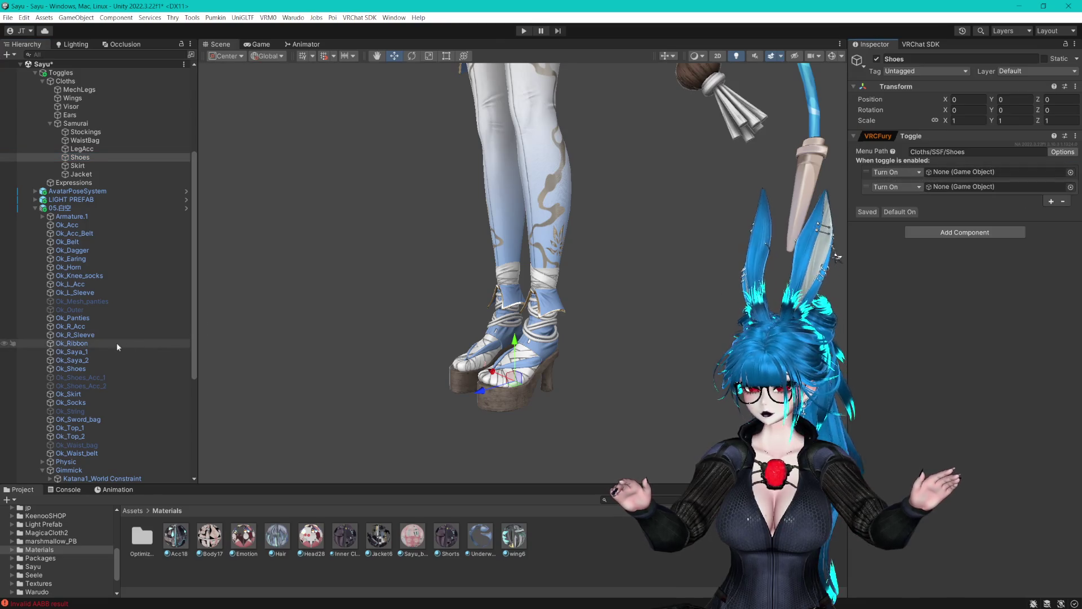
pyautogui.moveTo(70, 368); pyautogui.dragTo(948, 173)
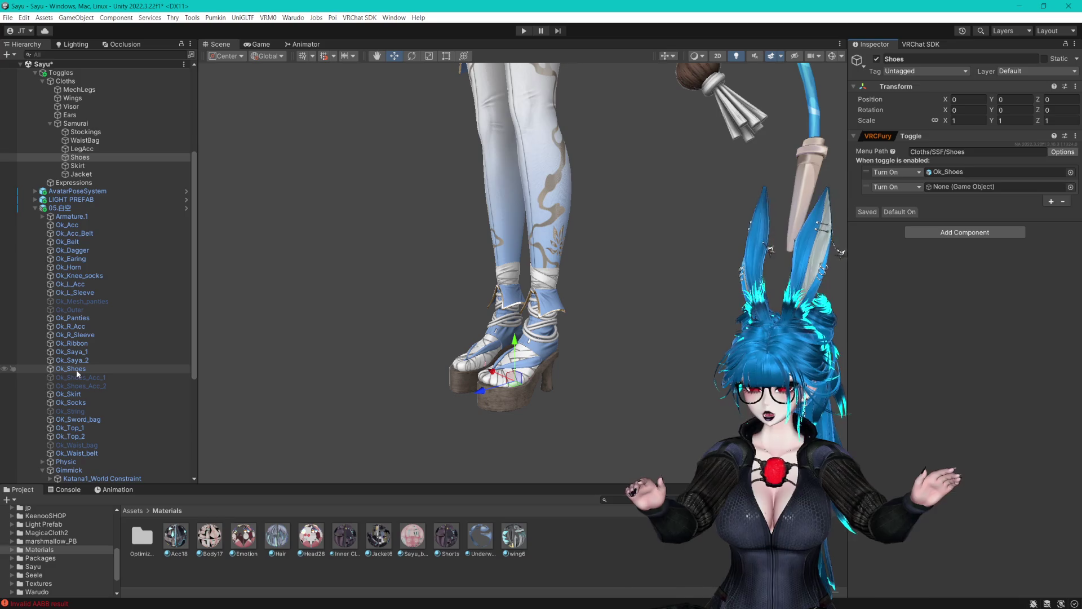
pyautogui.moveTo(79, 401)
pyautogui.mouseDown()
pyautogui.moveTo(945, 202)
pyautogui.moveTo(952, 187)
pyautogui.mouseUp()
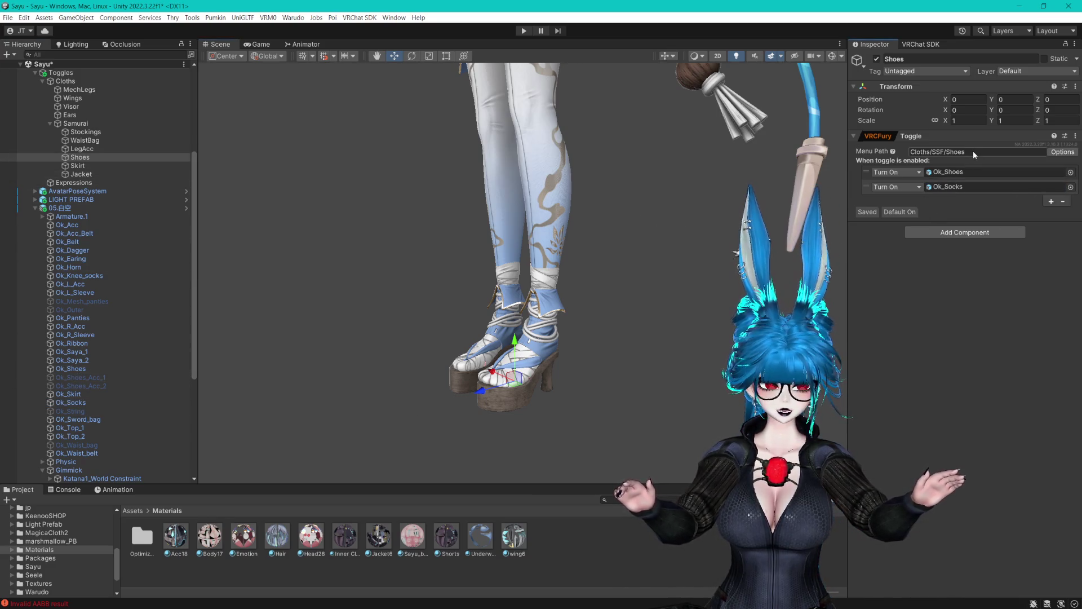
pyautogui.click(937, 152)
pyautogui.click(94, 165)
pyautogui.click(85, 174)
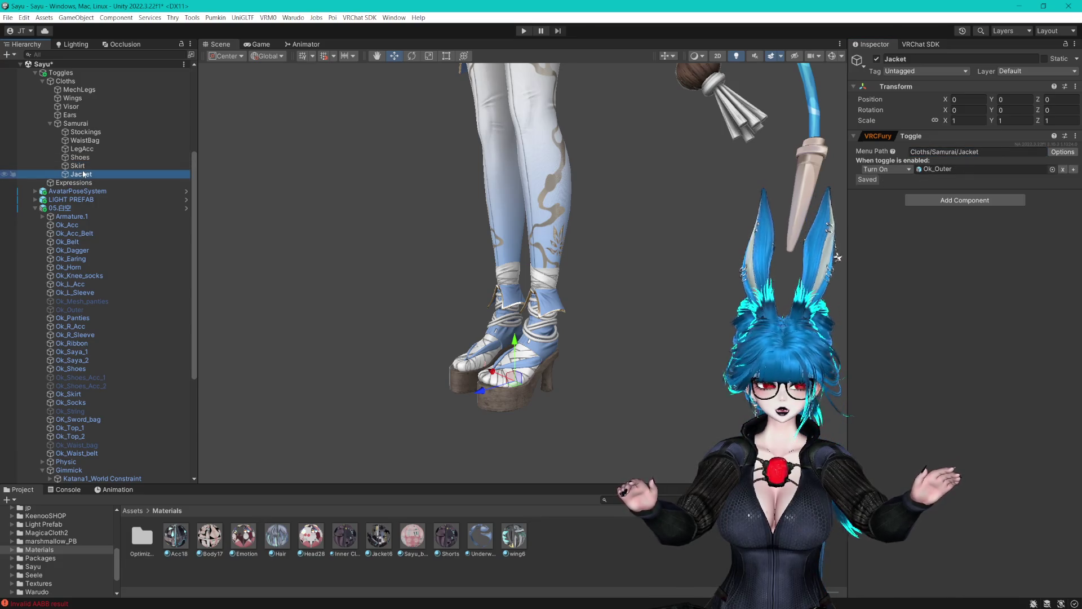
# Compare the LegAcc and Stockings toggle setups, ending on WaistBag's settings.
pyautogui.click(84, 157)
pyautogui.click(86, 148)
pyautogui.click(85, 141)
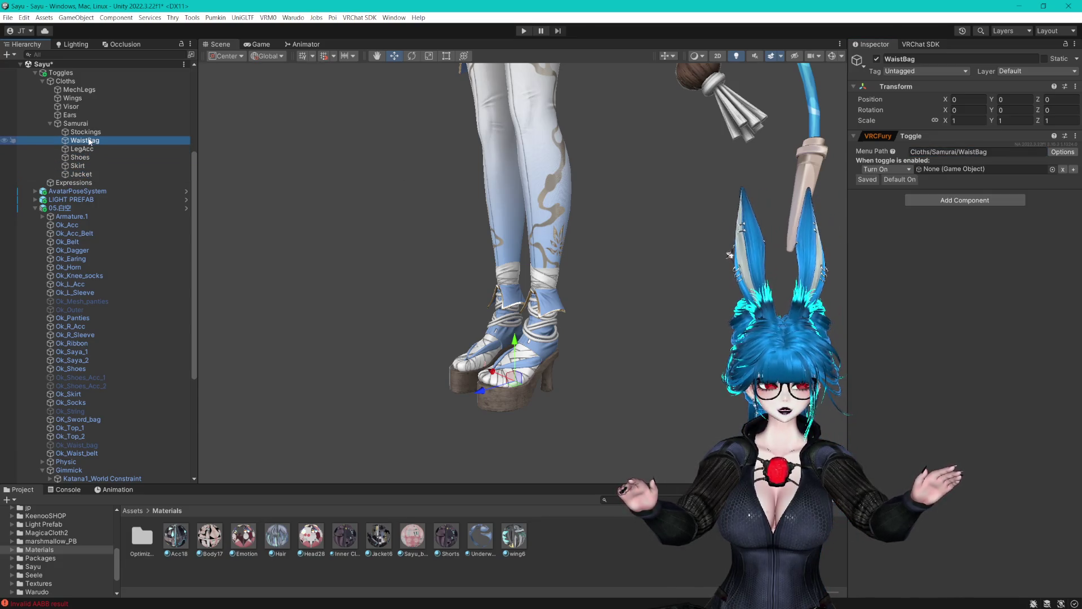
pyautogui.click(102, 131)
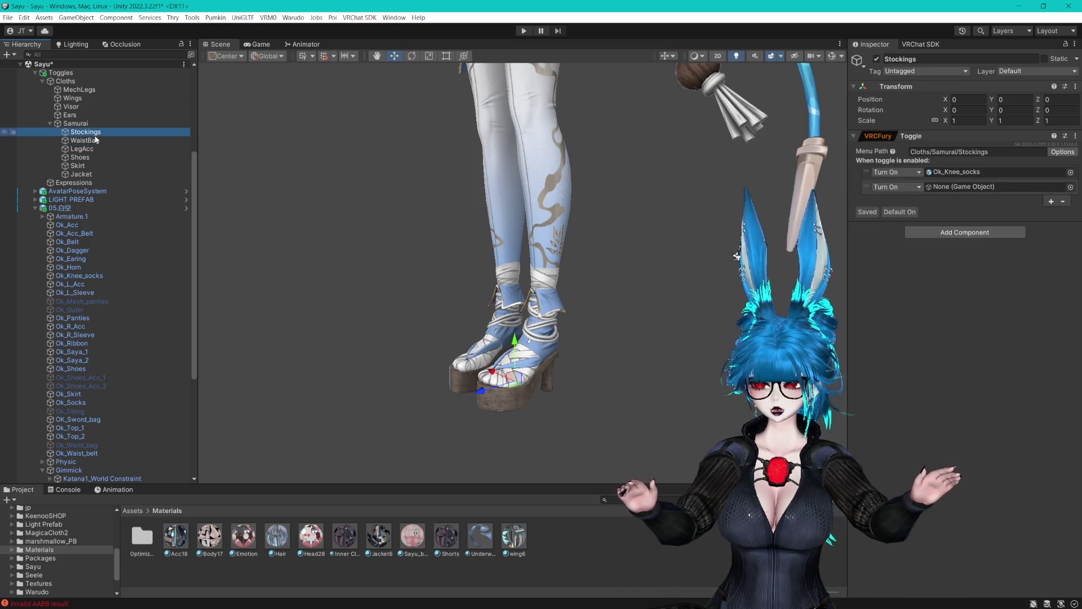
pyautogui.click(96, 140)
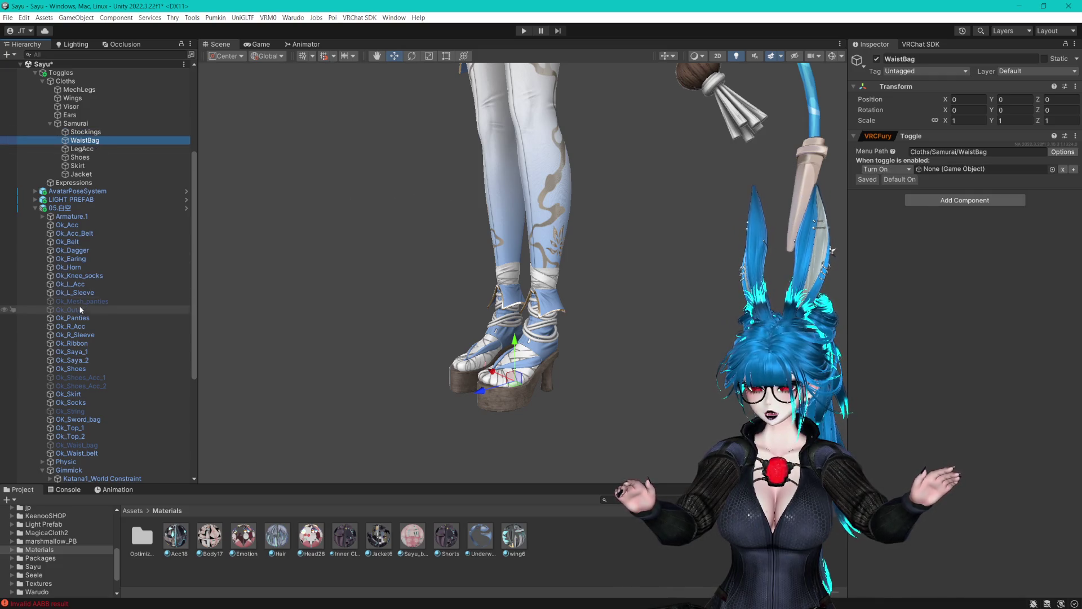
# Assign Ok_Waist_bag to the WaistBag toggle and remove its Default On option.
pyautogui.moveTo(76, 444)
pyautogui.mouseDown()
pyautogui.moveTo(956, 216)
pyautogui.moveTo(966, 169)
pyautogui.mouseUp()
pyautogui.click(1056, 152)
pyautogui.click(992, 200)
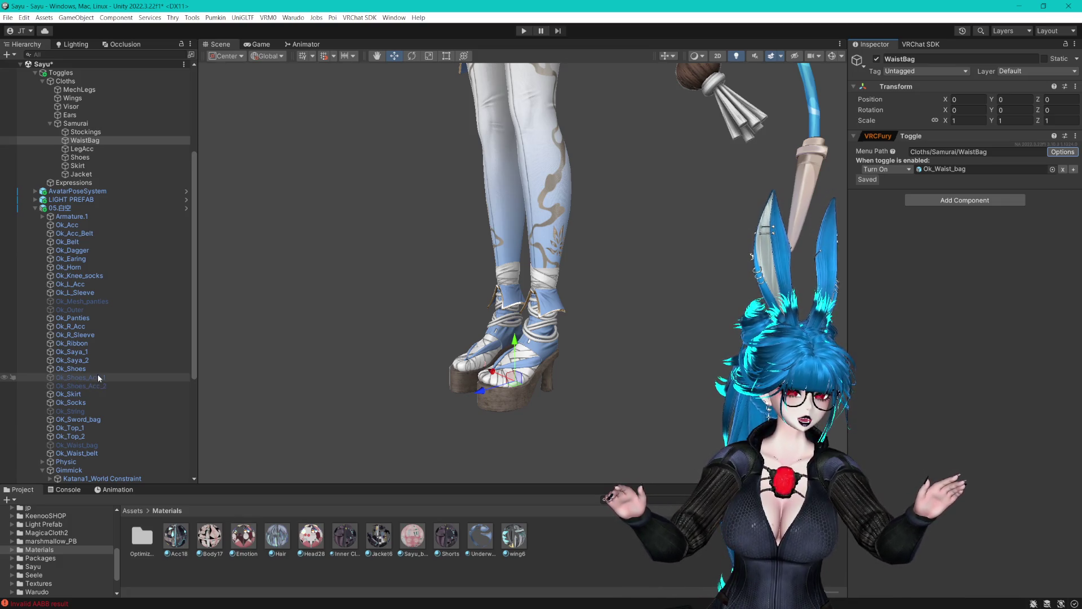
pyautogui.scroll(5, 591, 345)
pyautogui.moveTo(625, 392)
pyautogui.mouseDown()
pyautogui.moveTo(529, 376)
pyautogui.moveTo(609, 394)
pyautogui.moveTo(612, 334)
pyautogui.mouseUp()
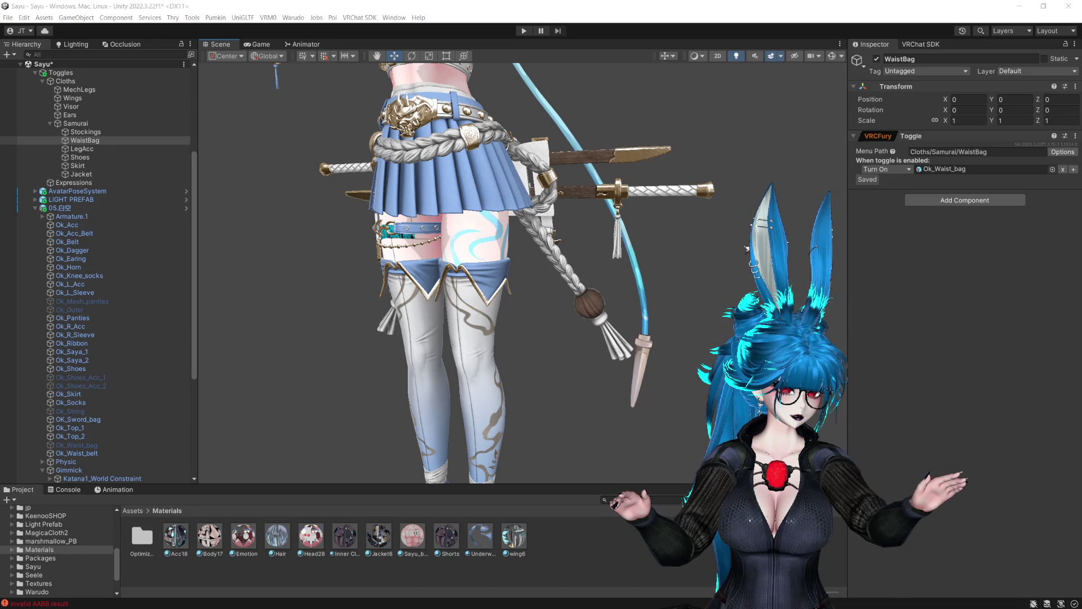
pyautogui.moveTo(635, 369); pyautogui.dragTo(599, 258)
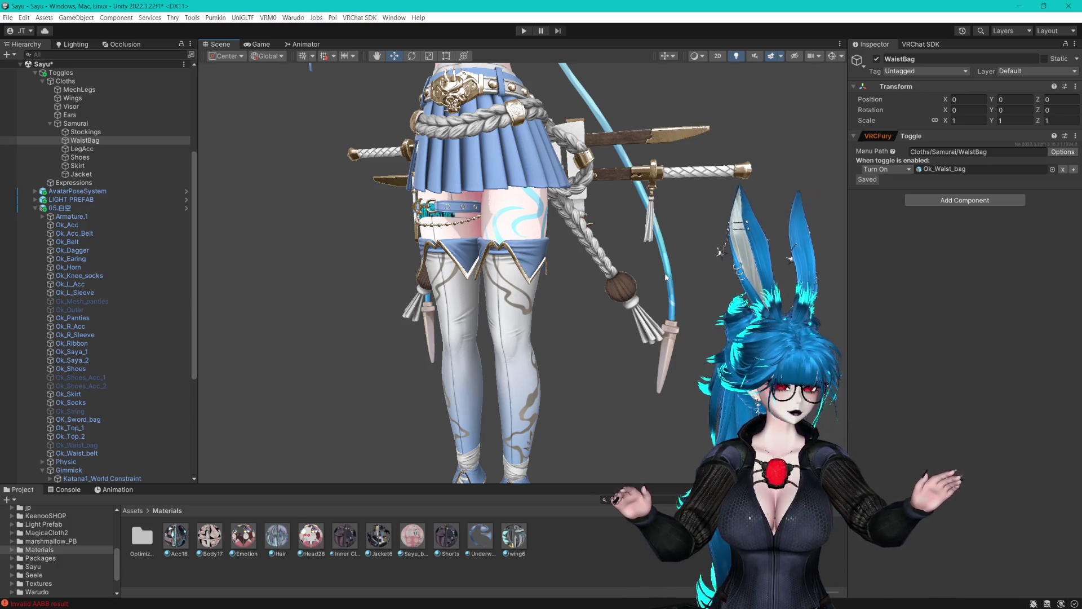
pyautogui.click(86, 293)
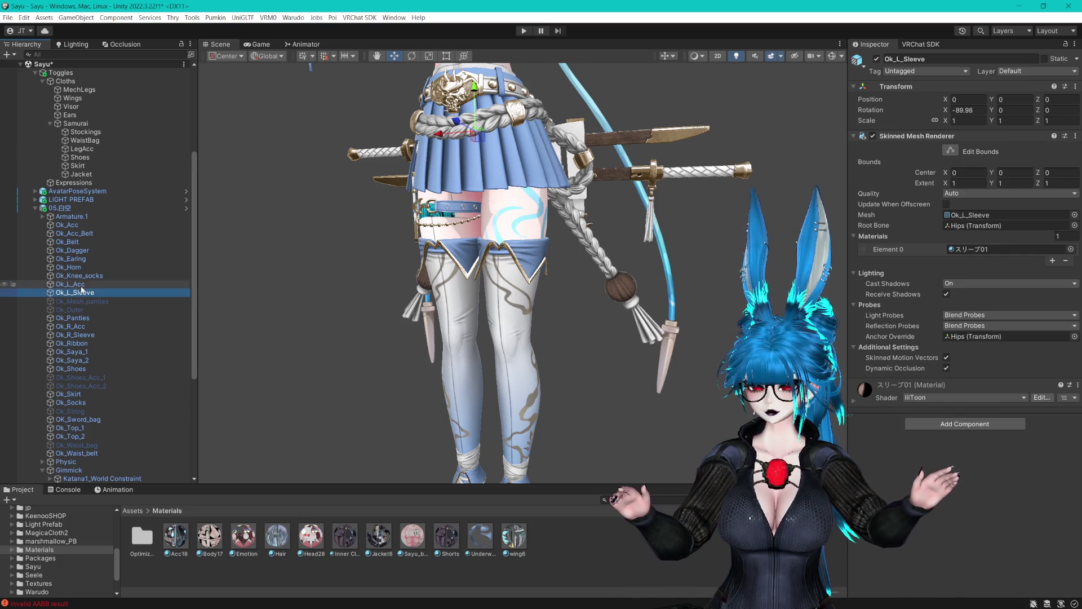
# Frame the view on the Ok_L_Acc and Ok_R_Acc arm accessories.
pyautogui.doubleClick(77, 284)
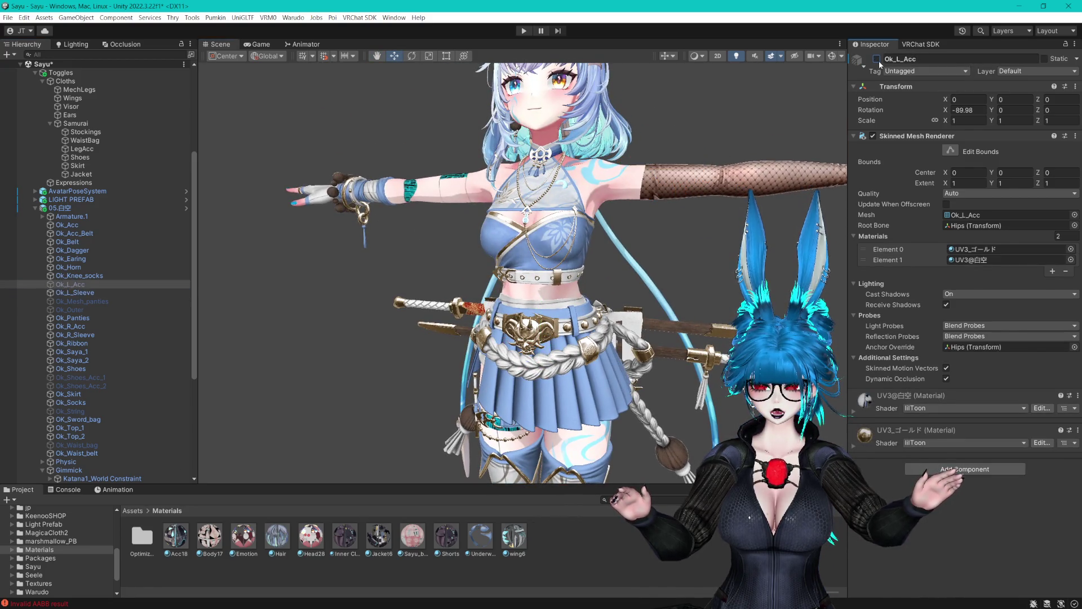
pyautogui.click(335, 186)
pyautogui.click(335, 186)
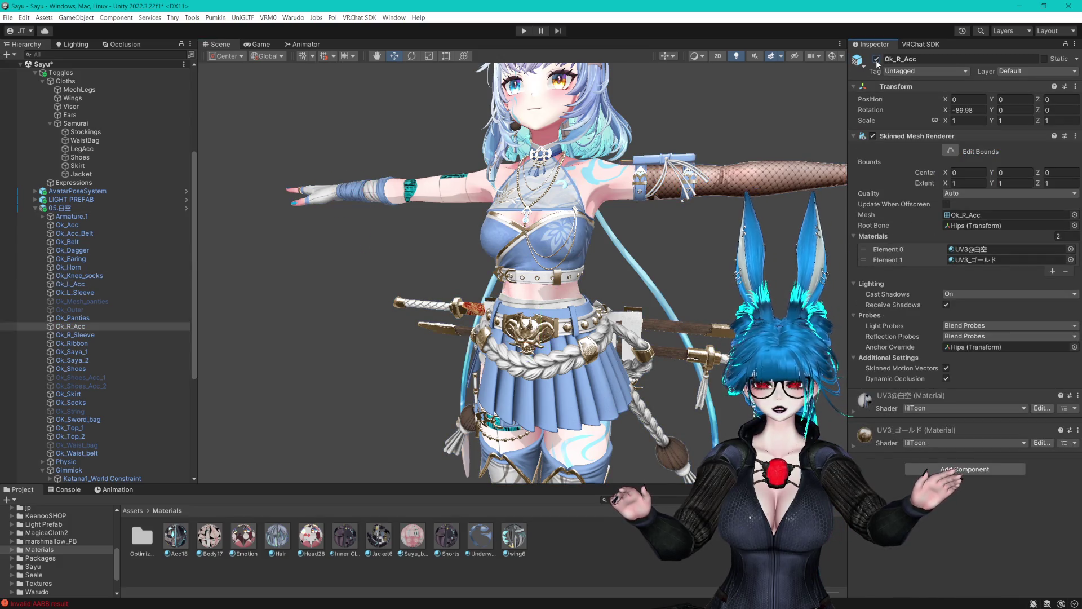
pyautogui.press('f')
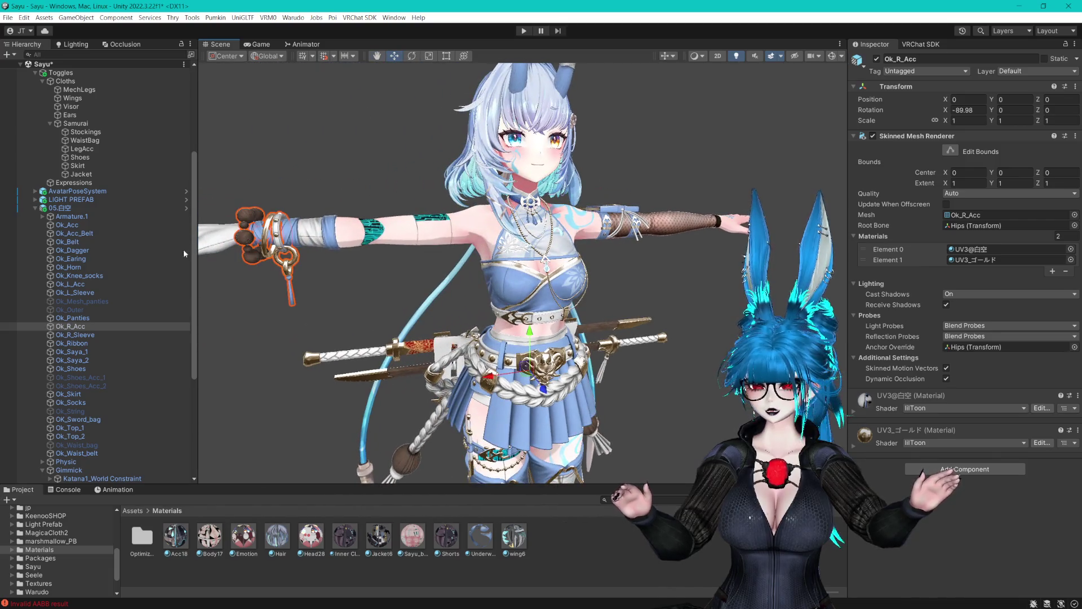
# Duplicate LegAcc as ArmAcc with menu path Cloths/Samurai/ArmAcc.
pyautogui.click(102, 148)
pyautogui.hotkey('ctrl', 'd')
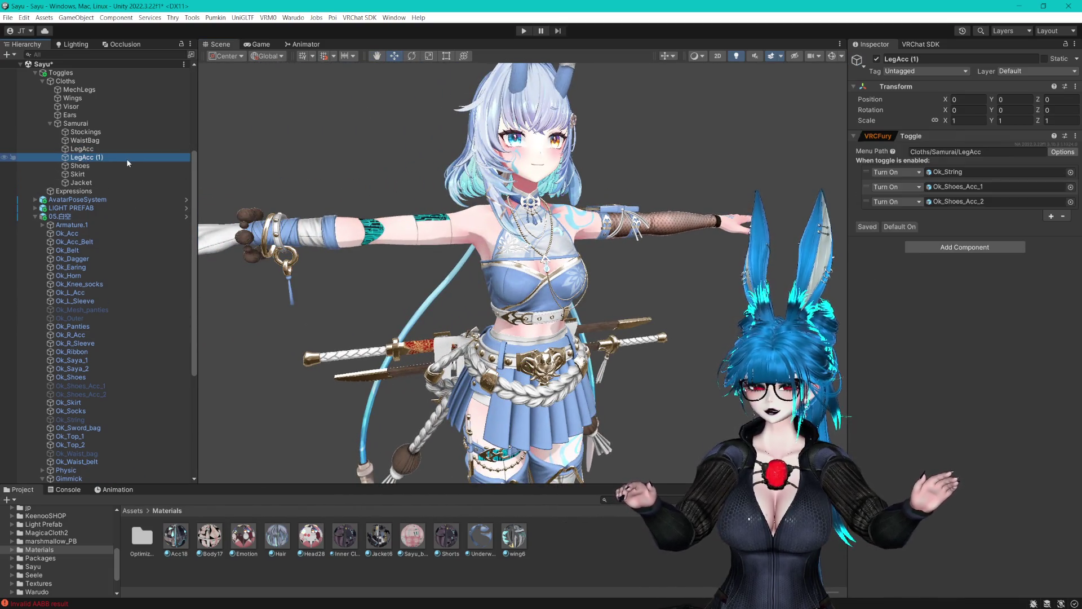
pyautogui.write('ArmAcc')
pyautogui.press('Return')
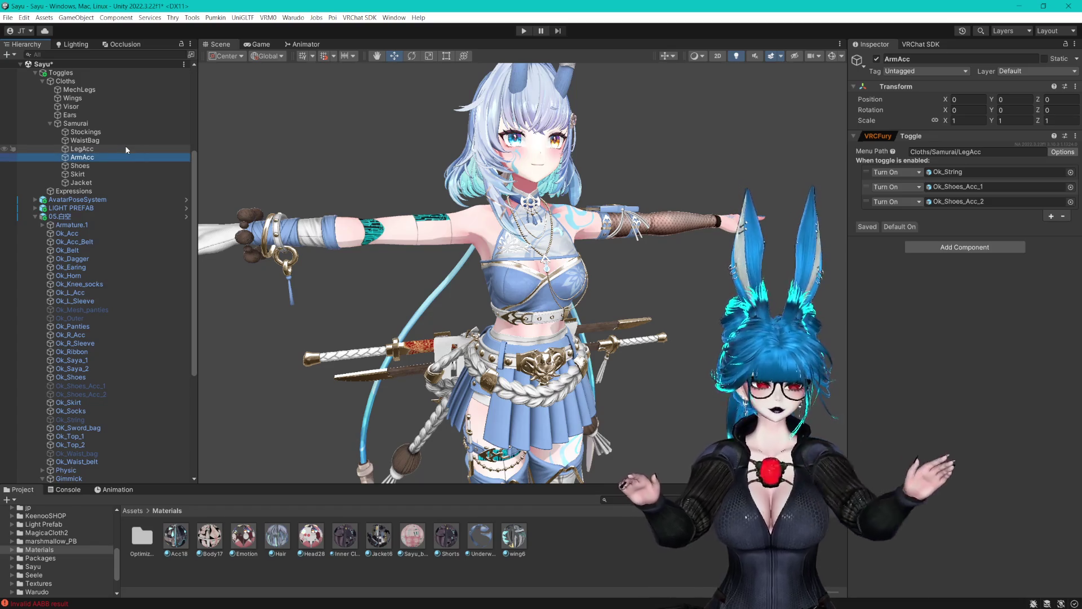
pyautogui.doubleClick(992, 154)
pyautogui.write('Arm')
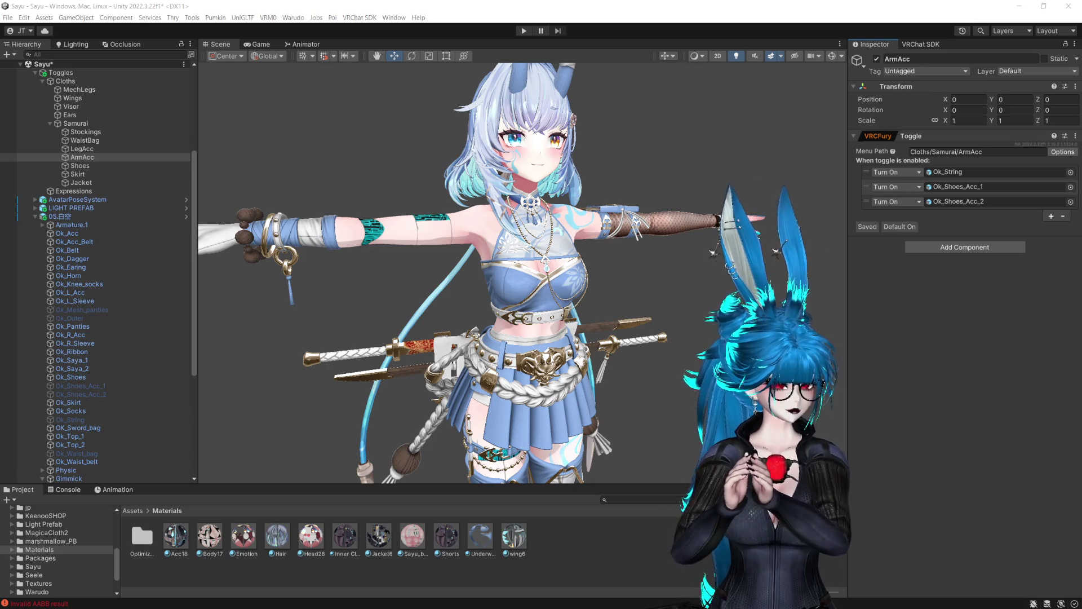
pyautogui.scroll(5, 674, 255)
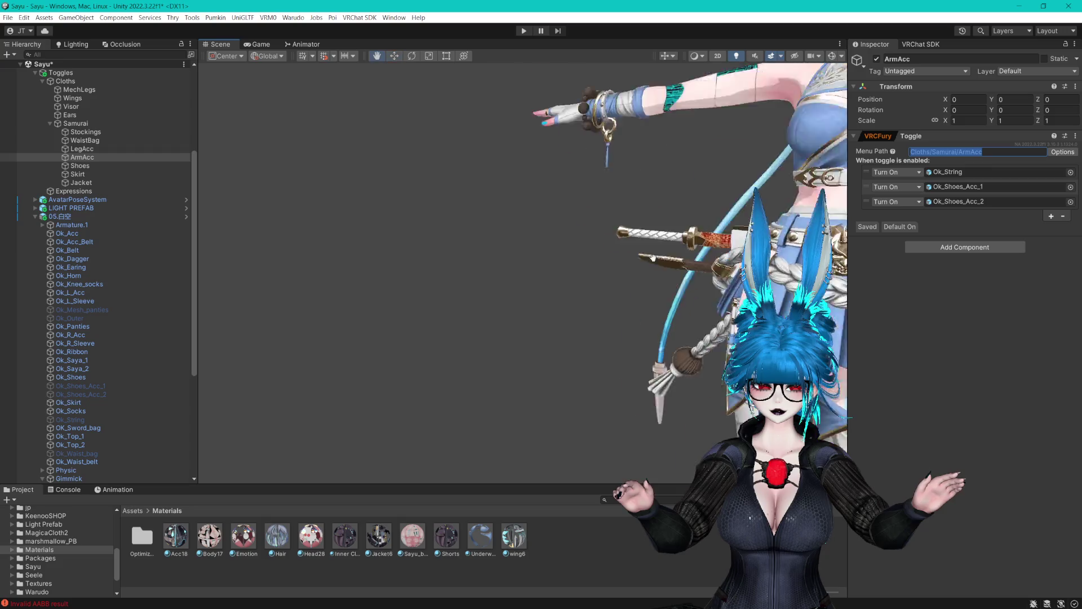
# Replace Ok_String with Ok_L_Acc in ArmAcc's first entry and check the Ok_R_Acc bracelet.
pyautogui.moveTo(652, 258)
pyautogui.mouseDown()
pyautogui.moveTo(634, 329)
pyautogui.moveTo(701, 296)
pyautogui.mouseUp()
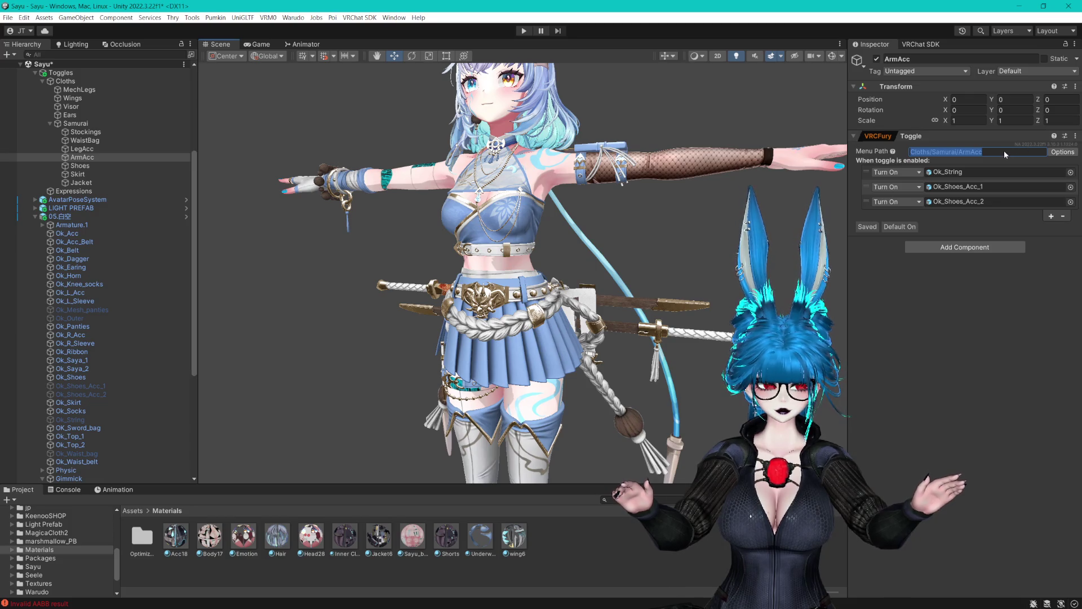
pyautogui.moveTo(80, 290); pyautogui.dragTo(960, 176)
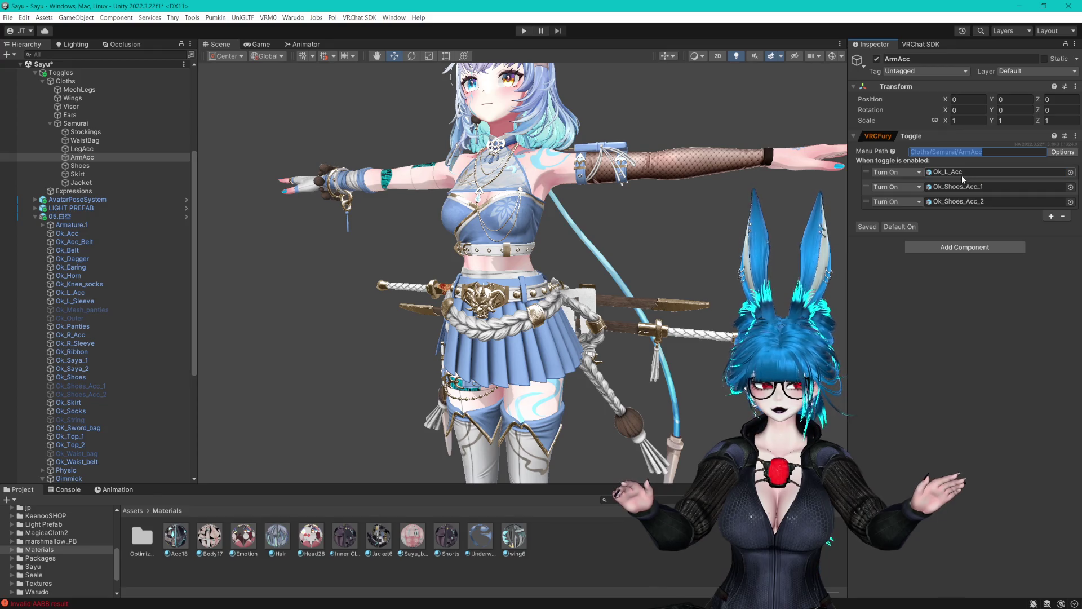
pyautogui.click(954, 171)
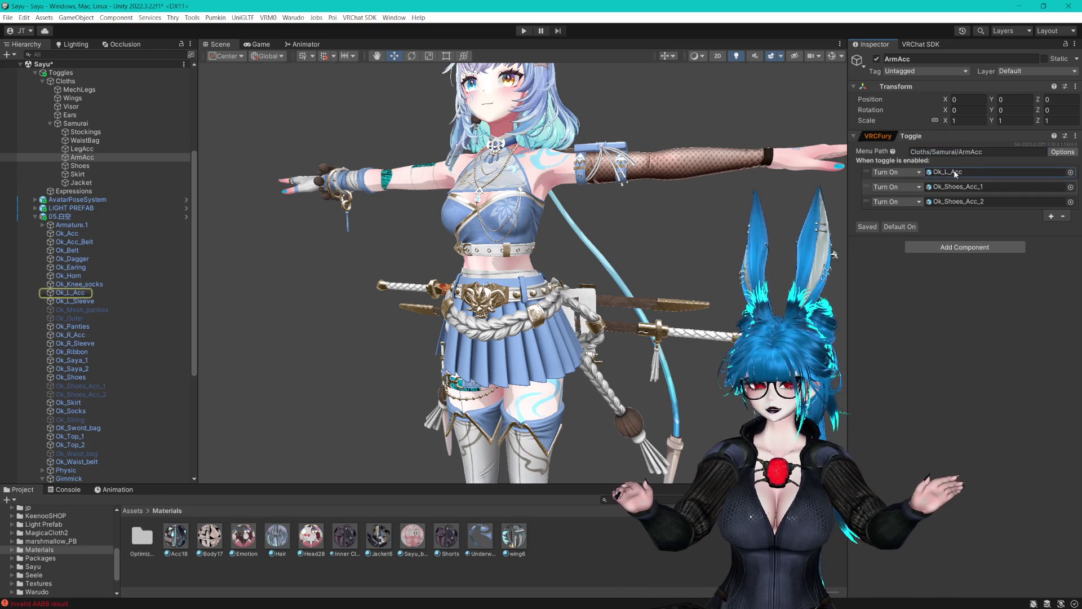
pyautogui.click(82, 292)
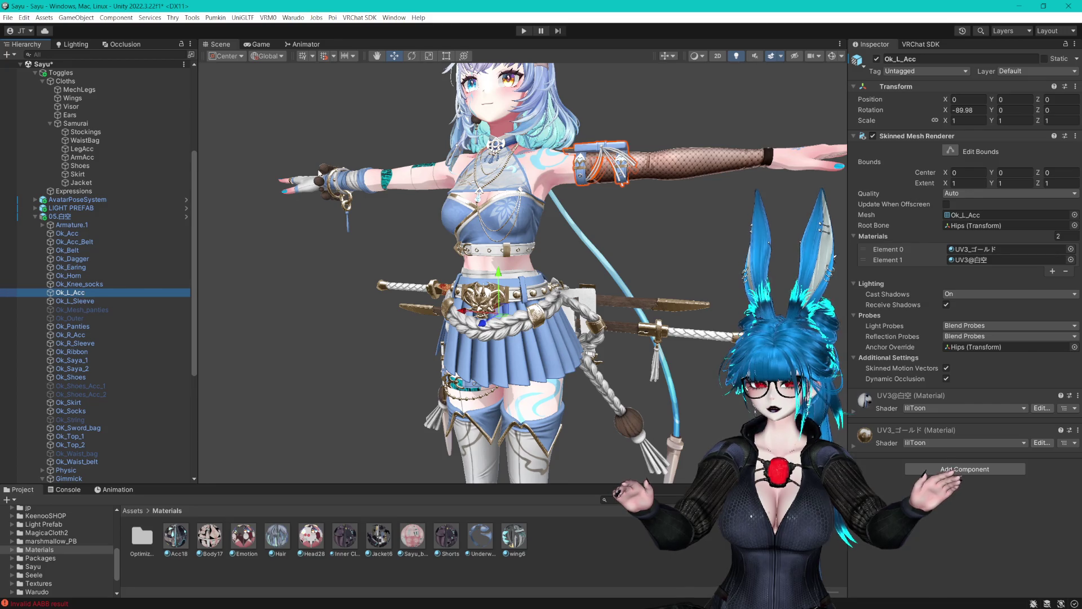
pyautogui.click(321, 185)
pyautogui.click(322, 185)
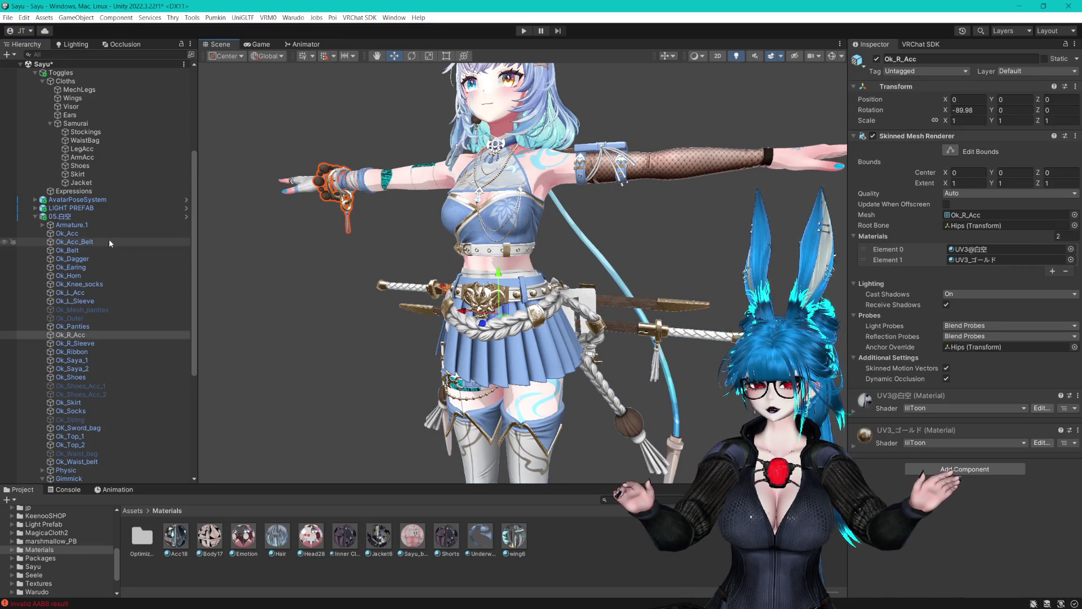
pyautogui.click(82, 157)
pyautogui.click(81, 336)
# Put Ok_R_Acc in ArmAcc's second entry, hide and re-show Ok_R_Sleeve, and save the scene.
pyautogui.moveTo(81, 337); pyautogui.dragTo(967, 191)
pyautogui.click(85, 343)
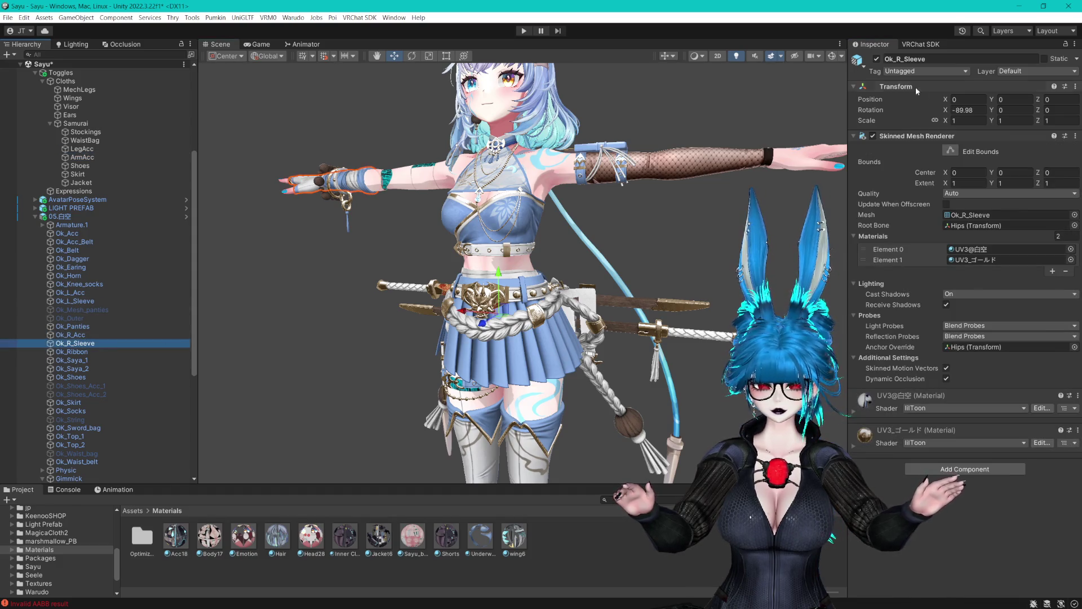
pyautogui.click(876, 59)
pyautogui.click(875, 59)
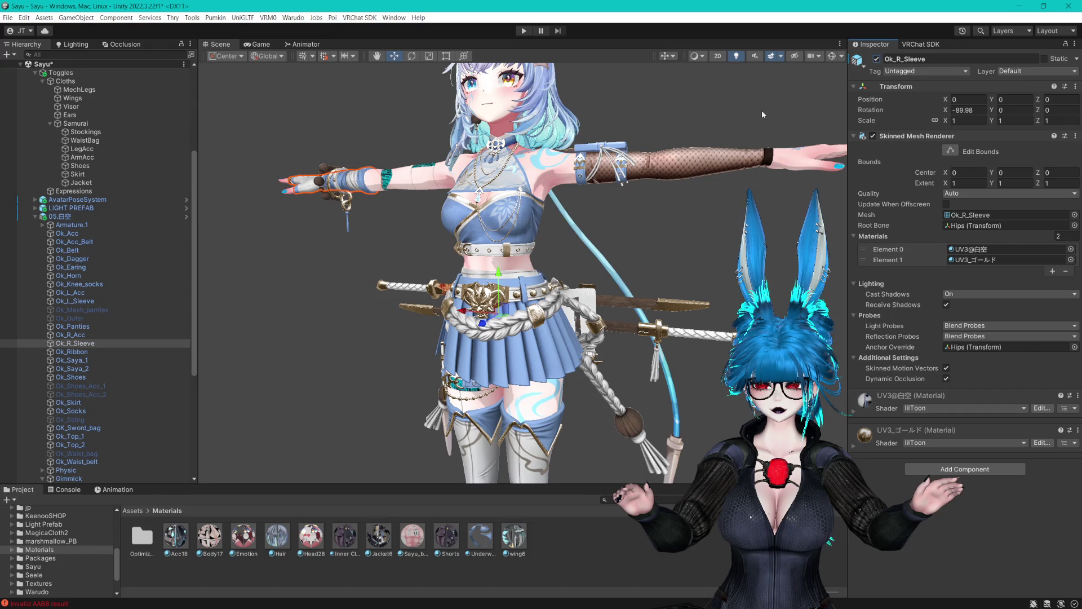
pyautogui.scroll(3, 528, 291)
pyautogui.scroll(2, 528, 290)
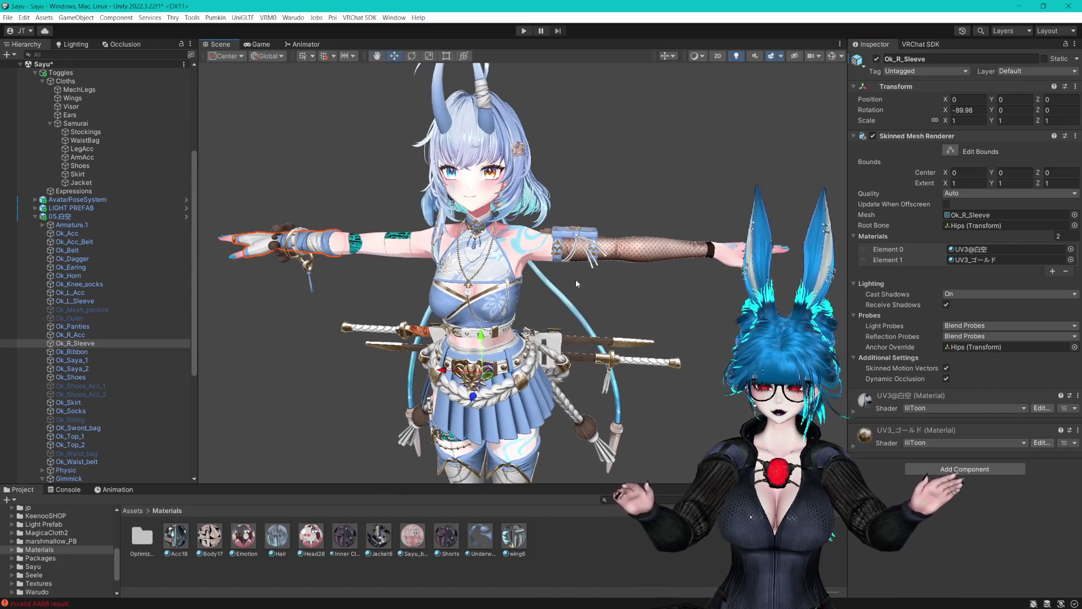
pyautogui.moveTo(528, 291); pyautogui.dragTo(586, 290)
pyautogui.hotkey('ctrl', 's')
pyautogui.click(82, 158)
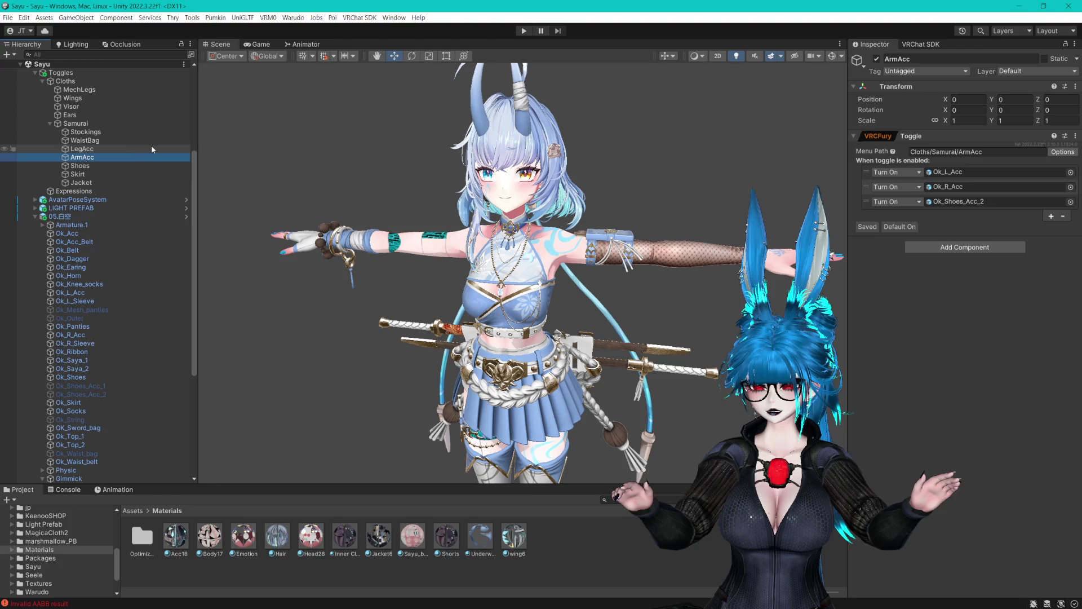
# Duplicate ArmAcc as GloveSleeve and assign Ok_R_Sleeve to its first entry.
pyautogui.hotkey('ctrl', 'd')
pyautogui.press('F2')
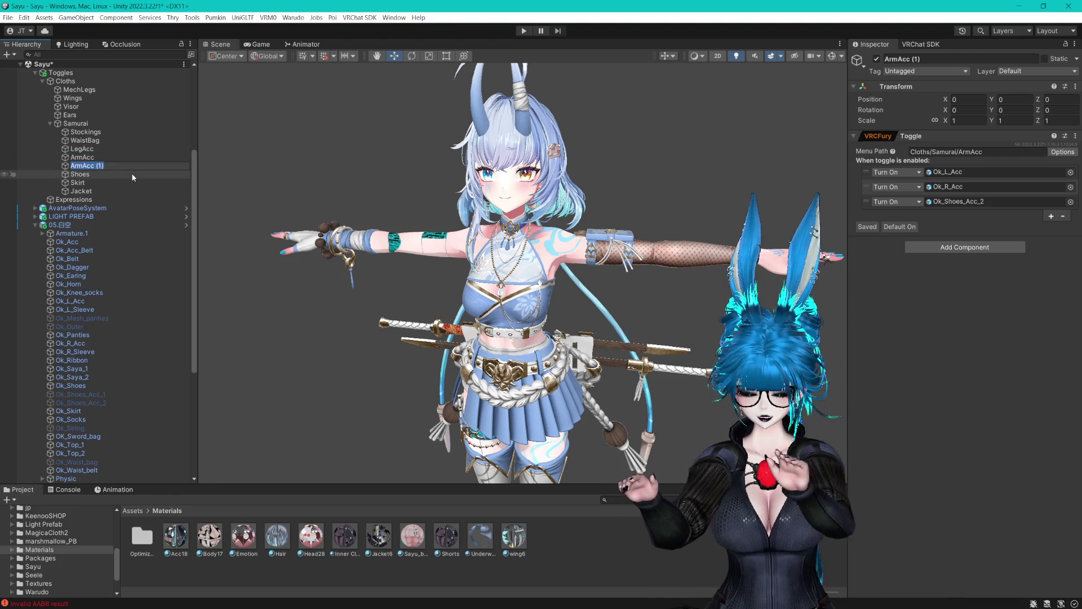
pyautogui.write('GloveSleev')
pyautogui.press('Return')
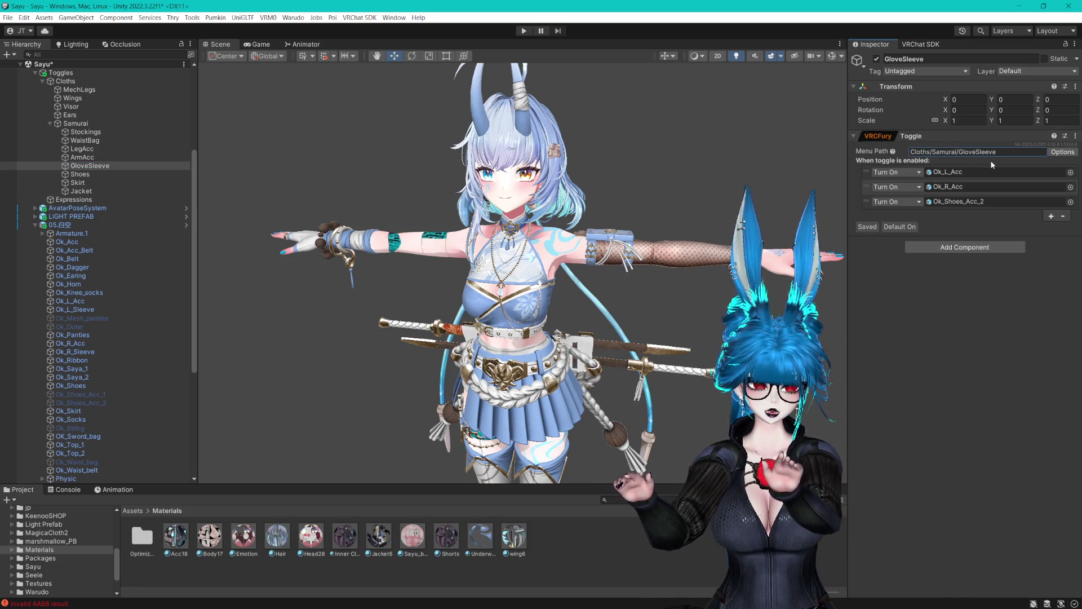
pyautogui.moveTo(94, 356); pyautogui.dragTo(992, 172)
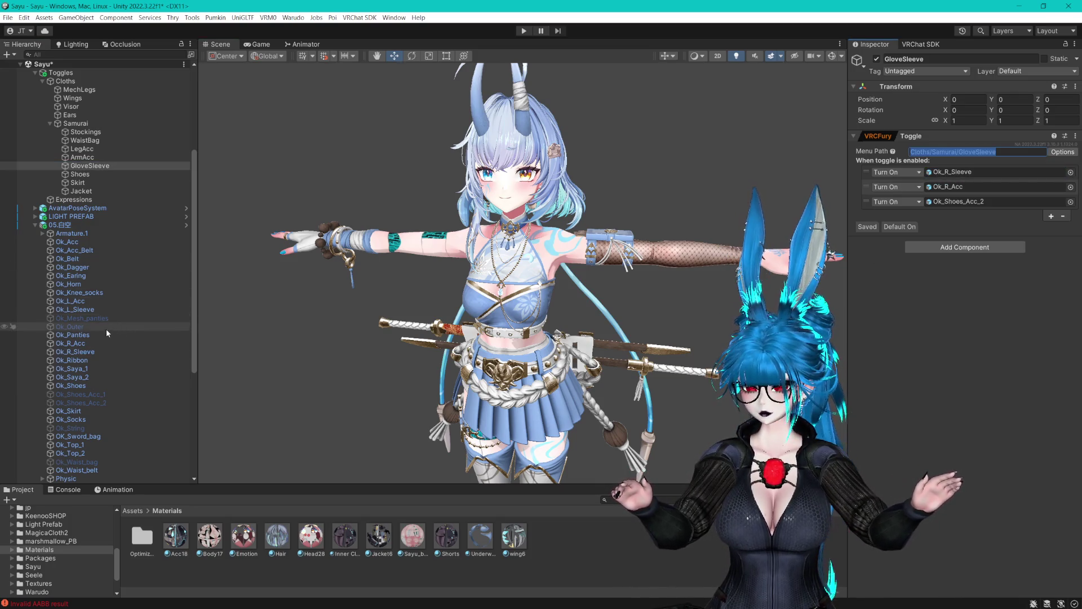
# Deactivate Ok_R_Sleeve and Ok_R_Acc, then inspect the Ok_Saya_1 and Ok_Saya_2 meshes.
pyautogui.click(83, 351)
pyautogui.click(875, 59)
pyautogui.click(77, 344)
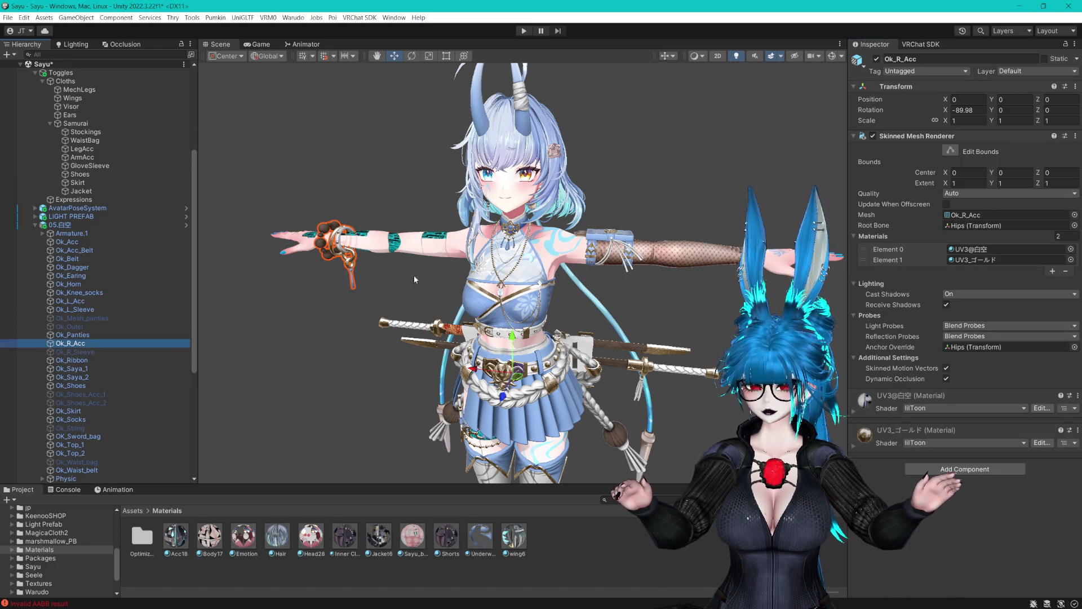
pyautogui.click(876, 60)
pyautogui.click(90, 369)
pyautogui.click(84, 377)
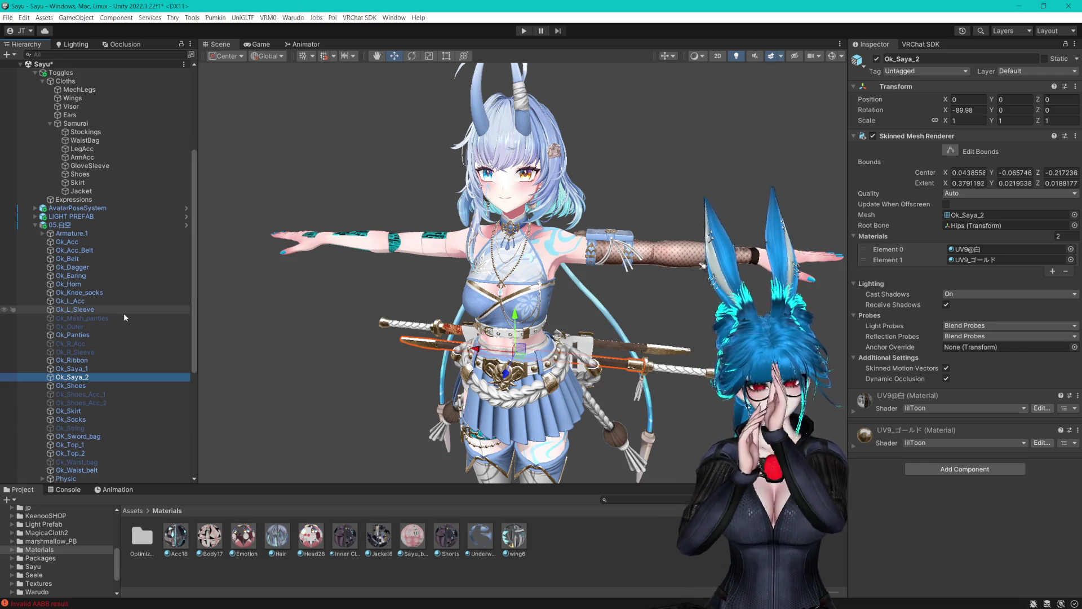
pyautogui.scroll(-5, 116, 298)
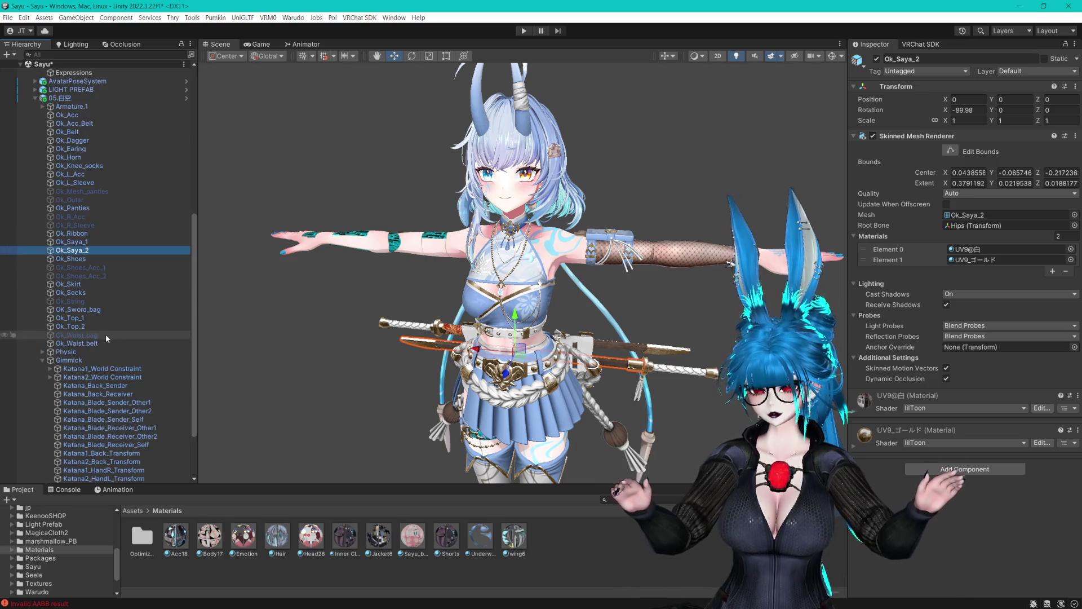
pyautogui.click(105, 311)
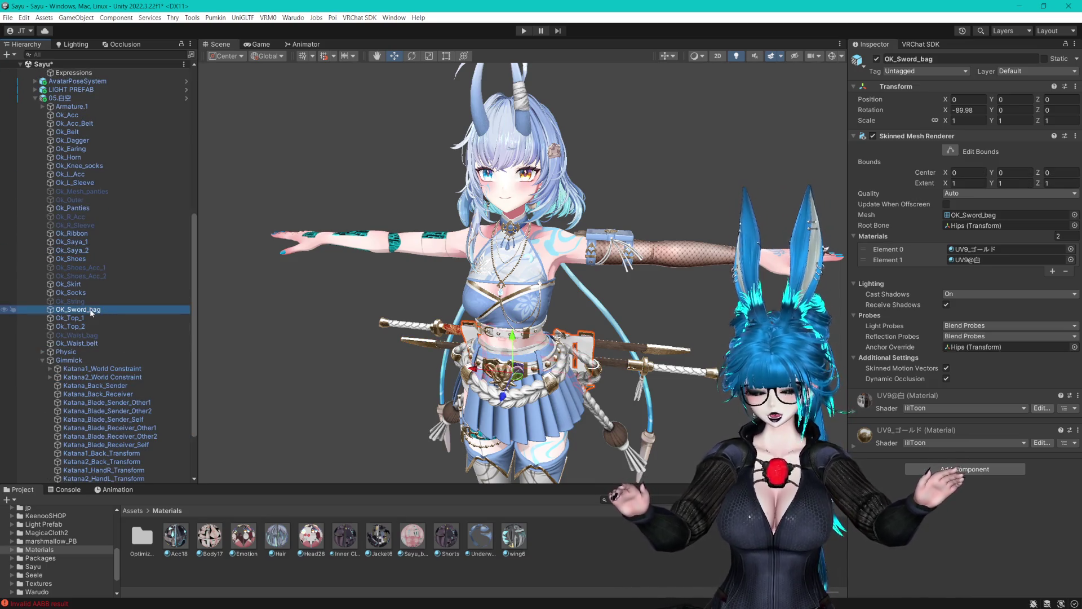
pyautogui.moveTo(315, 304)
pyautogui.mouseDown()
pyautogui.moveTo(551, 294)
pyautogui.moveTo(271, 254)
pyautogui.mouseUp()
pyautogui.scroll(3, 237, 259)
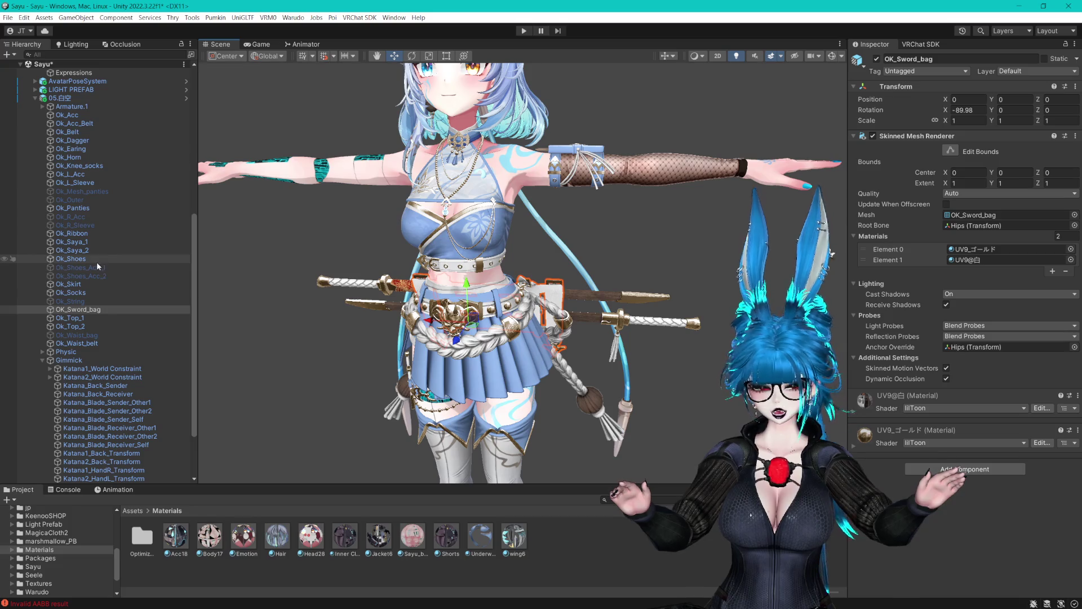
pyautogui.scroll(4, 99, 259)
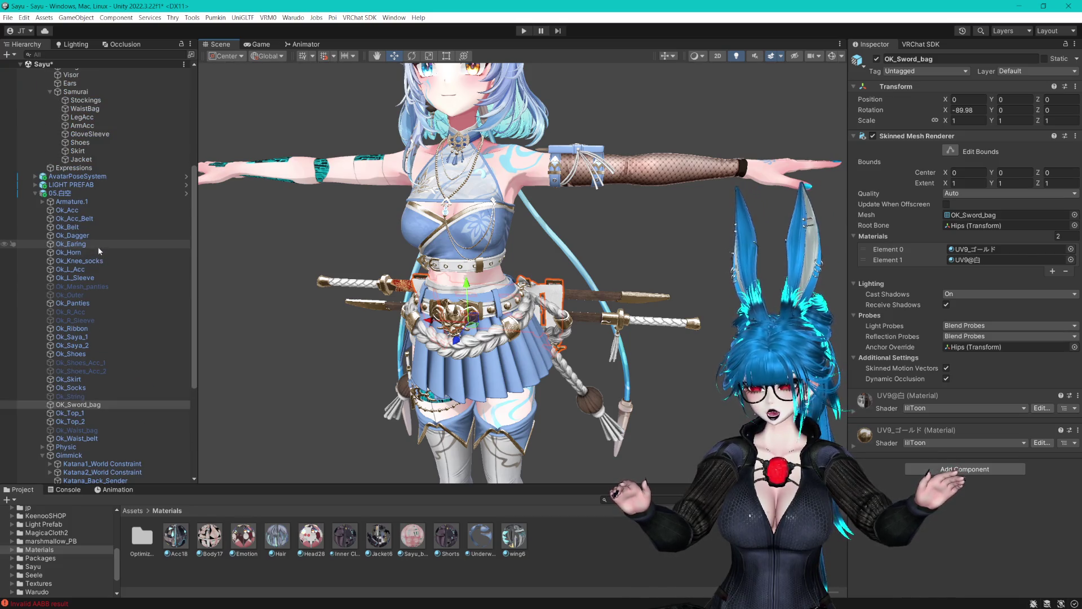
pyautogui.click(97, 252)
pyautogui.press('f')
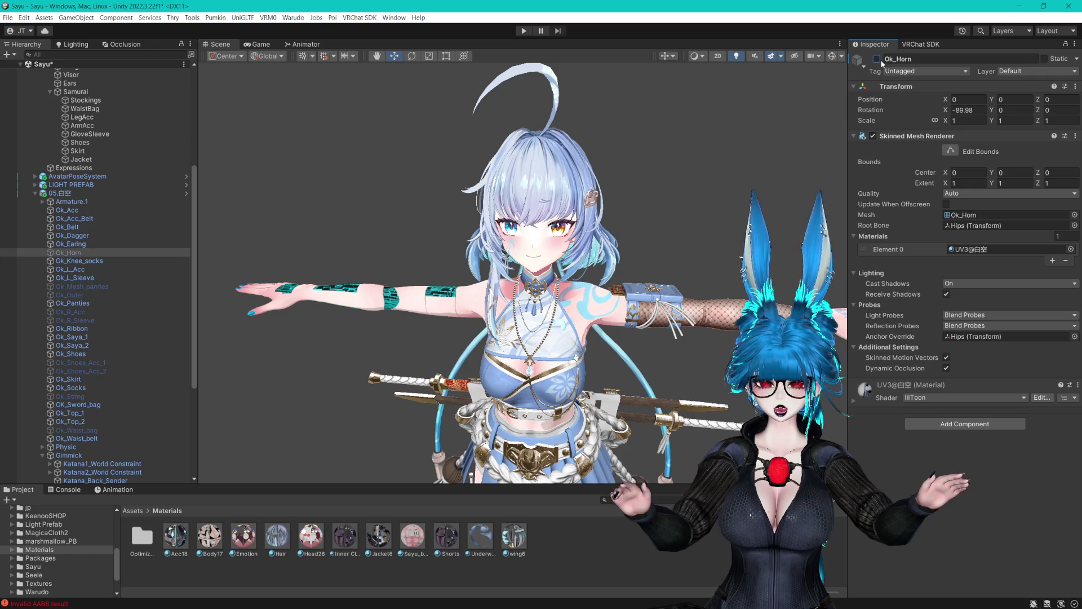
pyautogui.scroll(-3, 620, 198)
pyautogui.scroll(3, 596, 167)
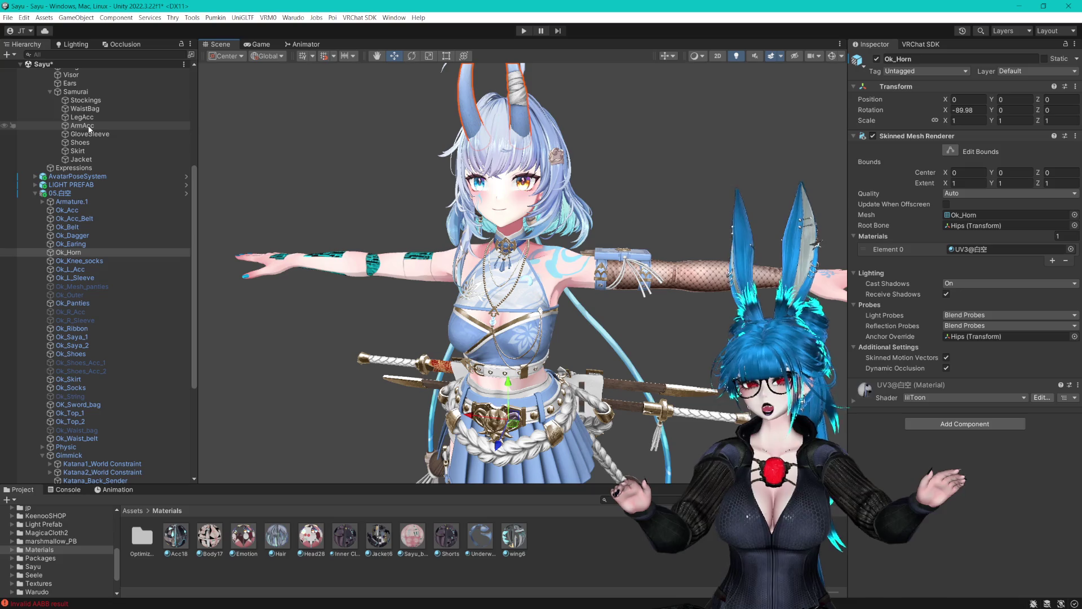
pyautogui.click(91, 93)
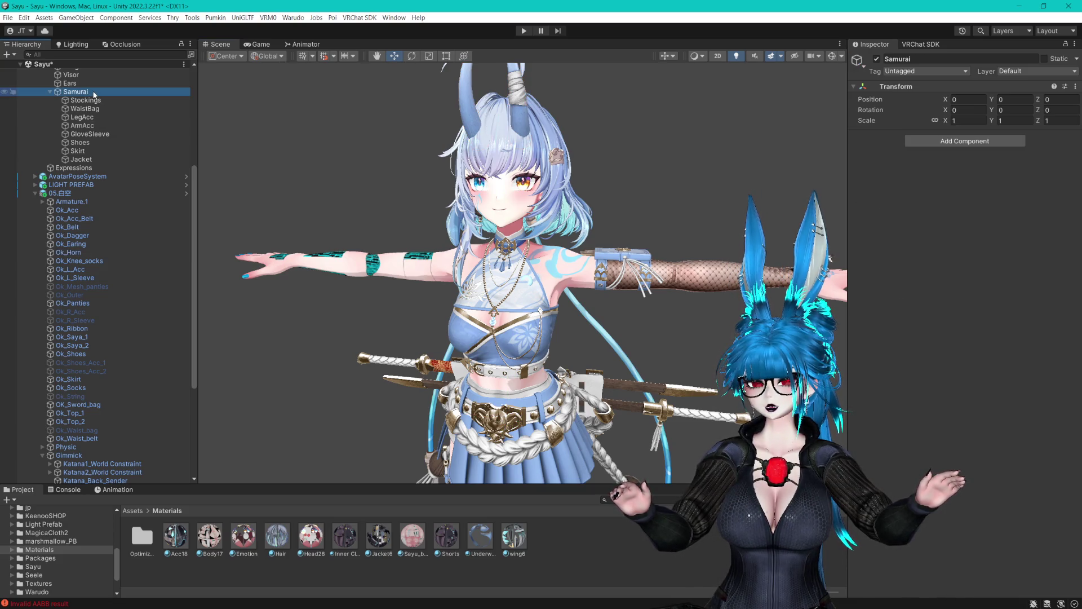
# Focus on the thigh belt Ok_Acc_Belt and deactivate it.
pyautogui.doubleClick(71, 218)
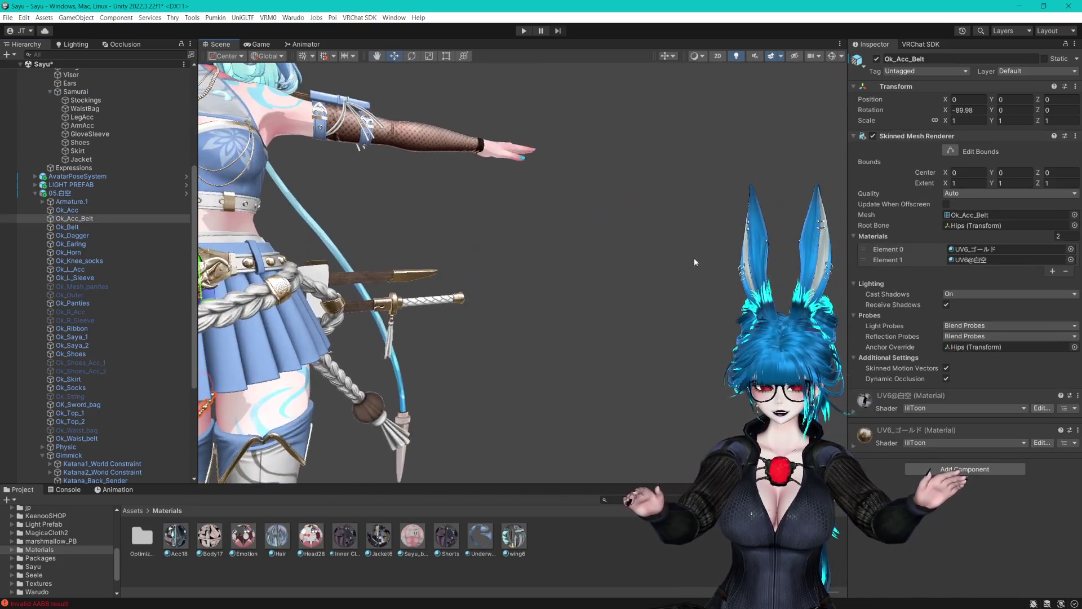
pyautogui.moveTo(604, 197); pyautogui.dragTo(839, 251)
pyautogui.press('f')
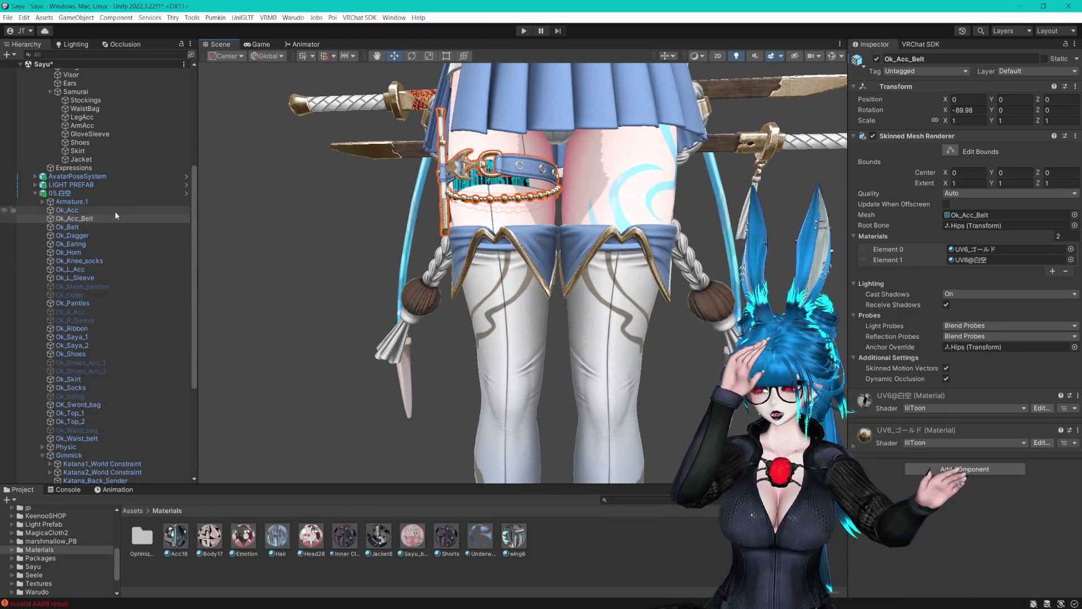
pyautogui.click(876, 58)
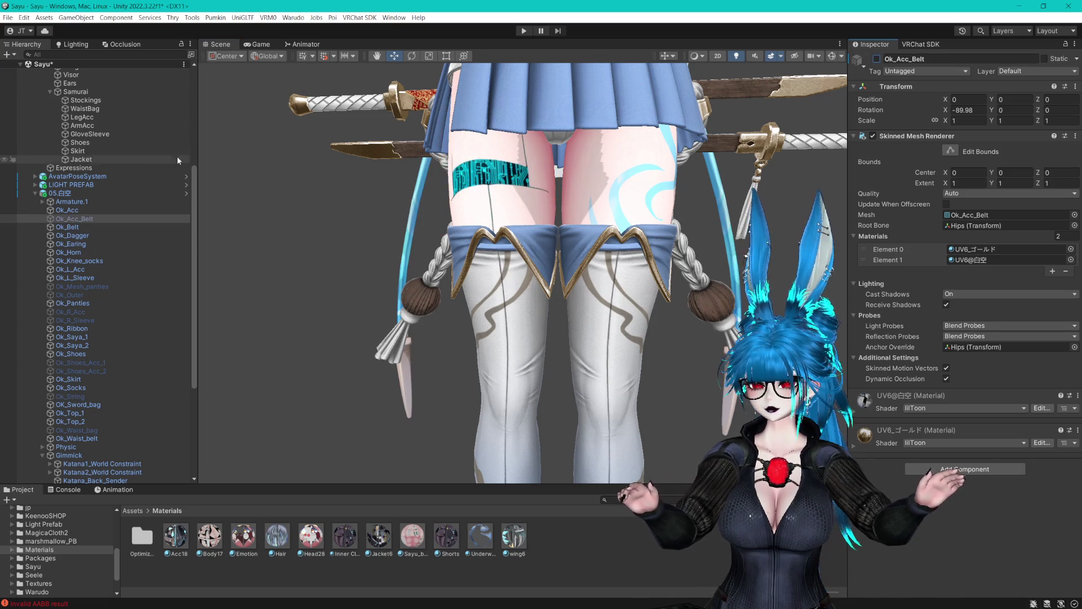
# Add an Object Toggle entry for Ok_Acc_Belt to the LegAcc VRCFury Toggle.
pyautogui.click(81, 116)
pyautogui.click(1038, 202)
pyautogui.click(1051, 216)
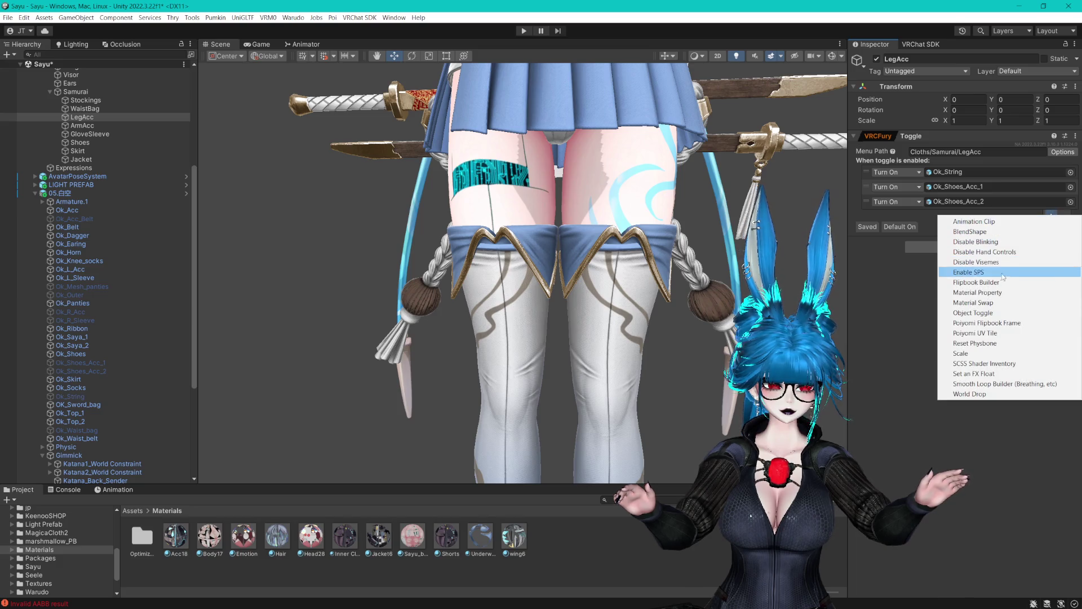
pyautogui.click(970, 314)
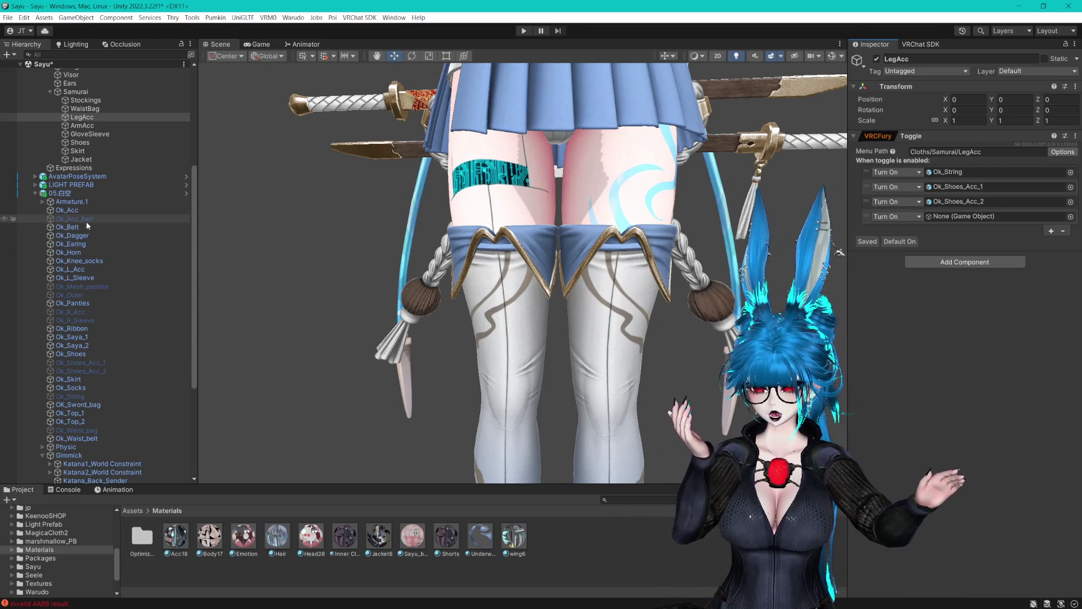
pyautogui.moveTo(85, 221); pyautogui.dragTo(960, 214)
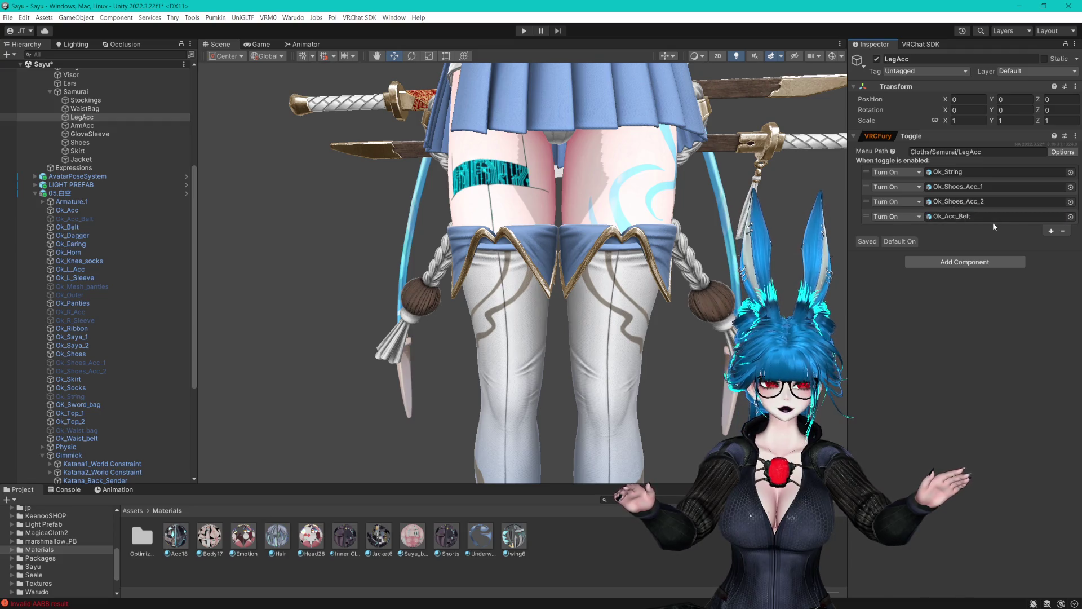
pyautogui.moveTo(569, 270)
pyautogui.mouseDown()
pyautogui.moveTo(540, 306)
pyautogui.moveTo(588, 305)
pyautogui.mouseUp()
pyautogui.scroll(-8, 540, 306)
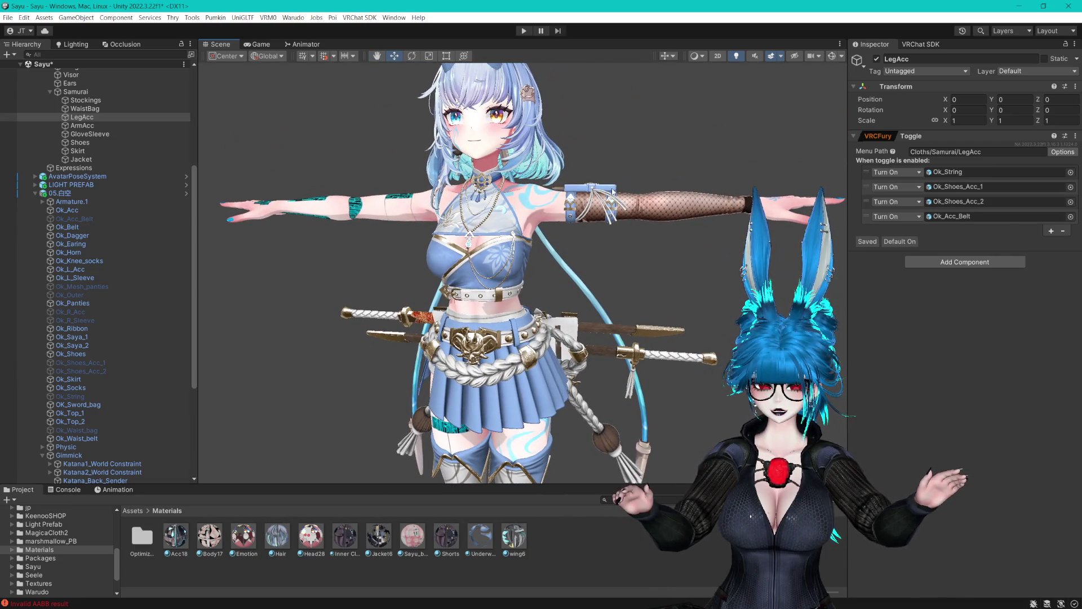
# Deactivate the left arm accessory Ok_L_Acc and the left sleeve Ok_L_Sleeve.
pyautogui.click(590, 200)
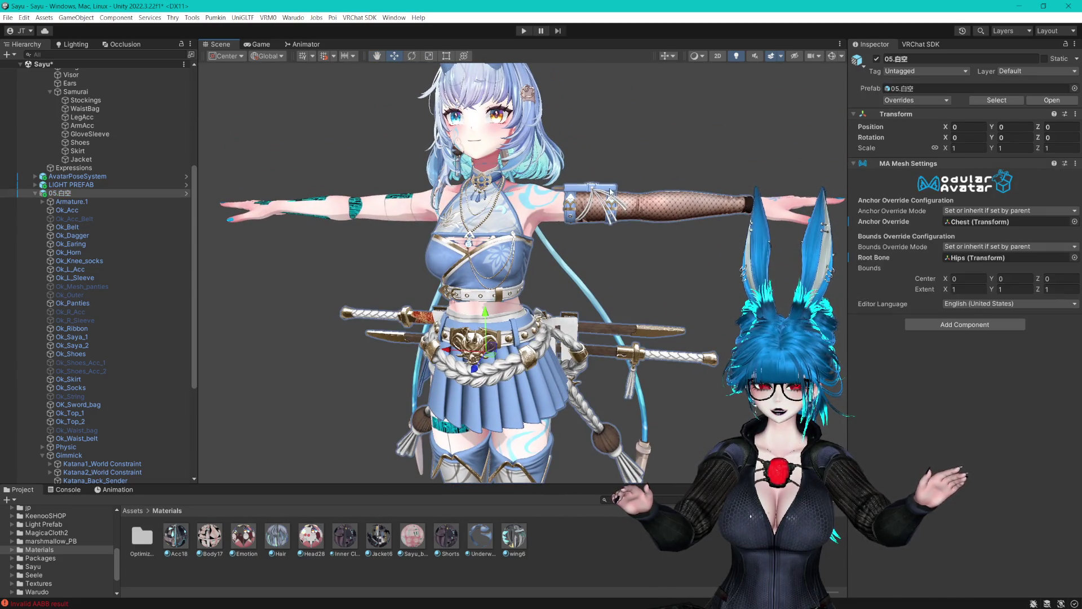
pyautogui.click(876, 59)
pyautogui.click(676, 205)
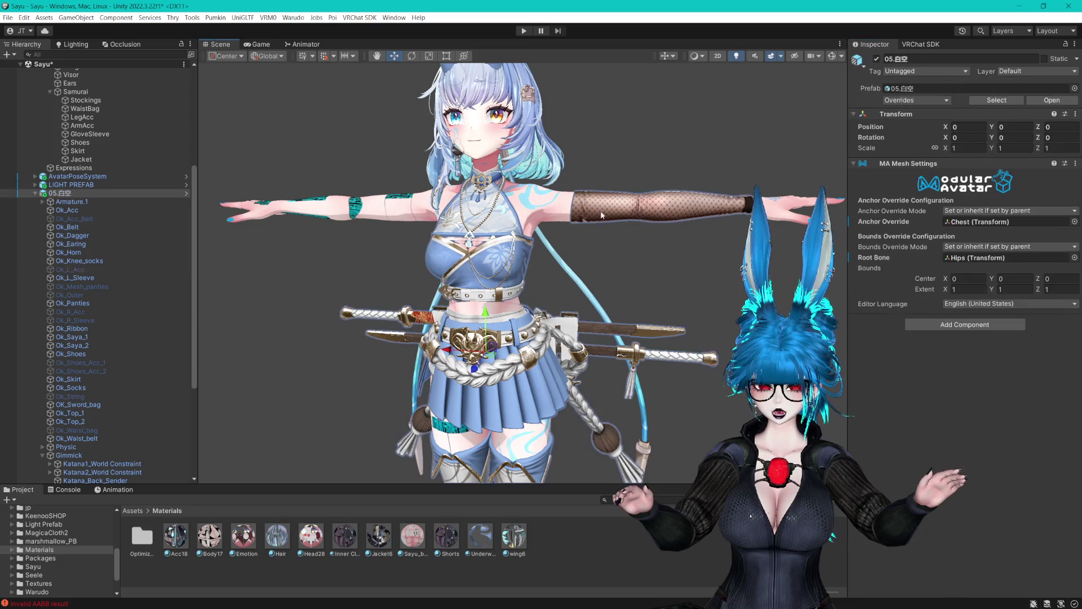
pyautogui.click(677, 206)
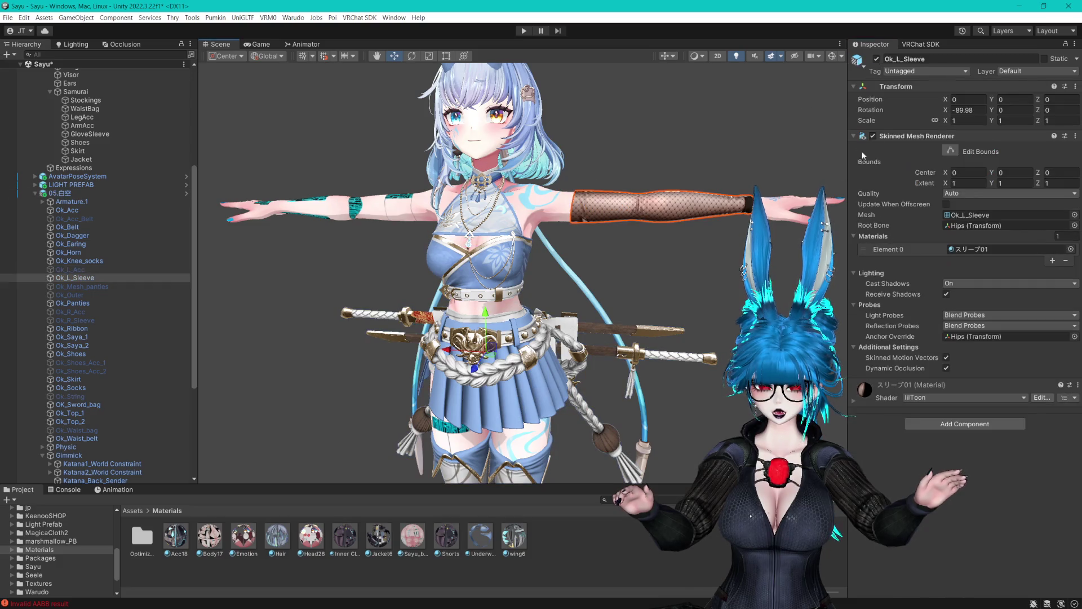
pyautogui.click(876, 58)
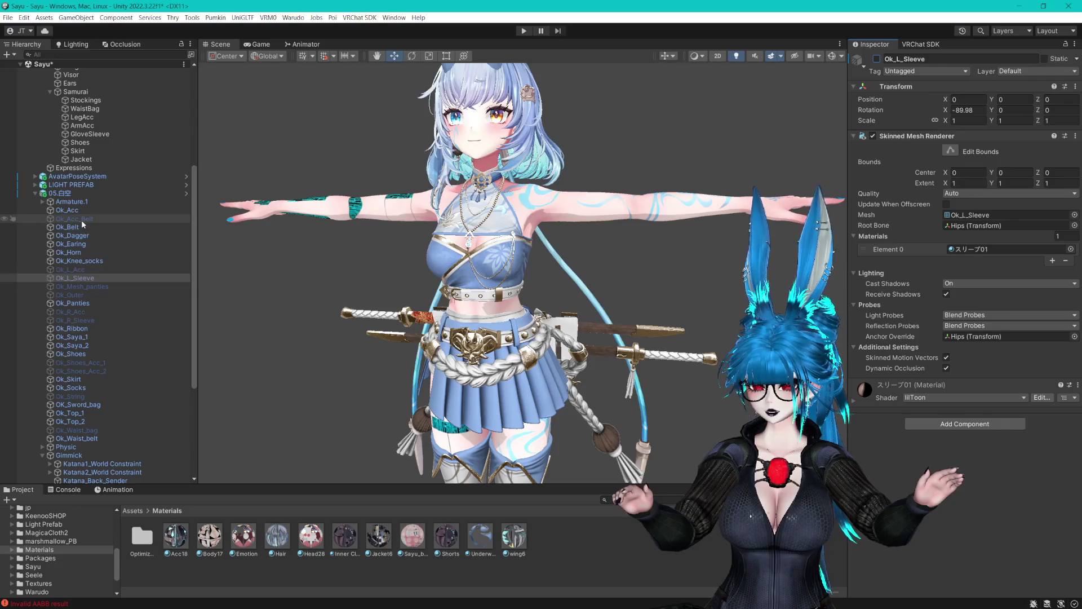
# Remove the Ok_Shoes_Acc_2 entry from the ArmAcc toggle, then review LegAcc and WaistBag.
pyautogui.click(85, 134)
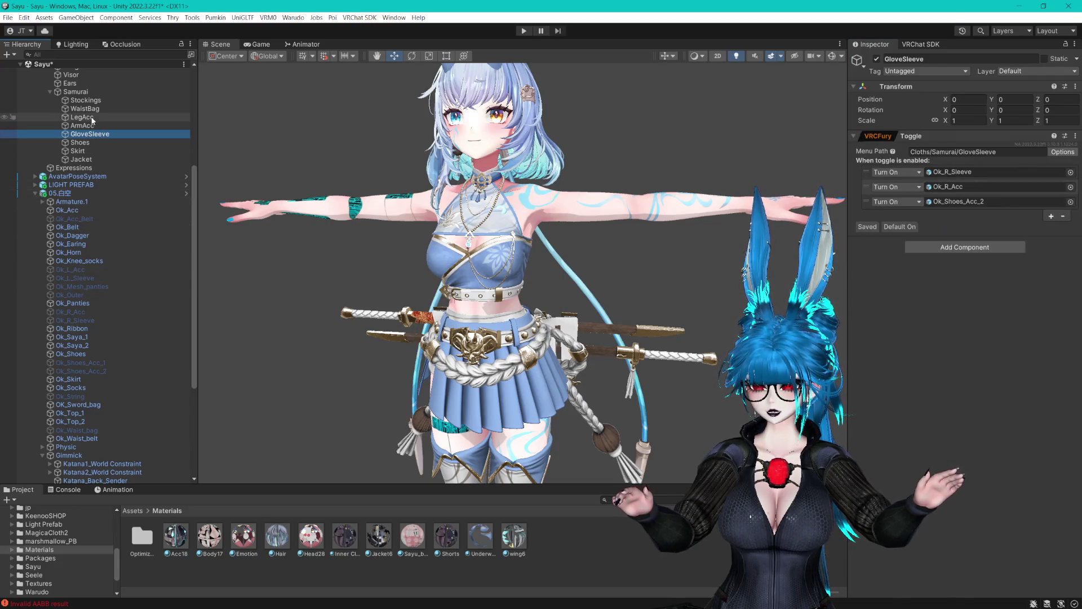
pyautogui.click(86, 125)
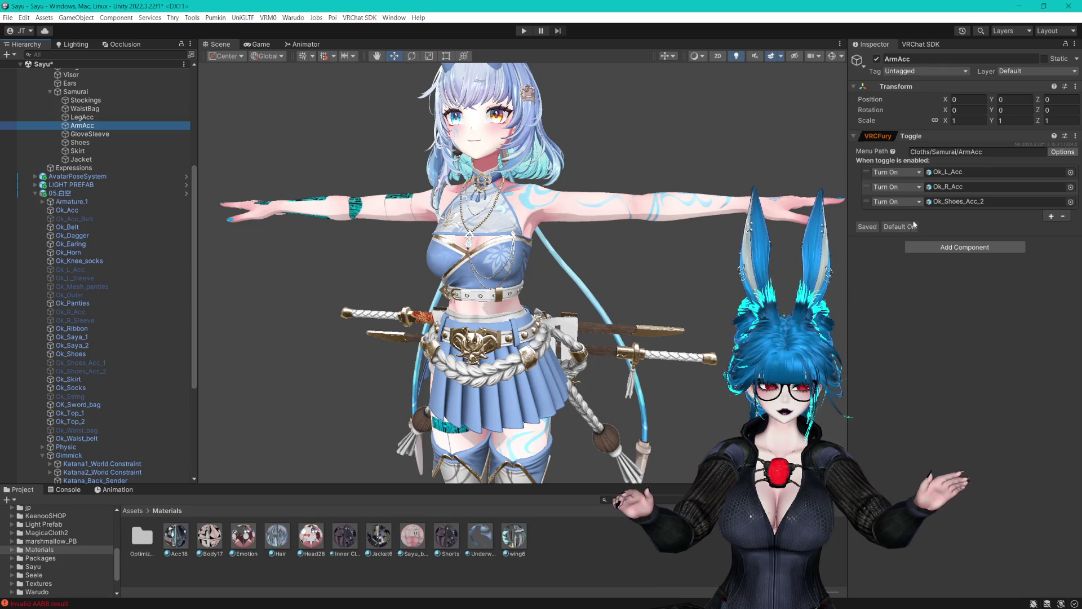
pyautogui.rightClick(959, 202)
pyautogui.click(997, 229)
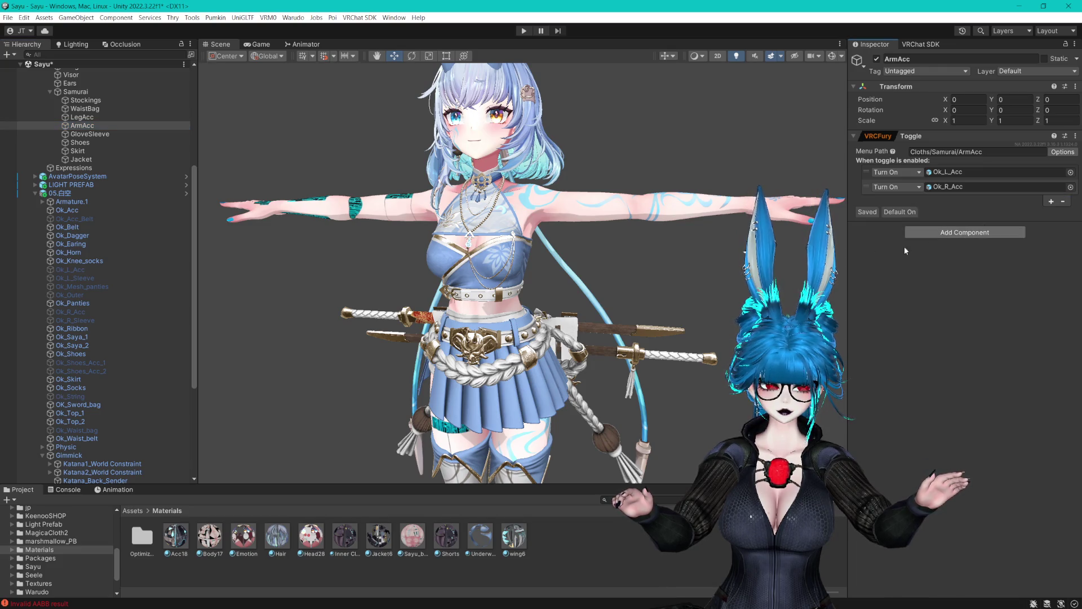
pyautogui.click(89, 118)
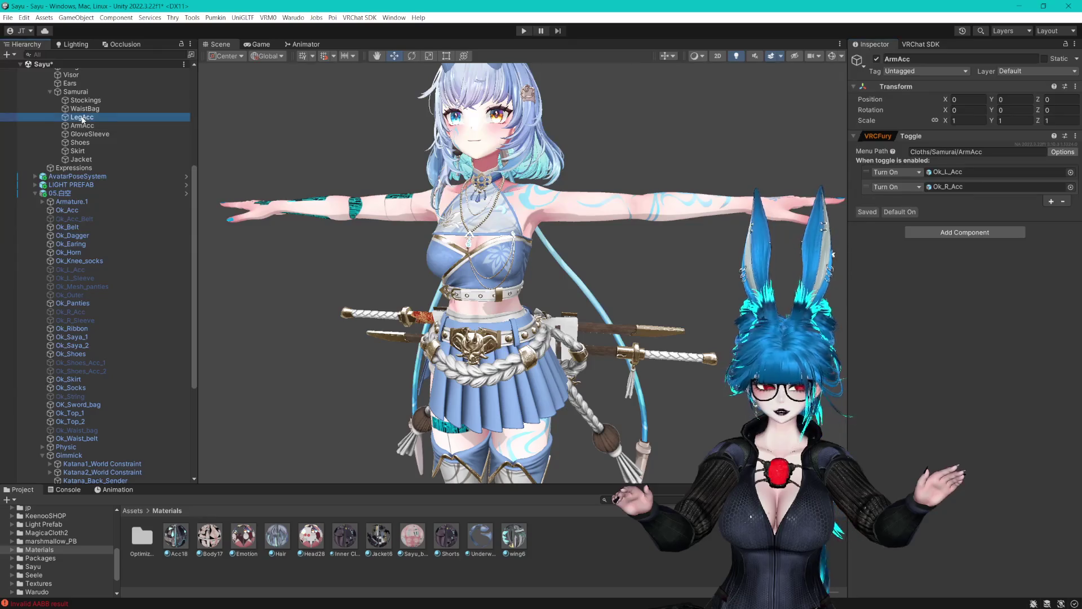
pyautogui.click(97, 110)
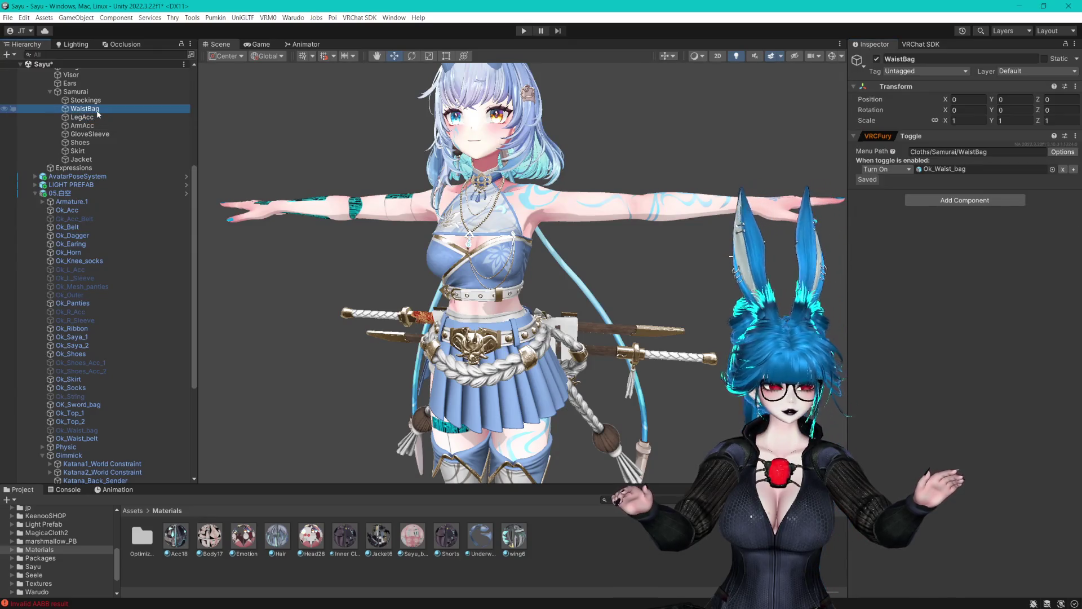
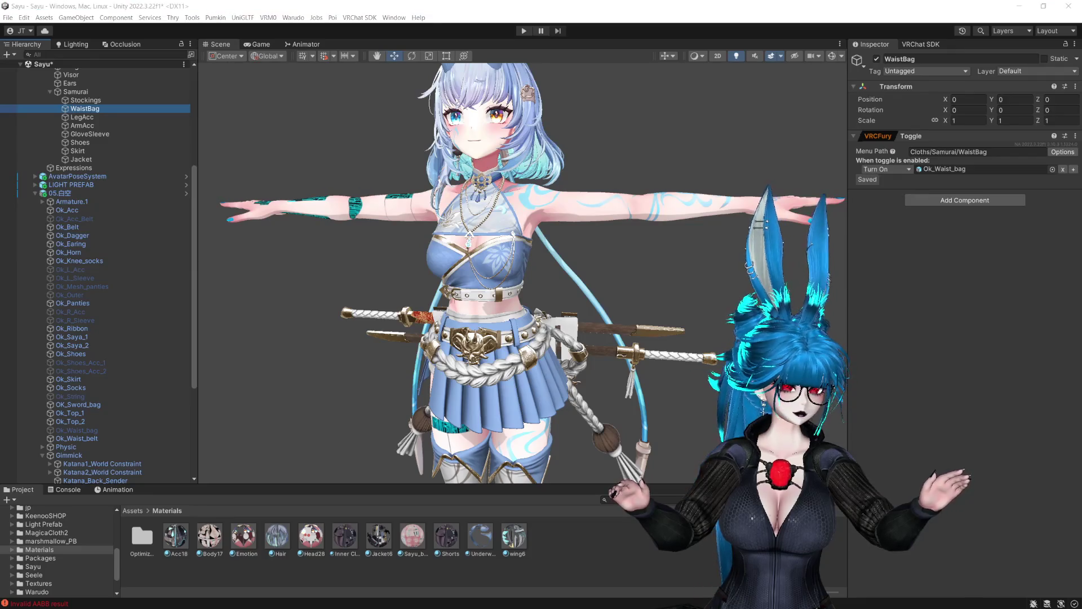
# Frame the waist and hide then reshow Ok_Ribbon to confirm it is the waist ribbon.
pyautogui.click(646, 4)
pyautogui.moveTo(631, 161)
pyautogui.mouseDown()
pyautogui.moveTo(586, 322)
pyautogui.moveTo(479, 312)
pyautogui.moveTo(169, 341)
pyautogui.mouseUp()
pyautogui.press('f')
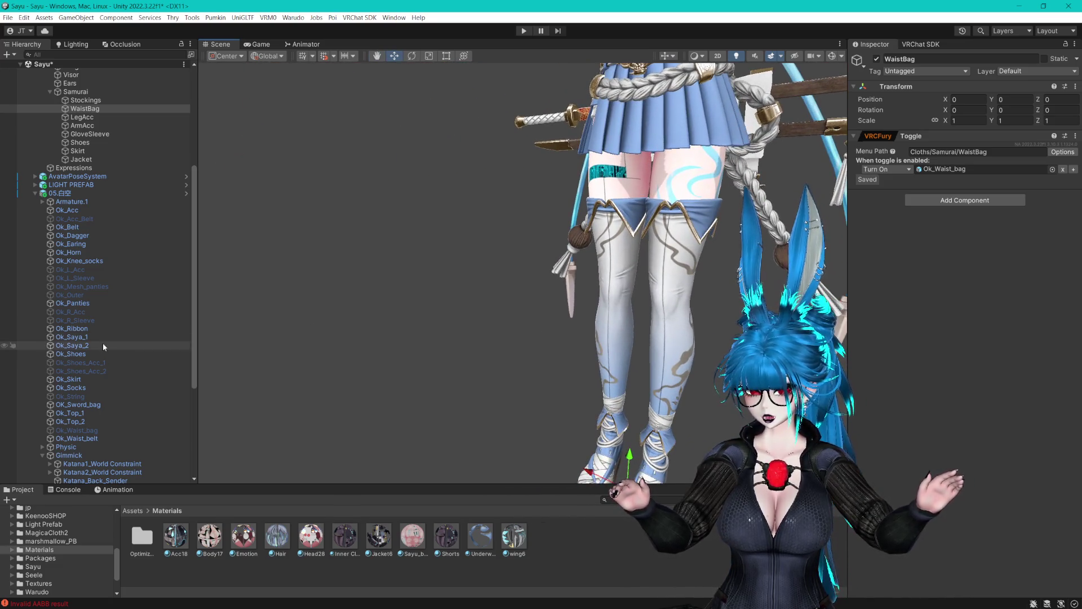
pyautogui.click(99, 329)
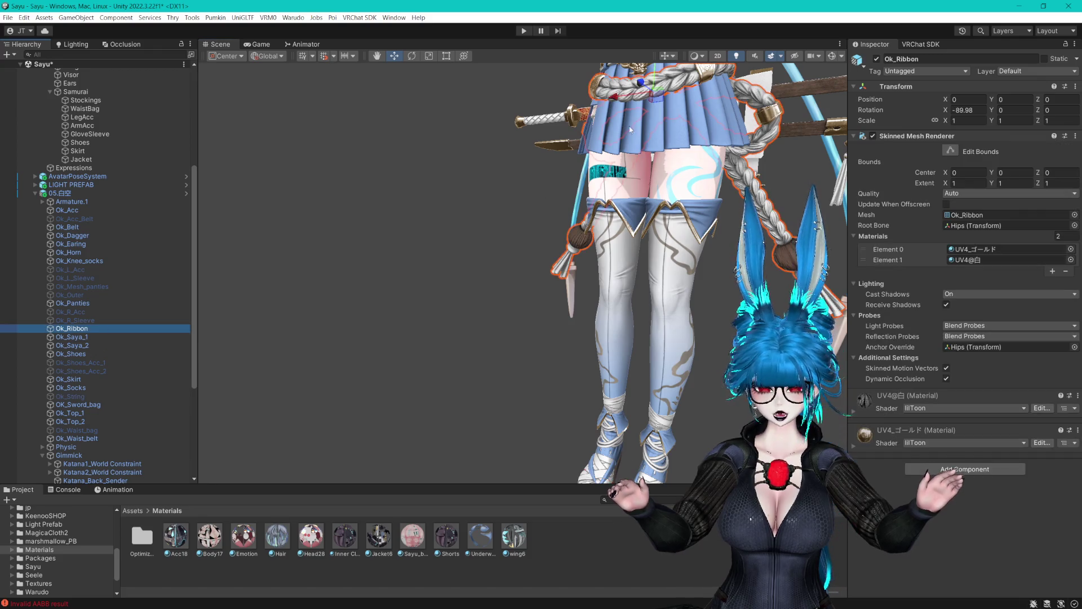
pyautogui.press('f')
pyautogui.click(876, 59)
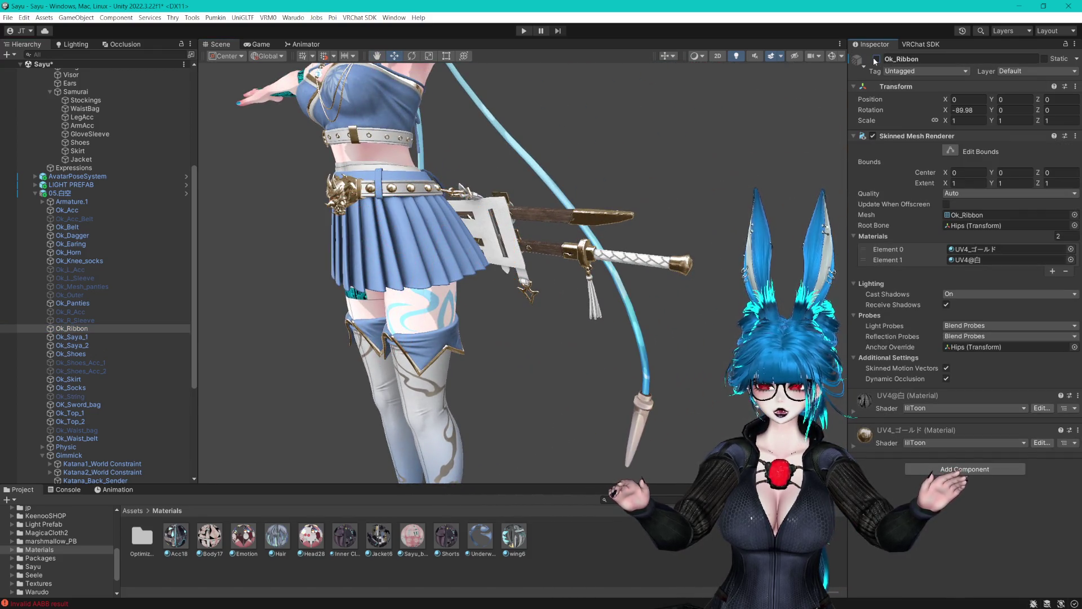
pyautogui.click(876, 59)
pyautogui.click(876, 59)
pyautogui.click(875, 59)
# Return to a front view and select the Jacket toggle, just below WaistBag.
pyautogui.press('f')
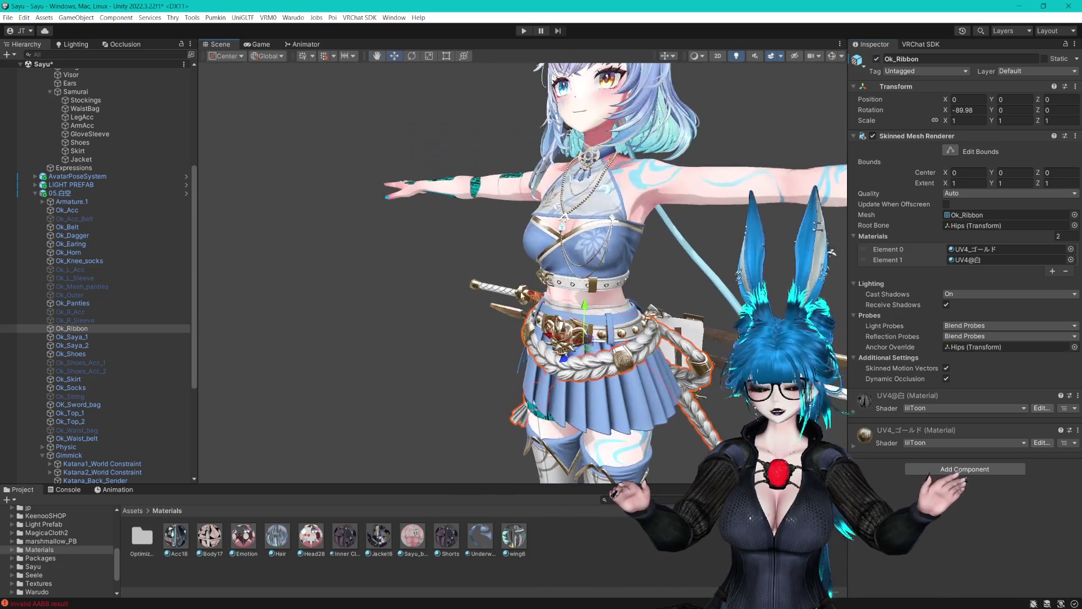
pyautogui.moveTo(588, 261)
pyautogui.mouseDown()
pyautogui.moveTo(621, 236)
pyautogui.moveTo(642, 237)
pyautogui.mouseUp()
pyautogui.scroll(-5, 639, 241)
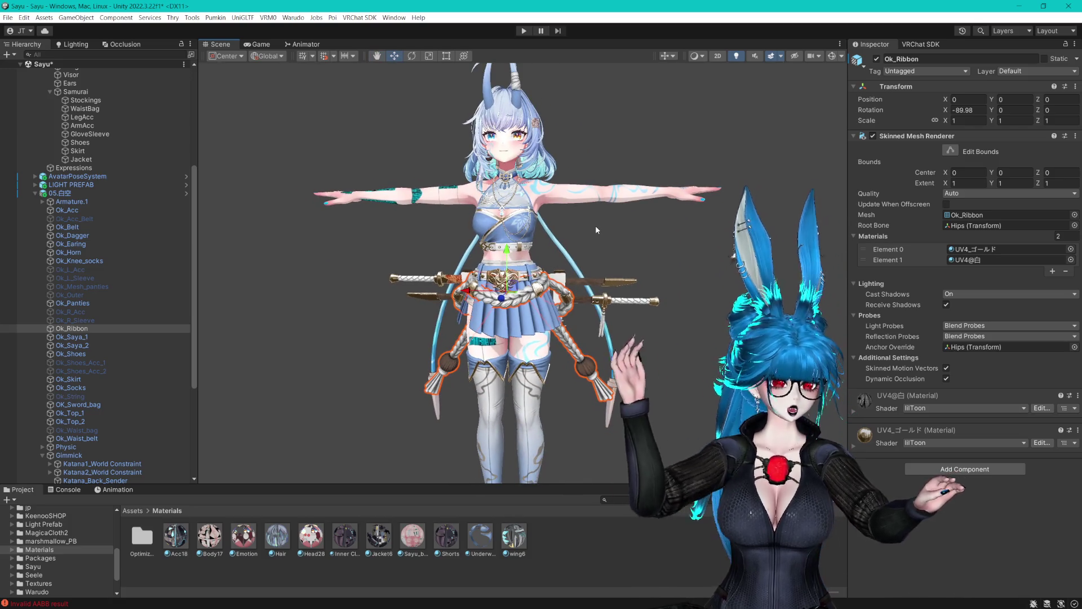
pyautogui.scroll(4, 65, 272)
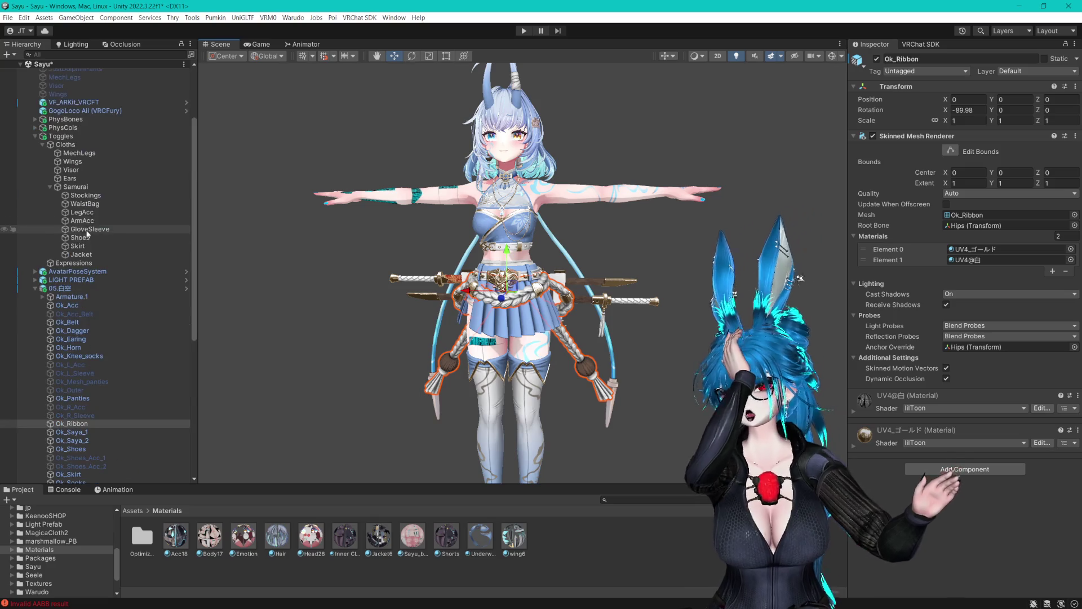
pyautogui.click(90, 203)
pyautogui.press('Down')
pyautogui.press('Down')
pyautogui.press('Down')
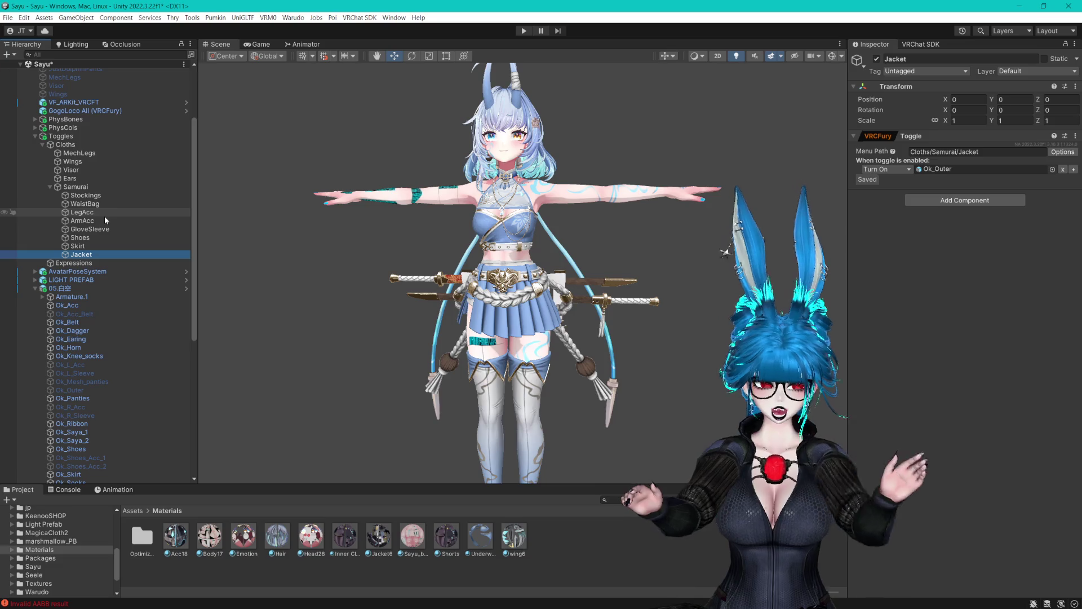
# Change the Jacket menu path to Cloths/Samurai/Upper/Jacket.
pyautogui.click(966, 152)
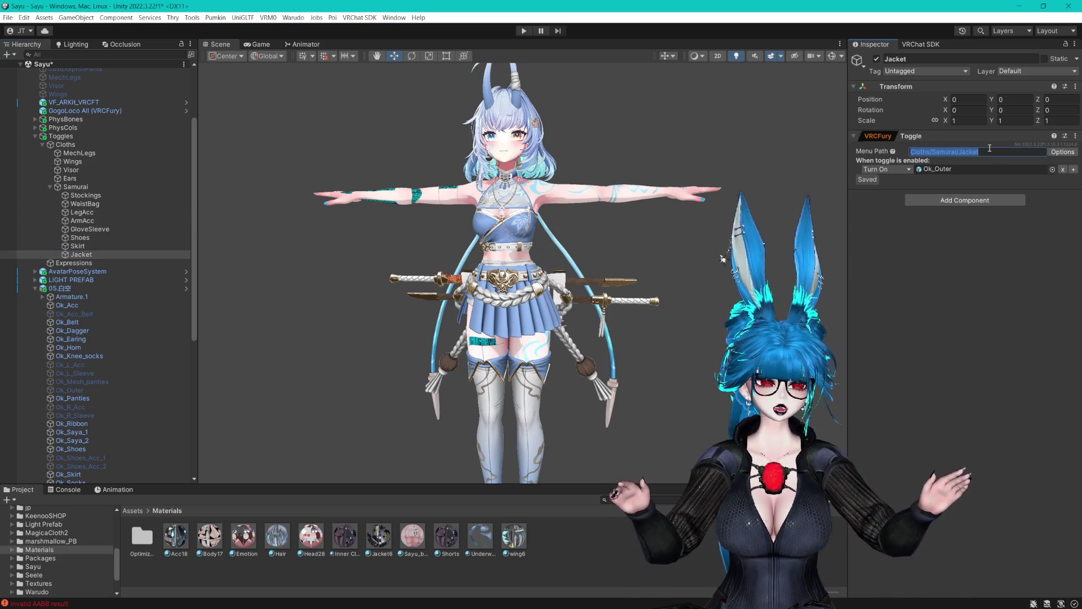
pyautogui.click(959, 153)
pyautogui.write('per/')
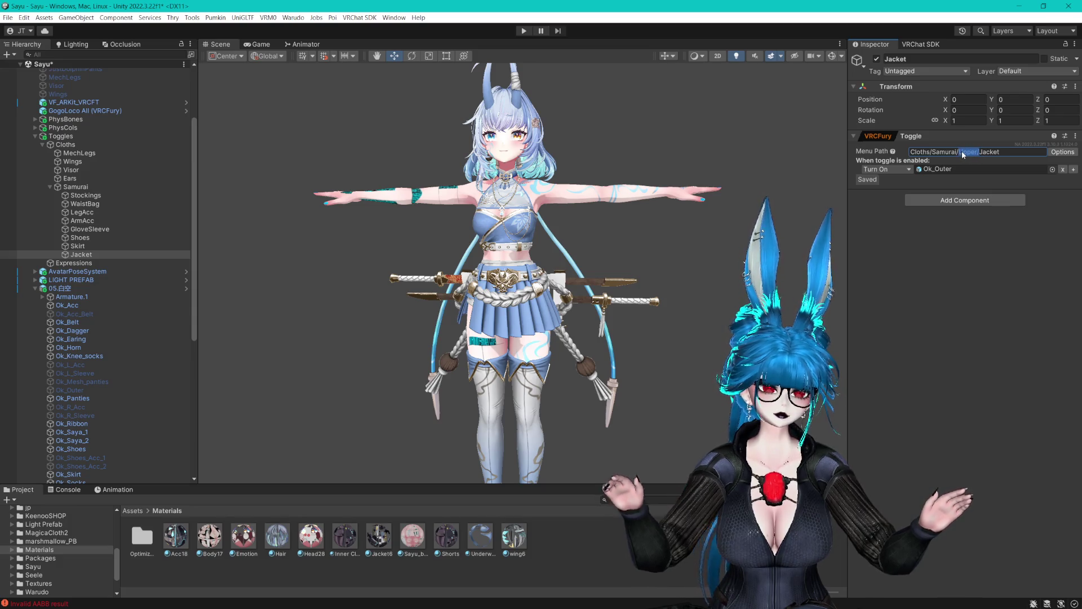
pyautogui.click(961, 151)
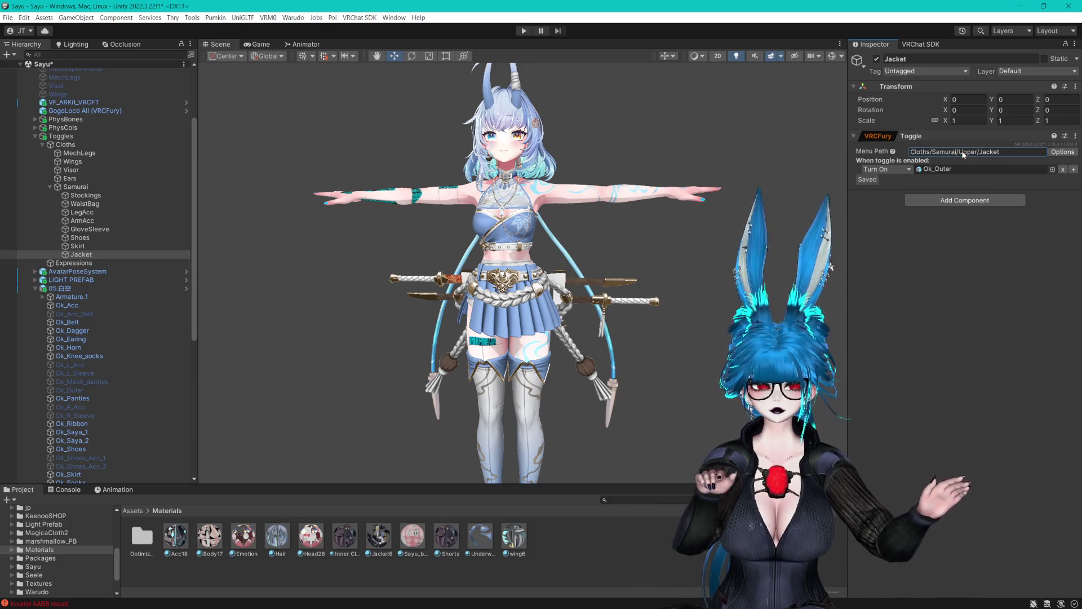
# Check the Skirt toggle's settings, then bring up actions for the Samurai group.
pyautogui.click(91, 248)
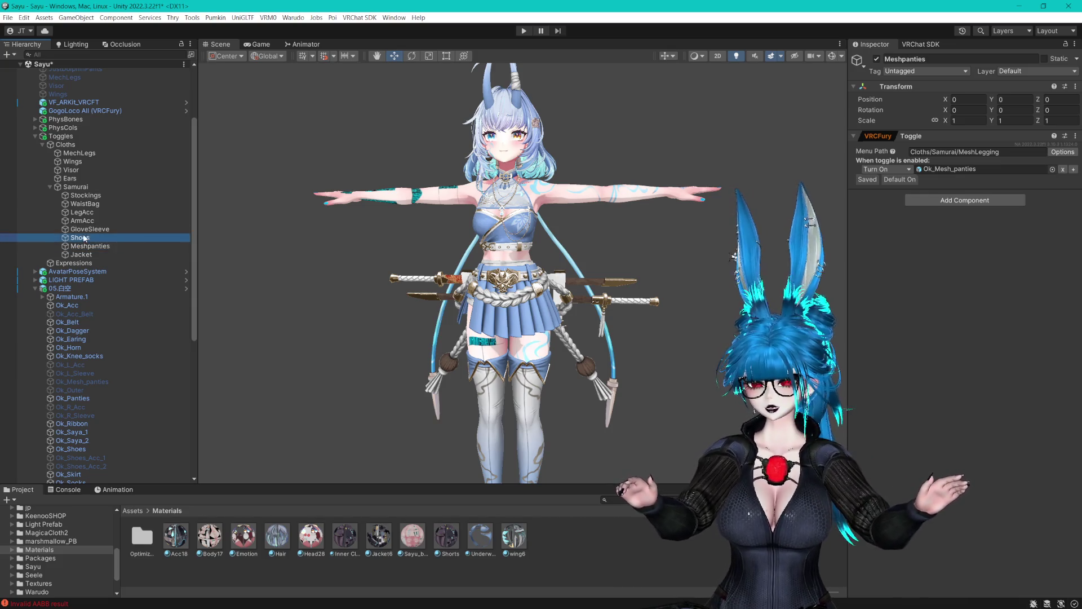
pyautogui.click(96, 188)
pyautogui.rightClick(96, 186)
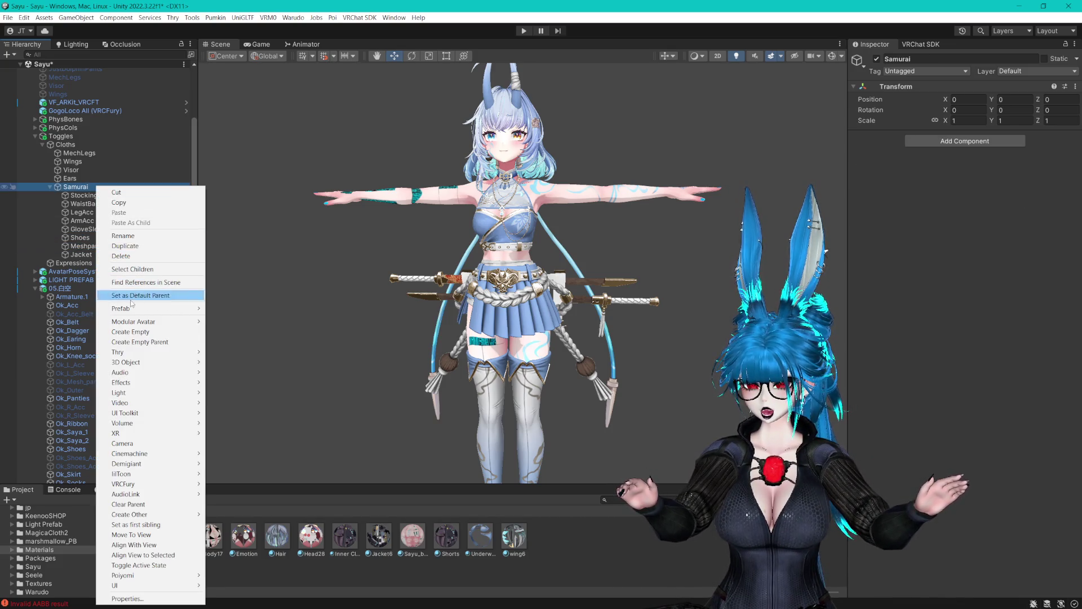
# Create an empty child Upper under Samurai and duplicate it for a Lower group.
pyautogui.click(134, 340)
pyautogui.write('Upper')
pyautogui.press('Return')
pyautogui.hotkey('ctrl', 'd')
pyautogui.write('Lower')
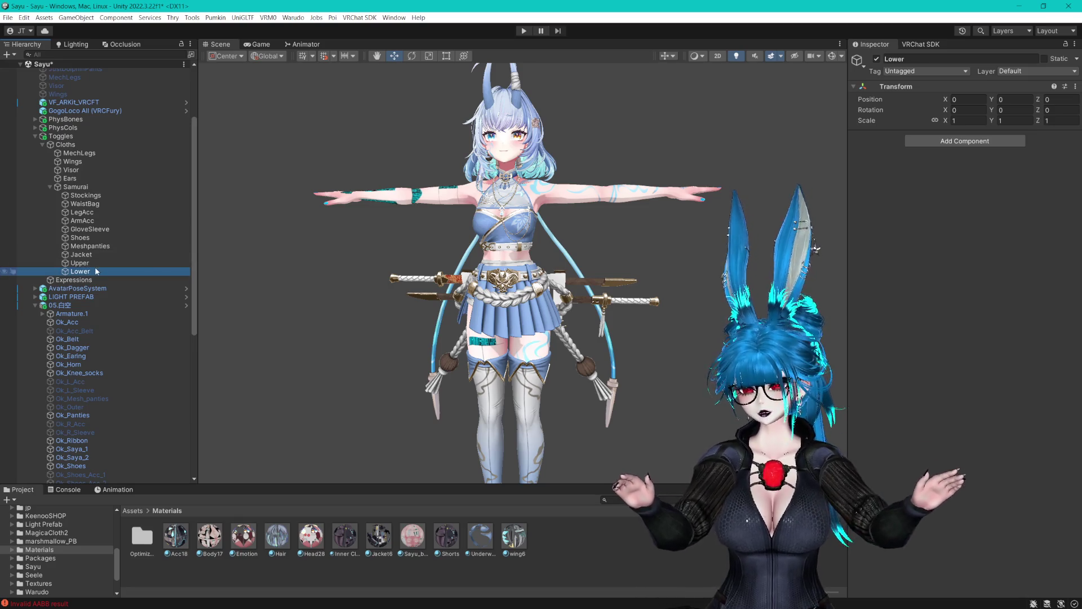
# Move Jacket, GloveSleeve, ArmAcc into Upper and Shoes, LegAcc, WaistBag, Stockings, Meshpanties into Lower.
pyautogui.click(84, 256)
pyautogui.moveTo(95, 270)
pyautogui.mouseDown()
pyautogui.moveTo(95, 256)
pyautogui.moveTo(128, 249)
pyautogui.moveTo(78, 272)
pyautogui.mouseUp()
pyautogui.click(80, 230)
pyautogui.click(84, 212)
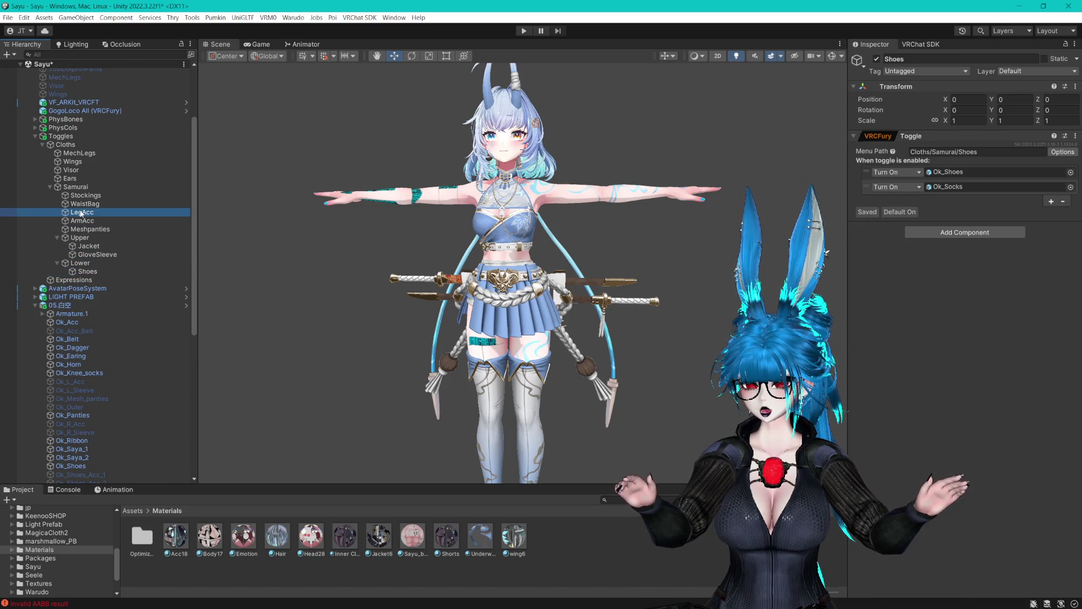
pyautogui.moveTo(82, 265)
pyautogui.mouseDown()
pyautogui.moveTo(74, 255)
pyautogui.moveTo(87, 241)
pyautogui.mouseUp()
pyautogui.click(85, 203)
pyautogui.click(85, 196)
pyautogui.click(105, 204)
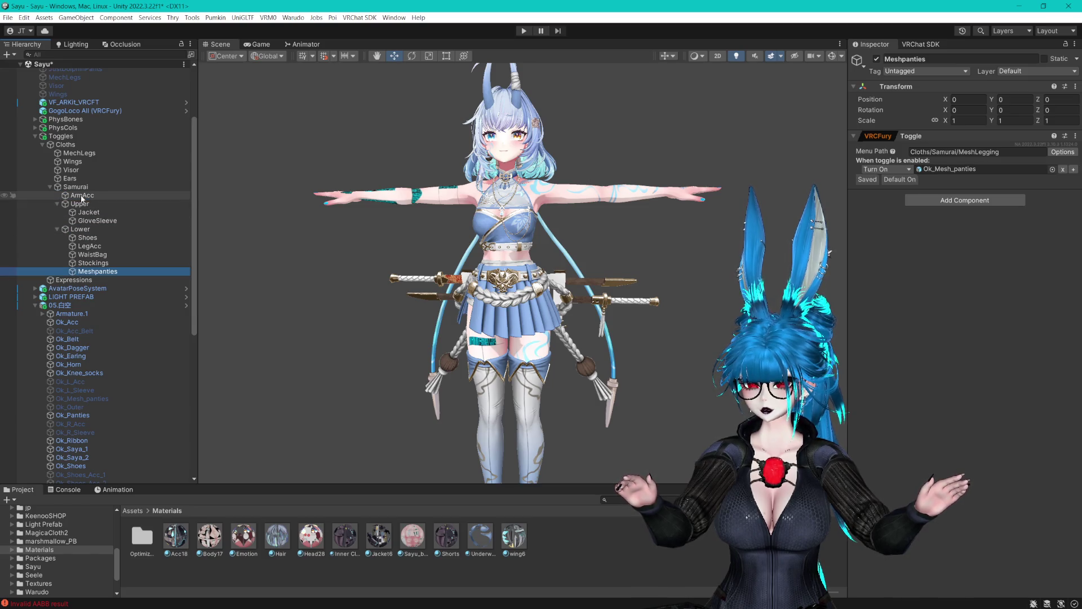
pyautogui.click(84, 195)
pyautogui.moveTo(85, 195); pyautogui.dragTo(93, 204)
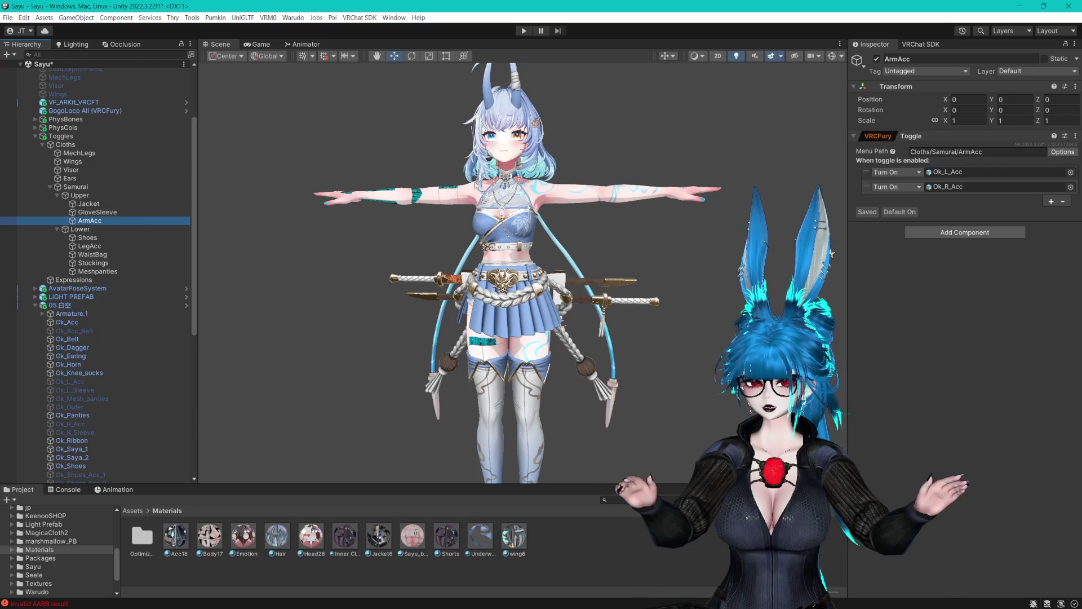
pyautogui.scroll(3, 572, 265)
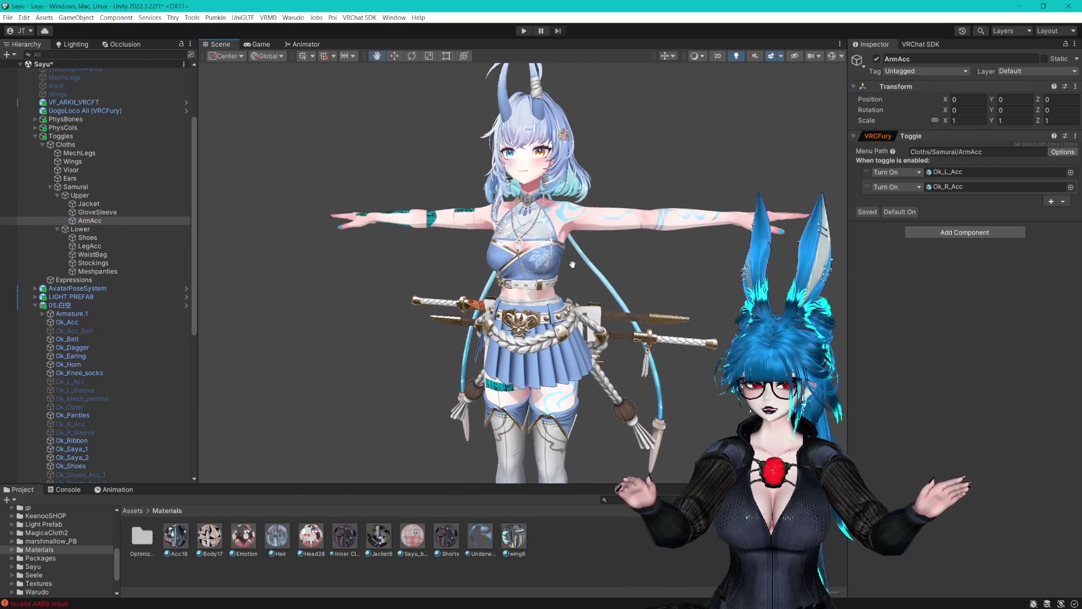
pyautogui.moveTo(572, 264)
pyautogui.mouseDown()
pyautogui.moveTo(558, 68)
pyautogui.moveTo(572, 281)
pyautogui.mouseUp()
pyautogui.scroll(-1, 572, 281)
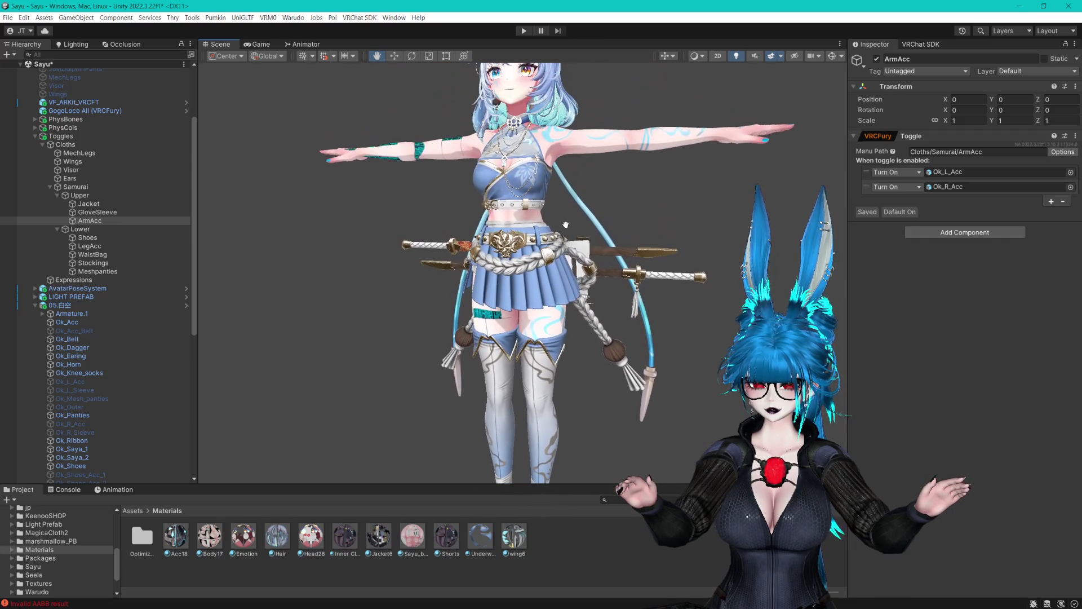
# Select the necklace on the model and hide then reshow it to confirm it is Ok_Acc.
pyautogui.scroll(4, 575, 294)
pyautogui.scroll(5, 574, 293)
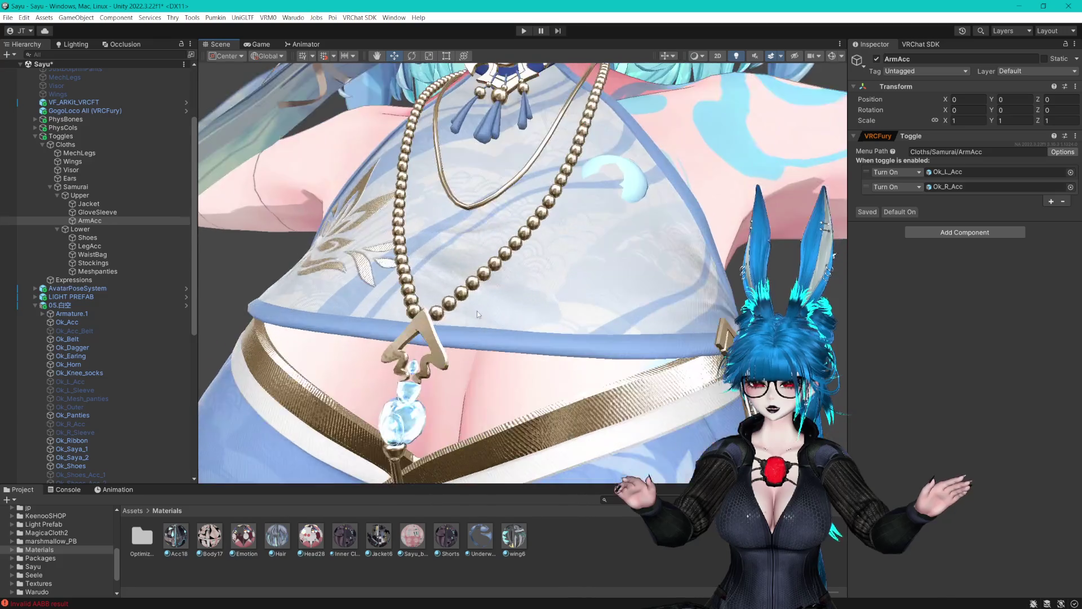
pyautogui.click(450, 314)
pyautogui.scroll(-4, 515, 318)
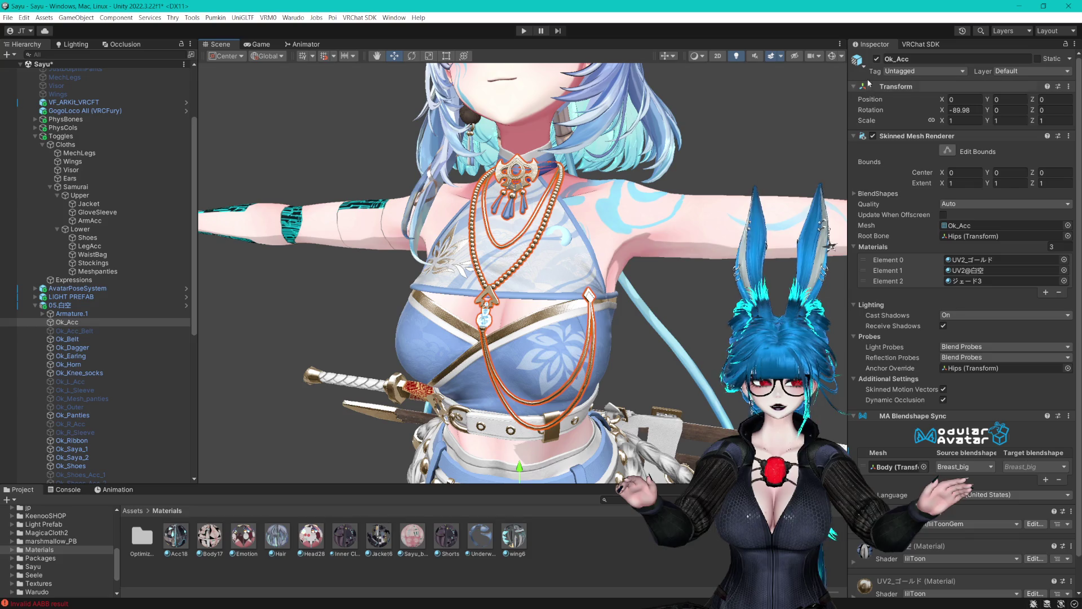
pyautogui.click(876, 59)
pyautogui.click(876, 59)
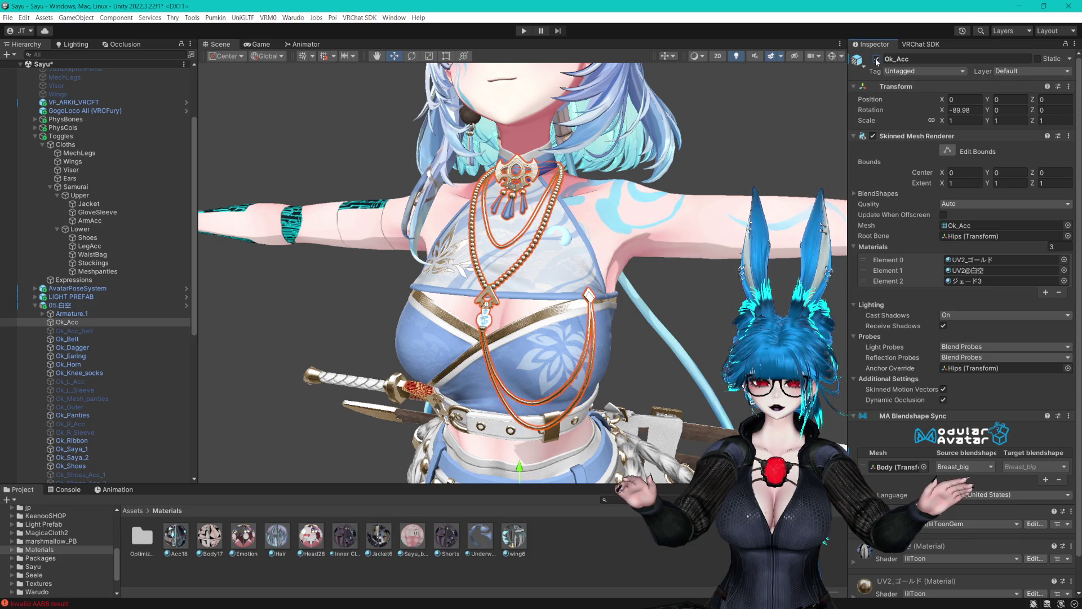
pyautogui.click(876, 59)
pyautogui.click(876, 59)
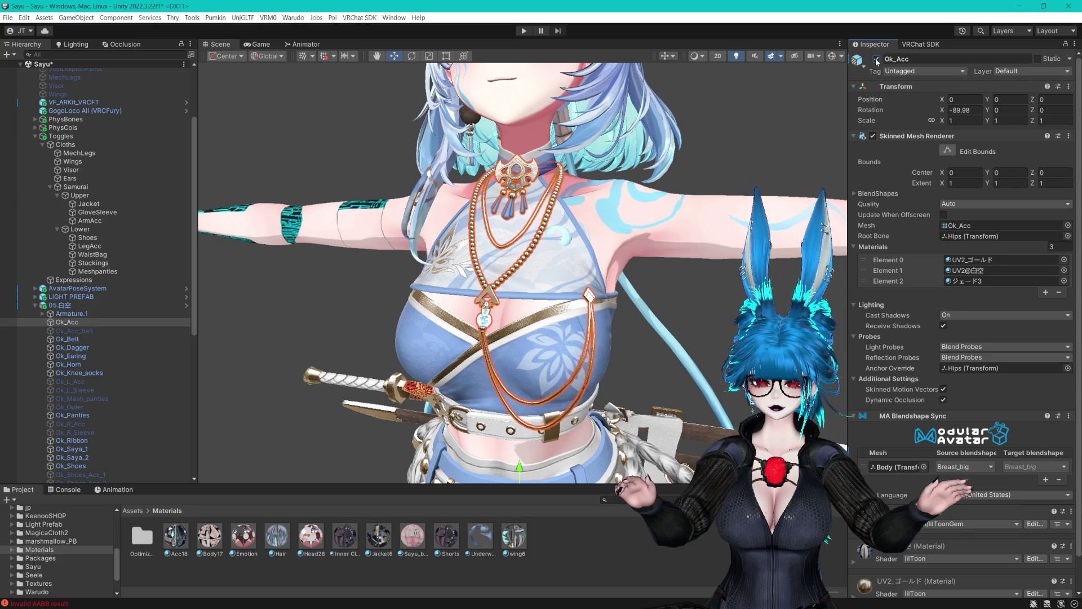
pyautogui.scroll(-2, 695, 184)
pyautogui.moveTo(695, 141); pyautogui.dragTo(695, 188)
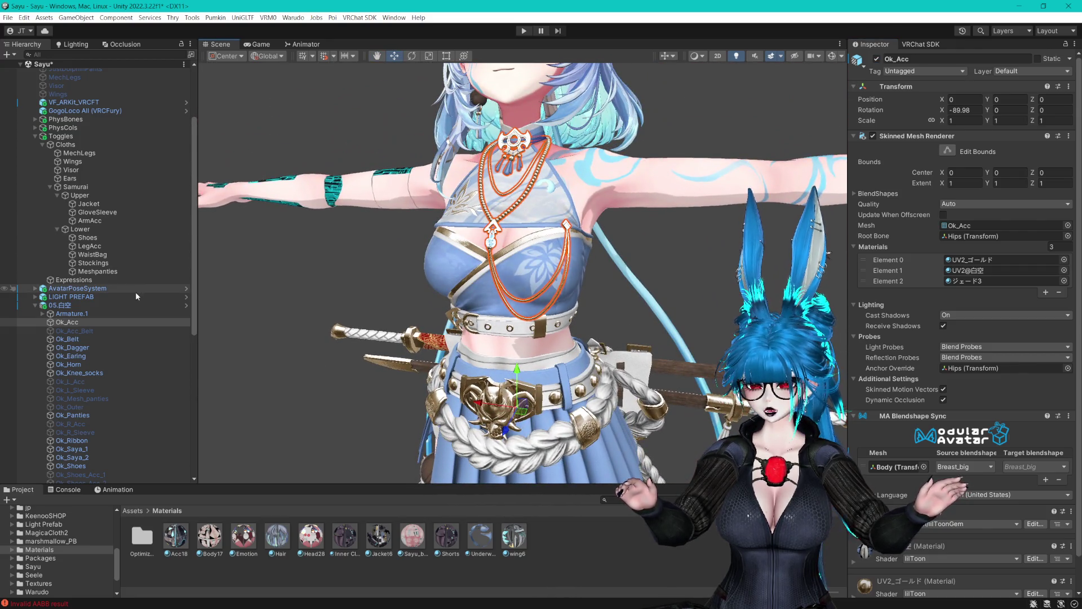
# Duplicate ArmAcc as ChestAcc and make it control Ok_Acc instead of Ok_R_Acc.
pyautogui.click(97, 221)
pyautogui.hotkey('ctrl', 'd')
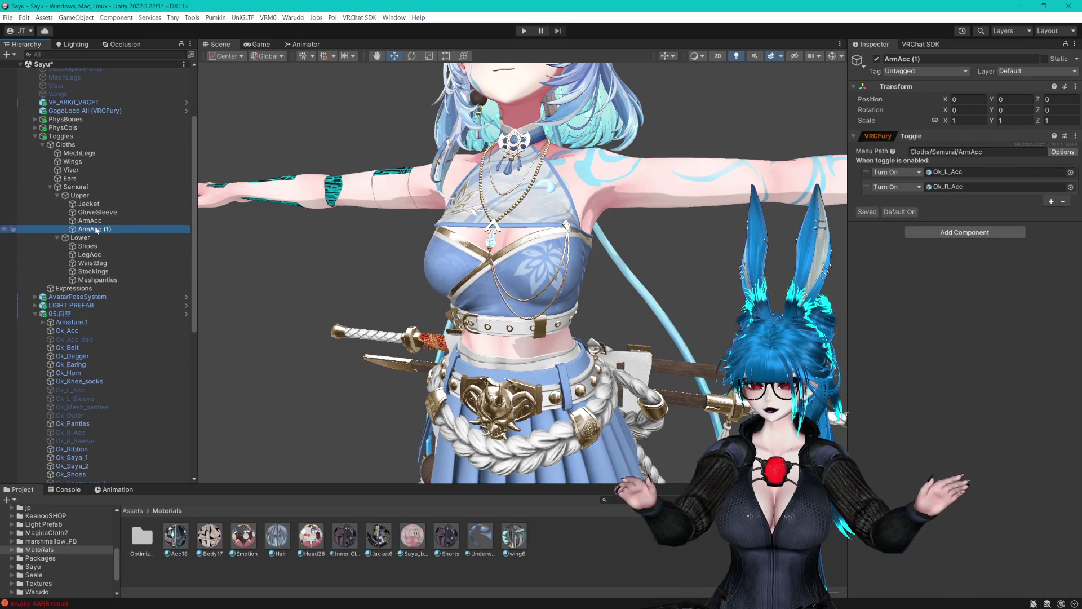
pyautogui.press('F2')
pyautogui.write('ChestAcc')
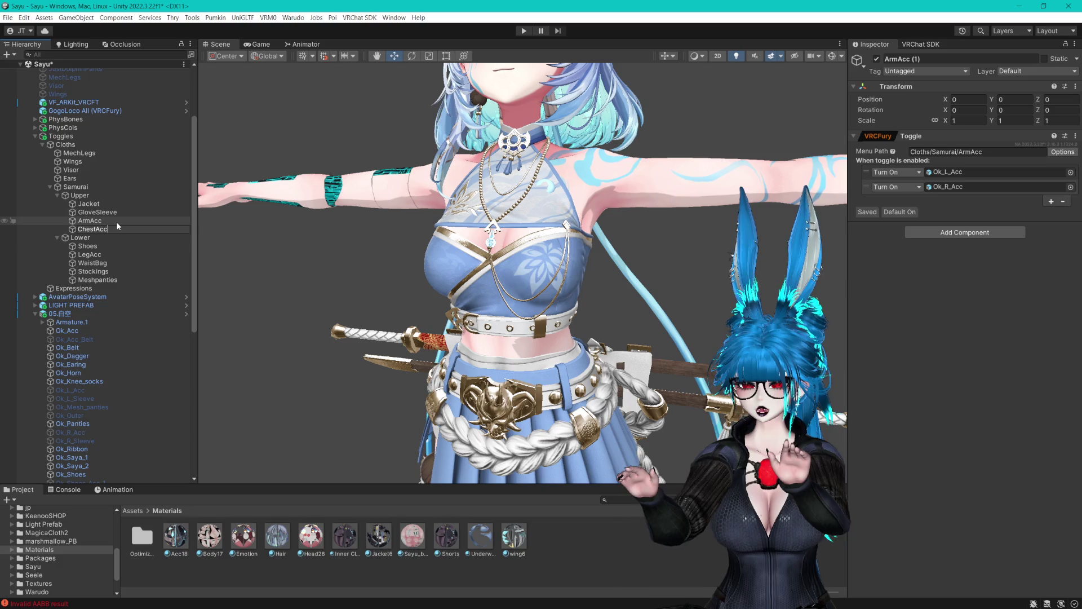
pyautogui.press('Return')
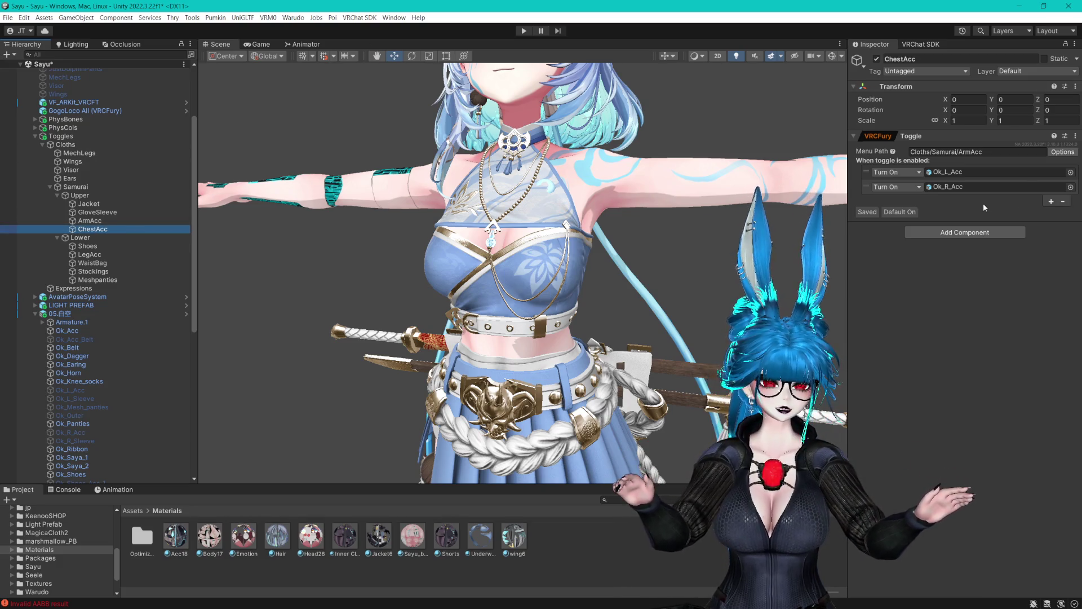
pyautogui.rightClick(1020, 191)
pyautogui.click(1009, 206)
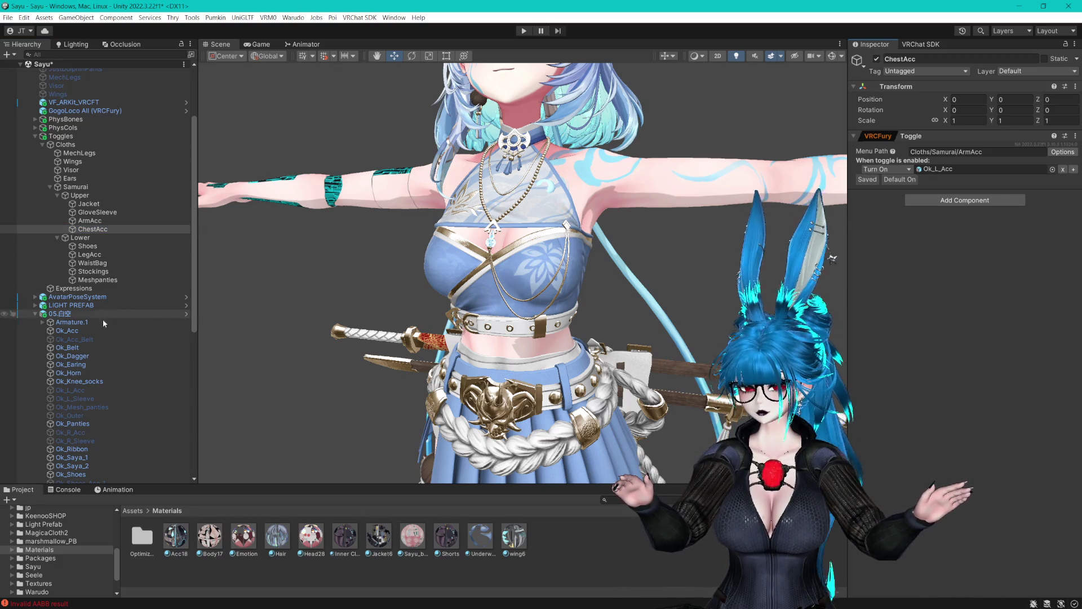
pyautogui.moveTo(79, 331)
pyautogui.mouseDown()
pyautogui.moveTo(394, 254)
pyautogui.moveTo(966, 177)
pyautogui.mouseUp()
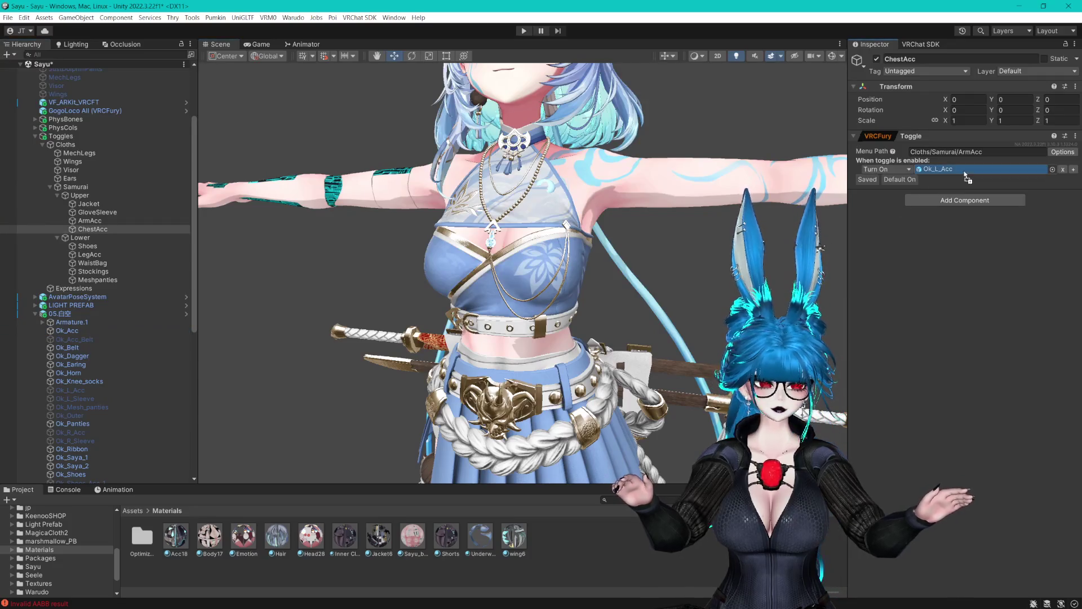
# Set ChestAcc's menu path to Cloths/Samurai/ChestAcc and adjust its toggle options.
pyautogui.click(988, 151)
pyautogui.press('BackSpace')
pyautogui.press('BackSpace')
pyautogui.press('BackSpace')
pyautogui.write('Che')
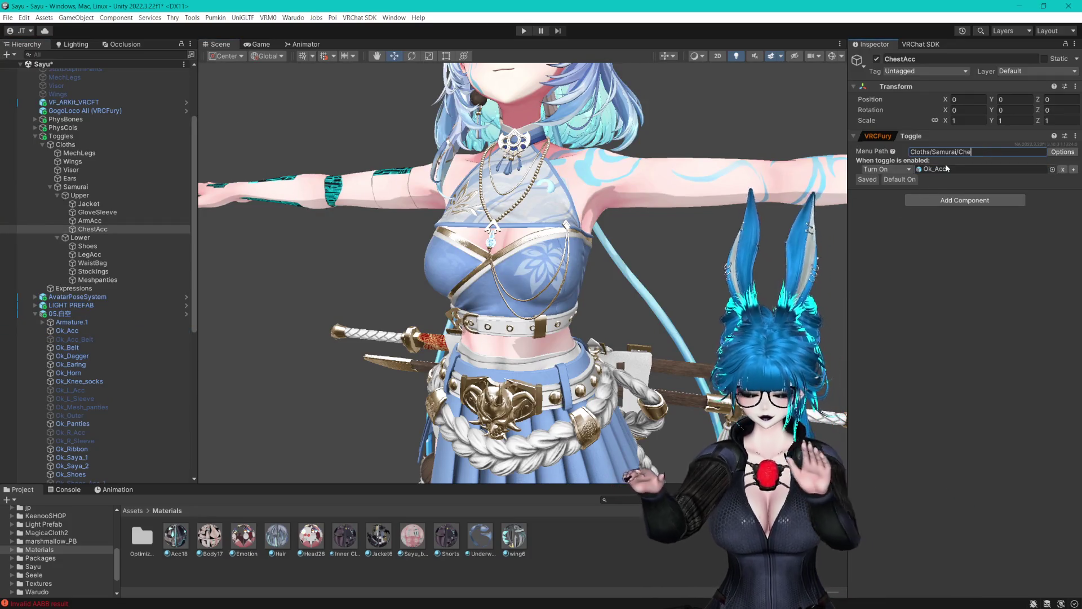
pyautogui.write('stAcc')
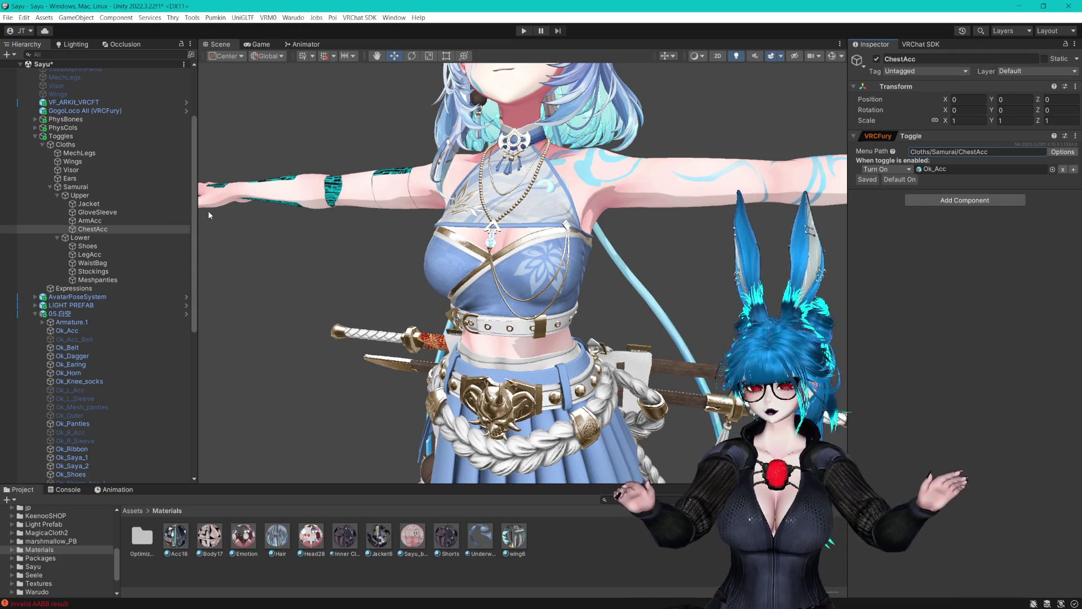
pyautogui.click(1065, 153)
pyautogui.click(992, 210)
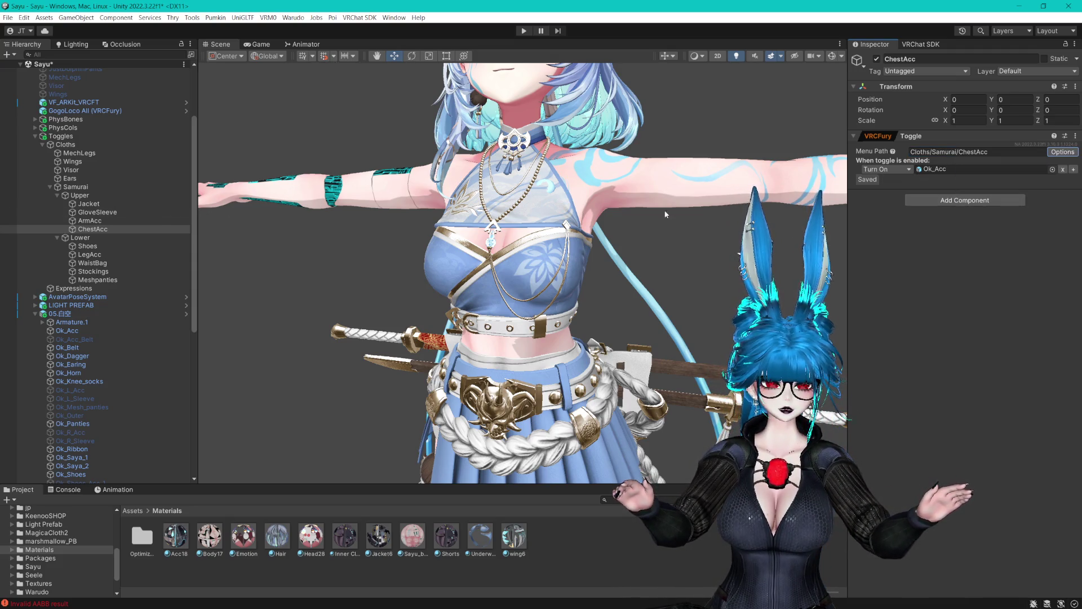
pyautogui.click(114, 220)
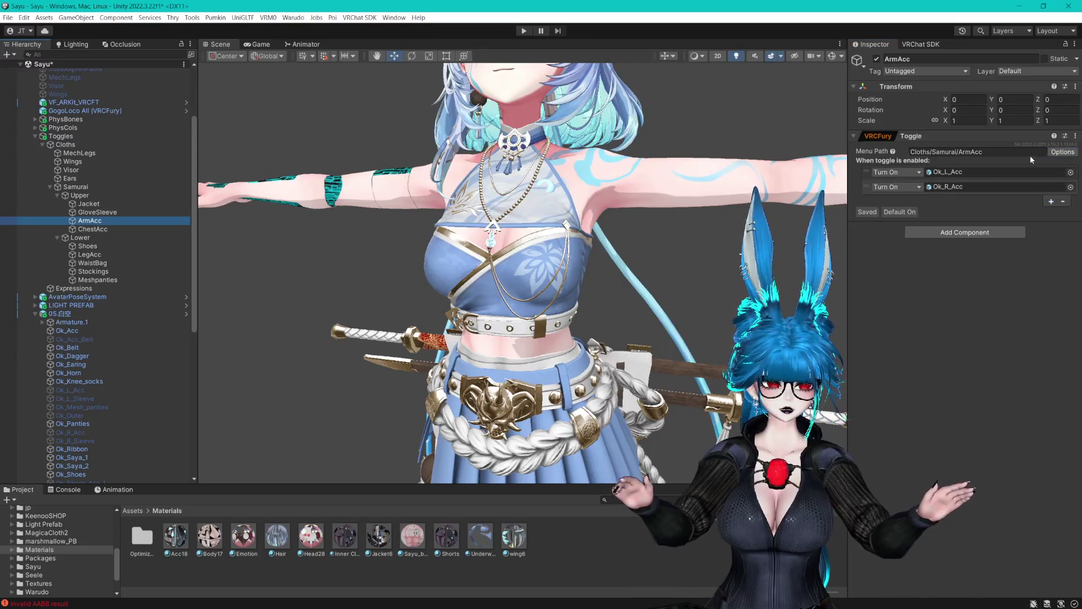
# Turn off Default On for the ArmAcc, GloveSleeve, Shoes and LegAcc toggles.
pyautogui.click(1063, 152)
pyautogui.click(992, 199)
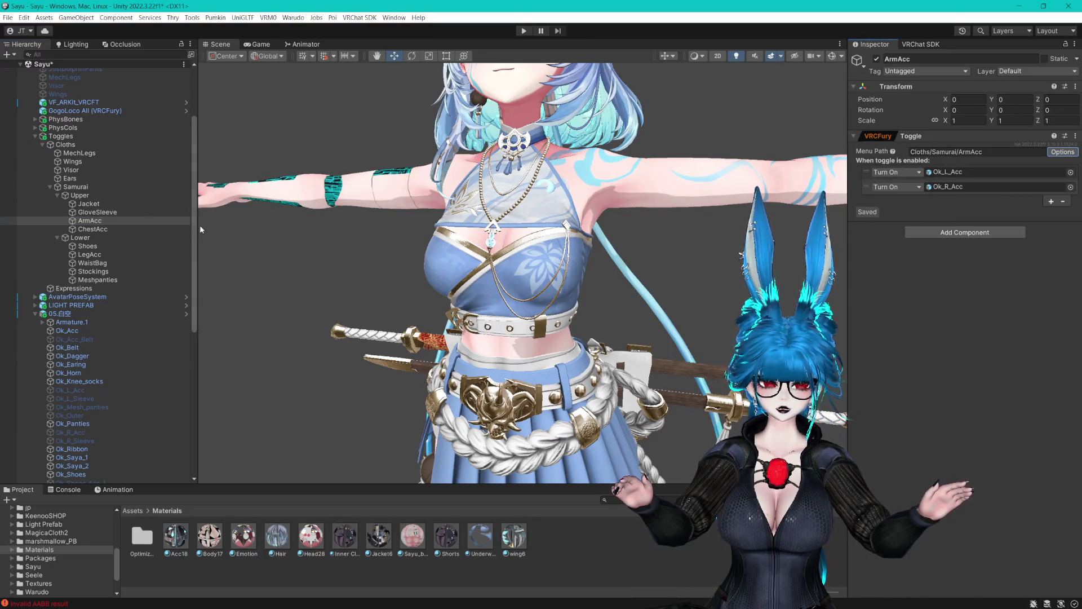
pyautogui.click(88, 212)
pyautogui.click(1063, 153)
pyautogui.click(951, 201)
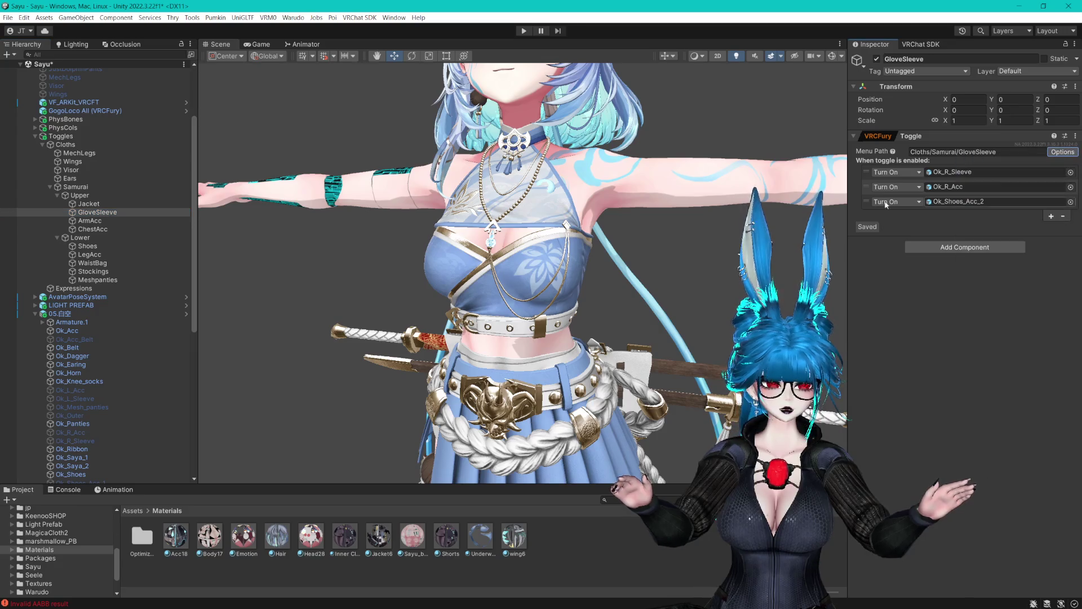
pyautogui.press('Up')
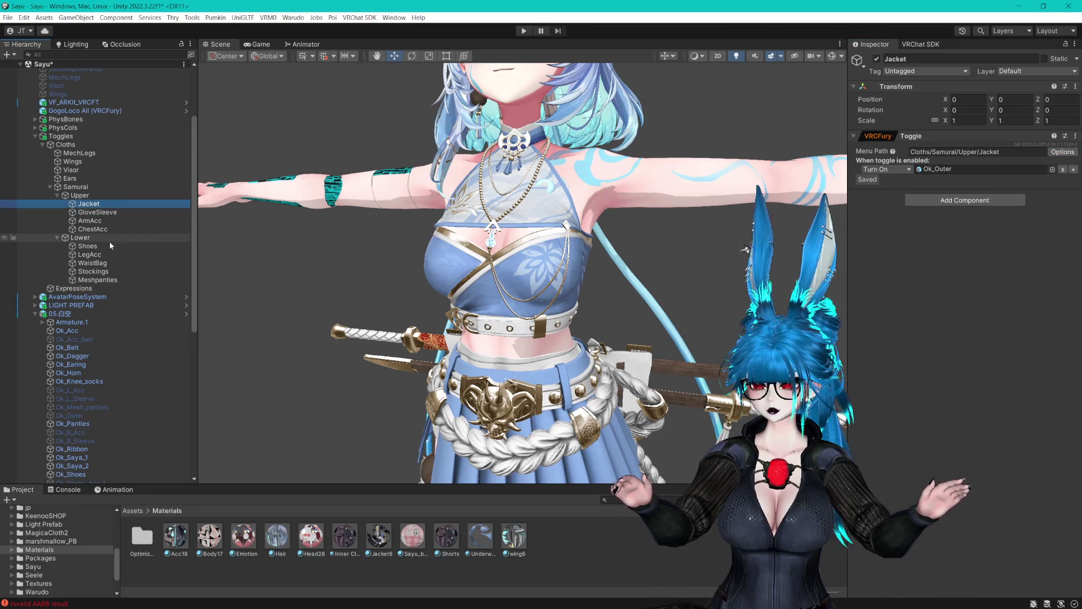
pyautogui.click(99, 245)
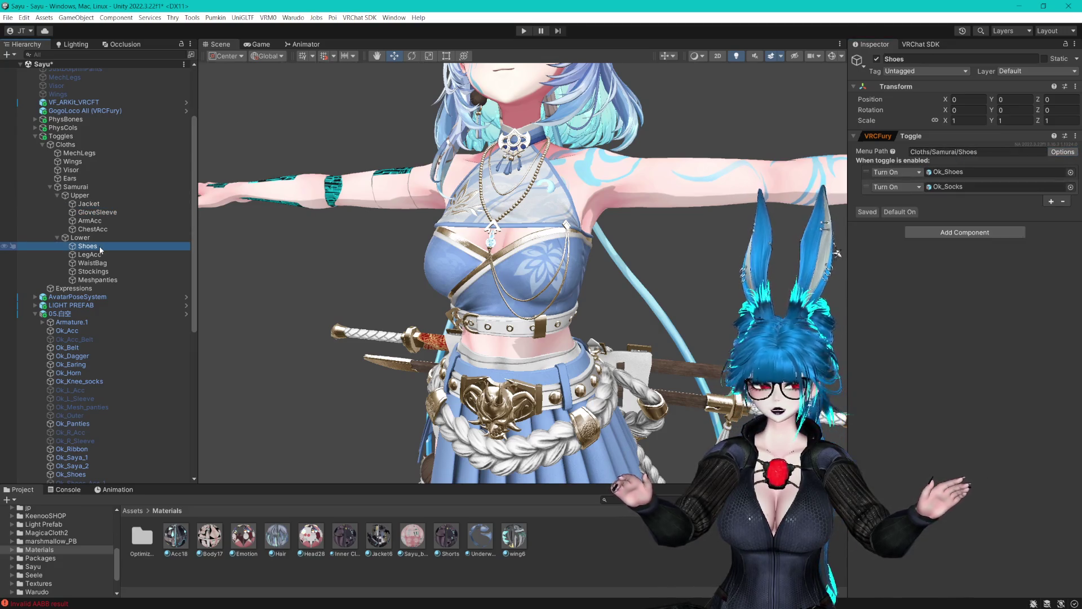
pyautogui.click(1058, 155)
pyautogui.click(995, 201)
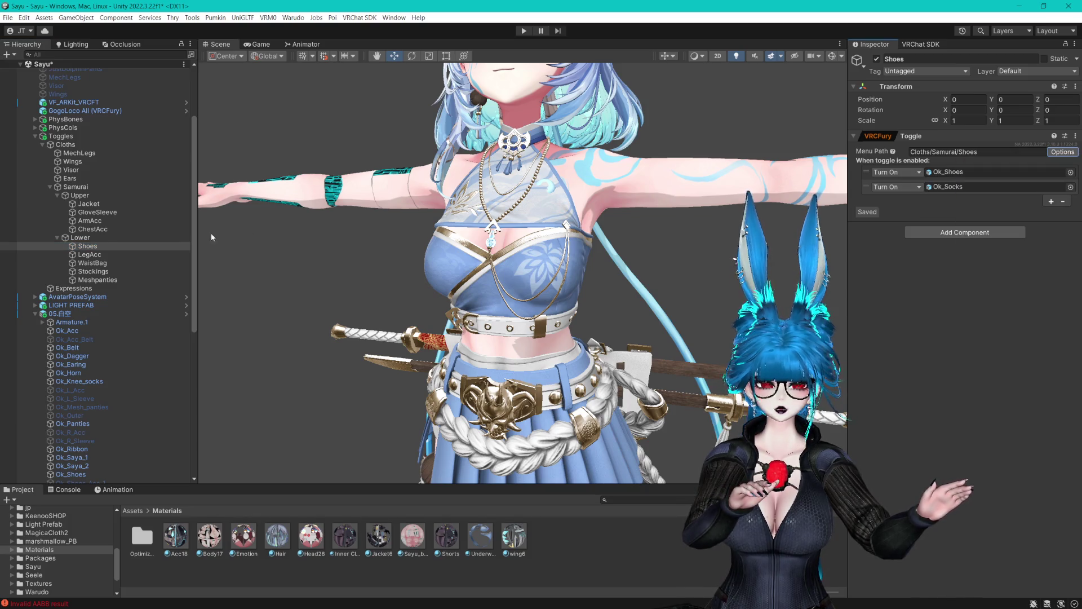
pyautogui.click(104, 255)
pyautogui.click(1063, 152)
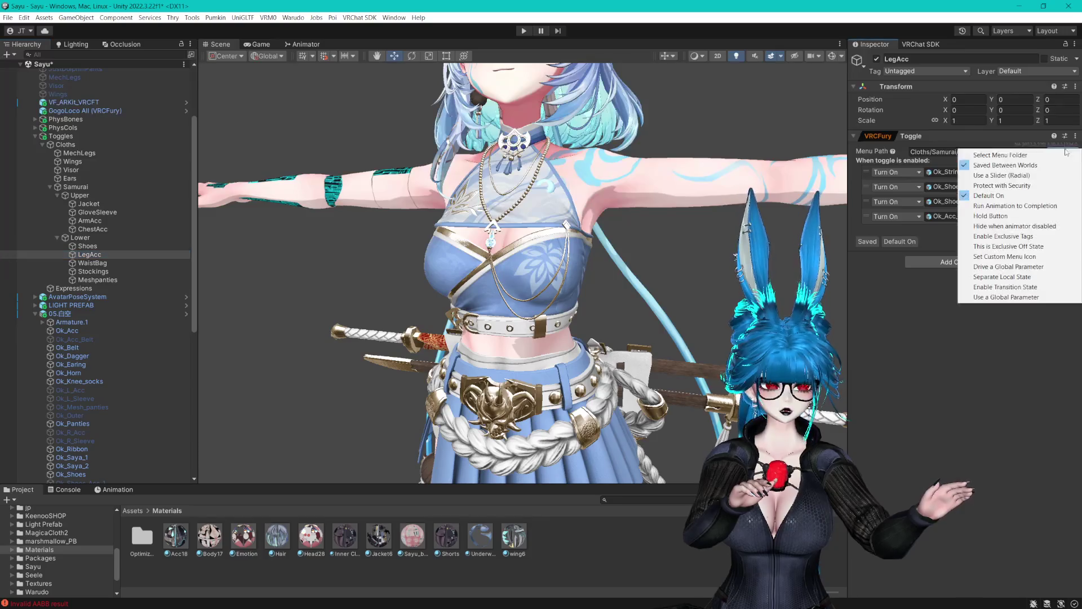
pyautogui.click(983, 195)
# Turn off Default On for Meshpanties and Stockings, then save the scene.
pyautogui.click(112, 263)
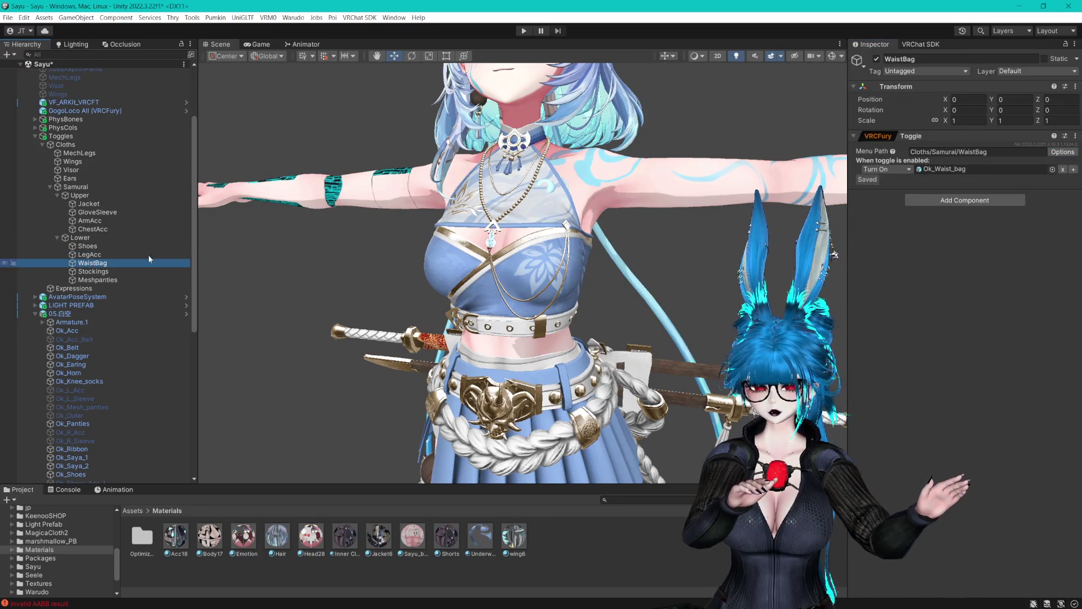
pyautogui.click(105, 272)
pyautogui.click(107, 280)
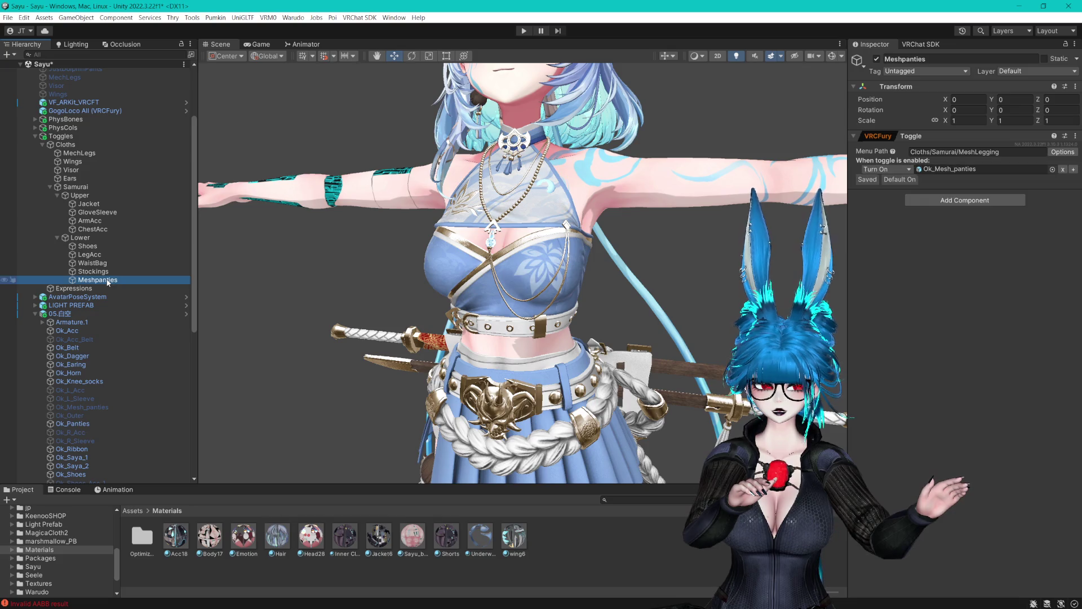
pyautogui.click(1062, 152)
pyautogui.click(1009, 178)
pyautogui.click(93, 271)
pyautogui.click(1060, 153)
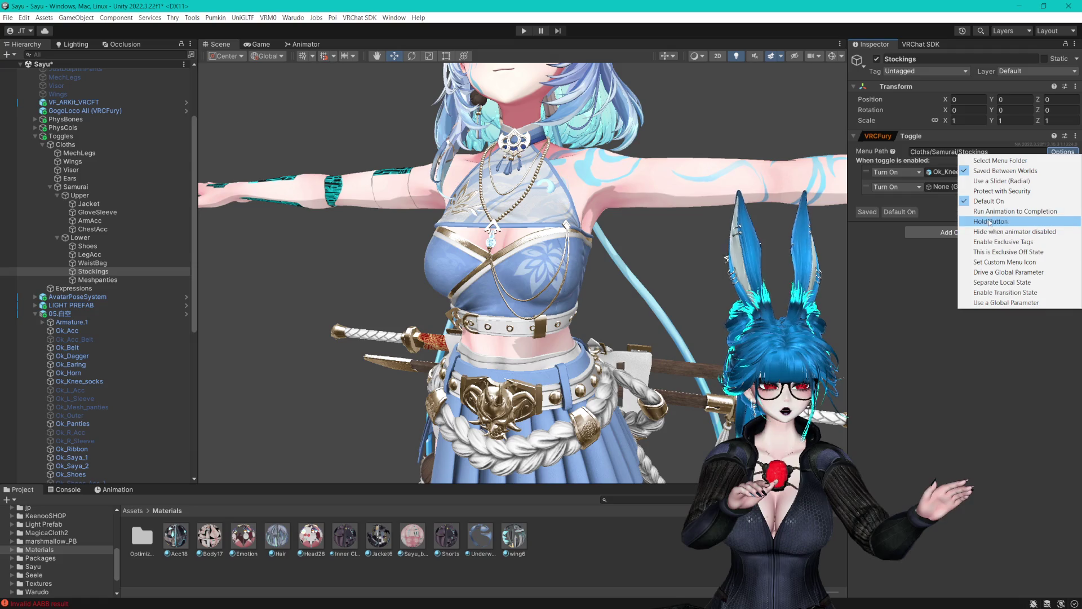
pyautogui.click(1009, 204)
pyautogui.click(117, 272)
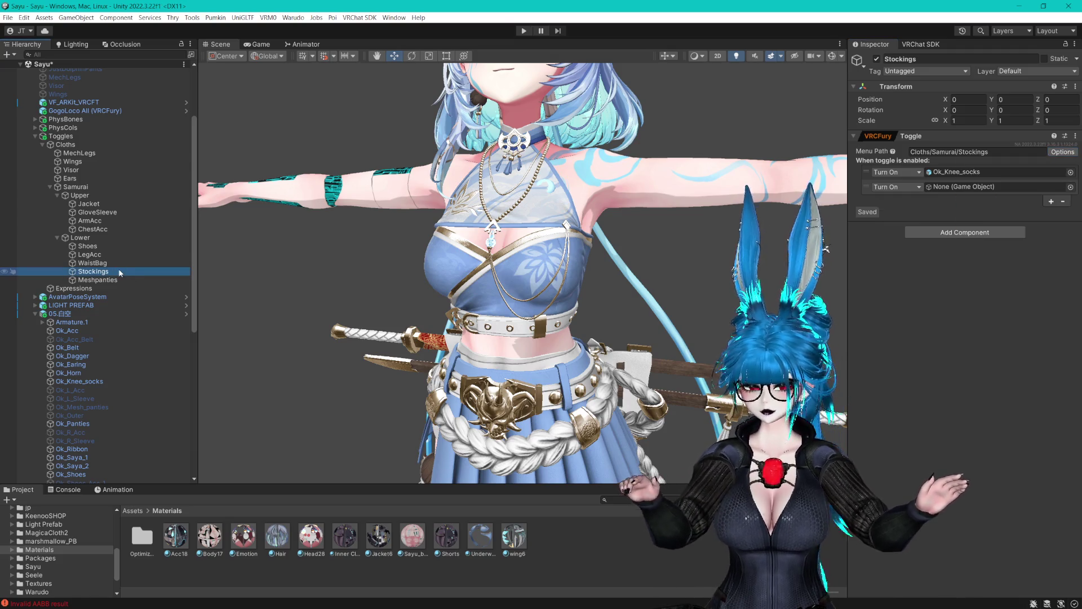
pyautogui.hotkey('ctrl', 's')
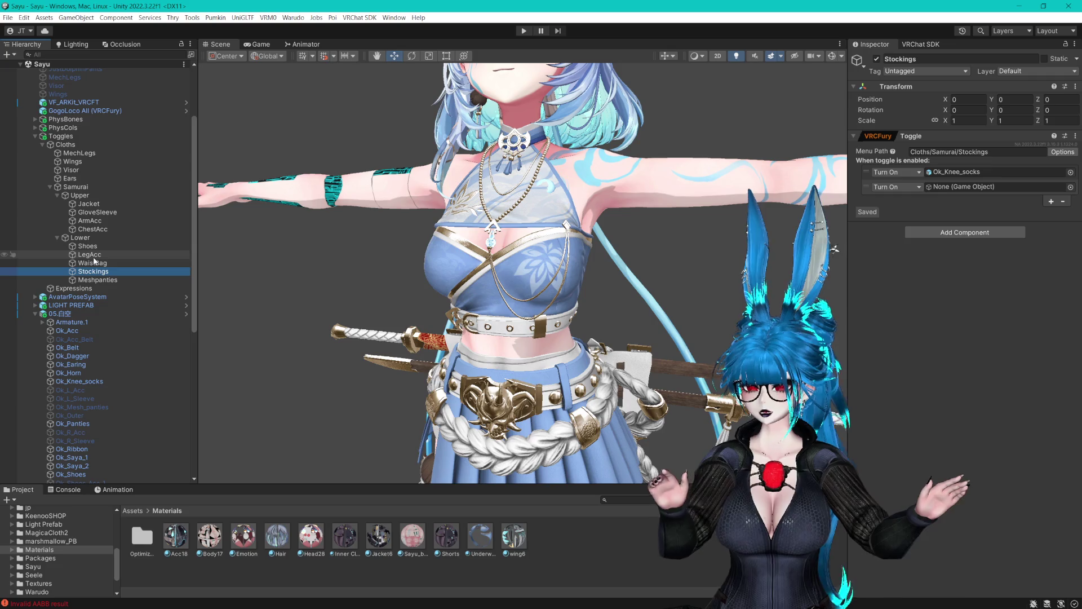
# Review the Jacket, ChestAcc, Shoes and LegAcc toggle settings.
pyautogui.click(113, 204)
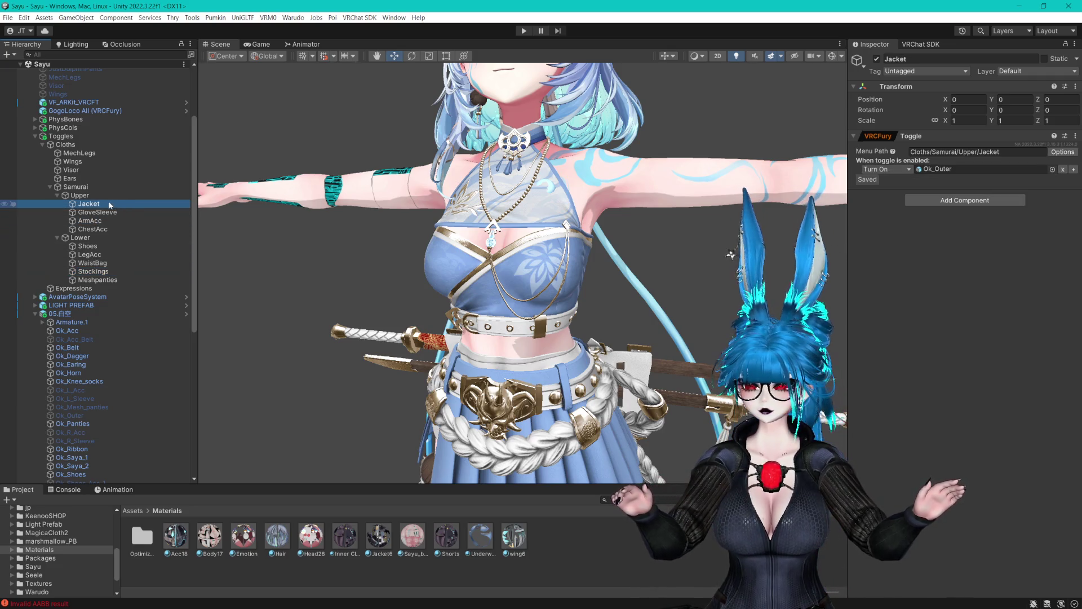
pyautogui.click(102, 213)
pyautogui.press('Down')
pyautogui.press('Down')
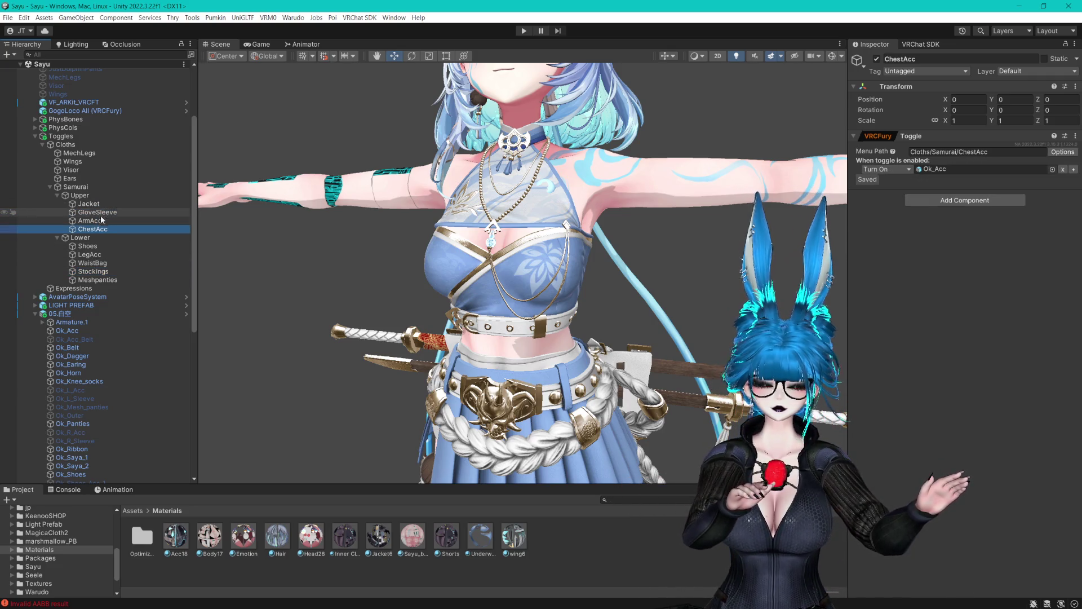
pyautogui.click(98, 247)
pyautogui.press('Down')
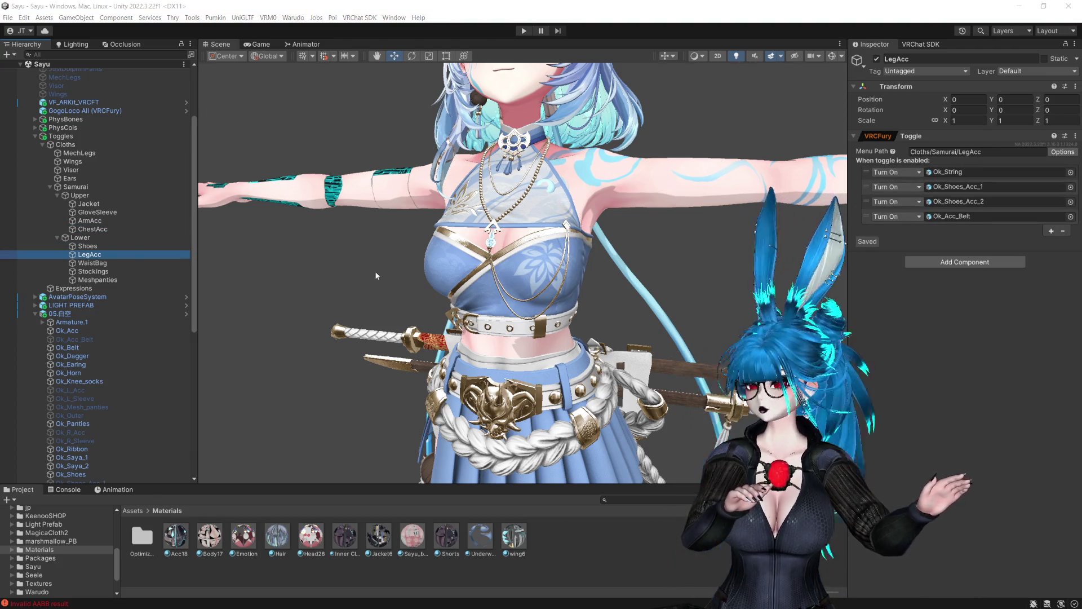
pyautogui.click(344, 29)
pyautogui.press('Down')
pyautogui.press('Down')
pyautogui.press('Down')
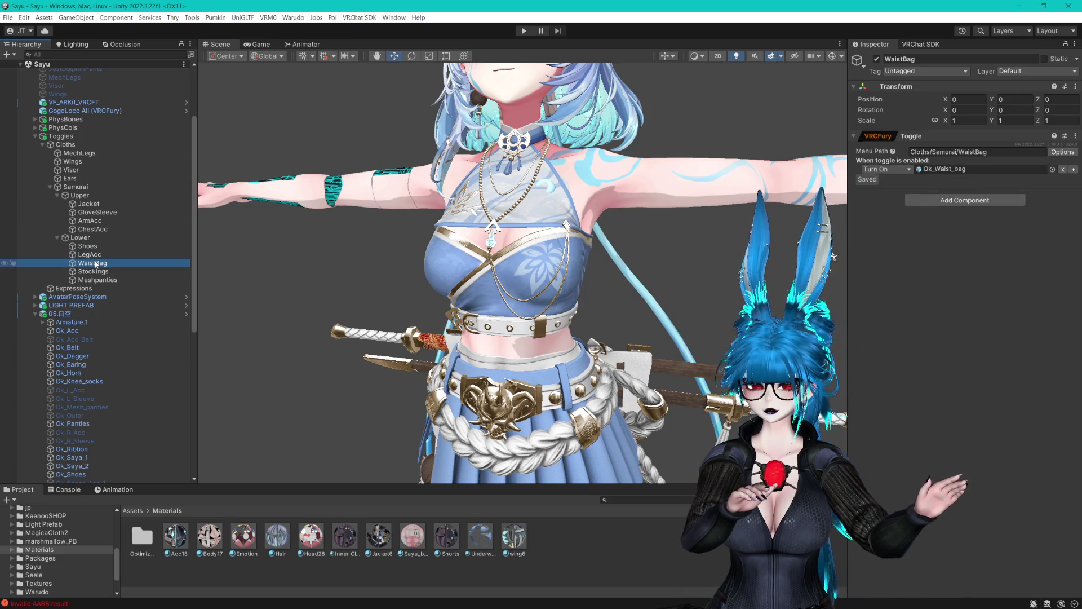
pyautogui.press('Up')
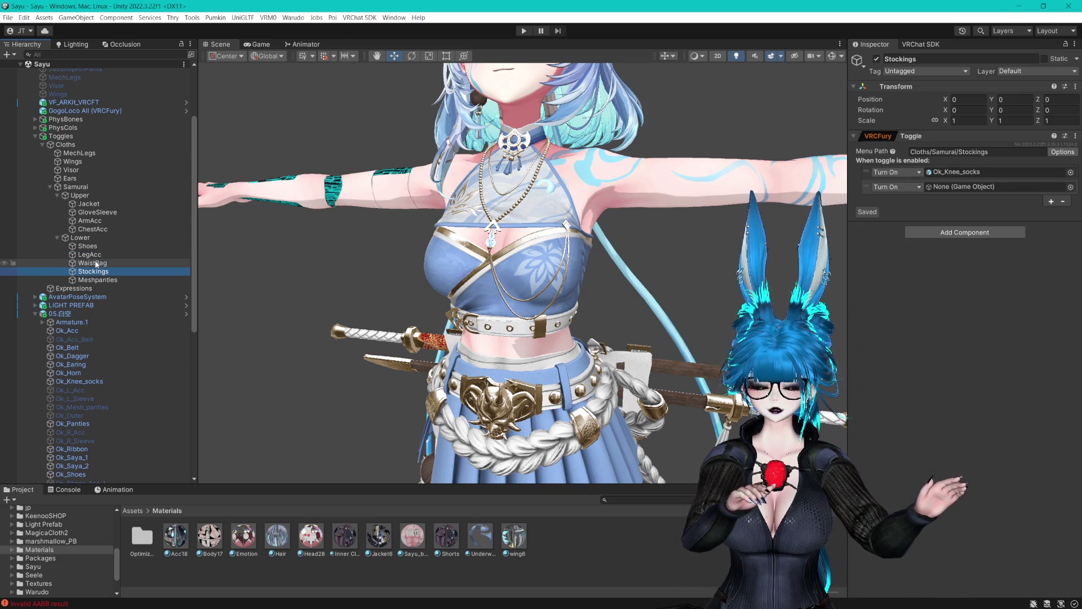
# Remove Stockings' empty object entry and prefix its menu path with Lower/.
pyautogui.rightClick(992, 187)
pyautogui.click(935, 259)
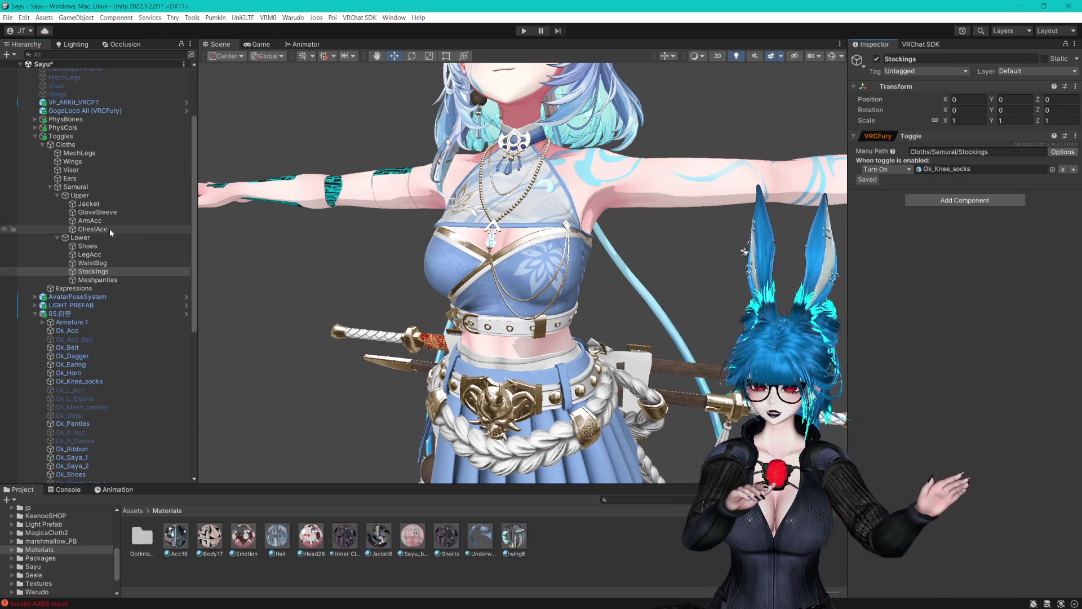
pyautogui.doubleClick(964, 151)
pyautogui.click(958, 151)
pyautogui.write('Lower/')
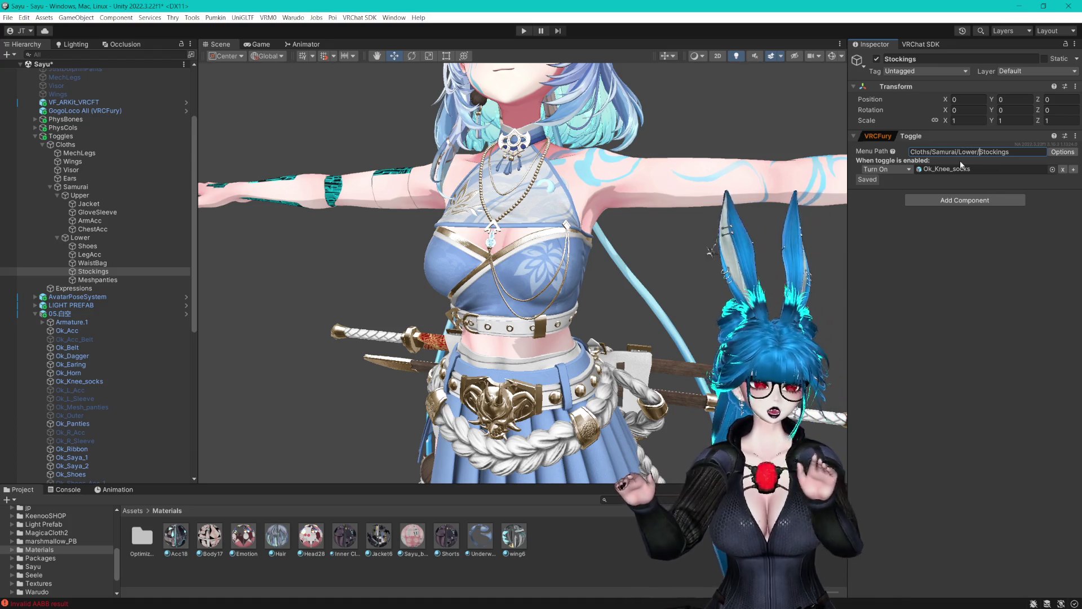
# Prefix the GloveSleeve, ArmAcc and ChestAcc menu paths with Upper/.
pyautogui.click(88, 203)
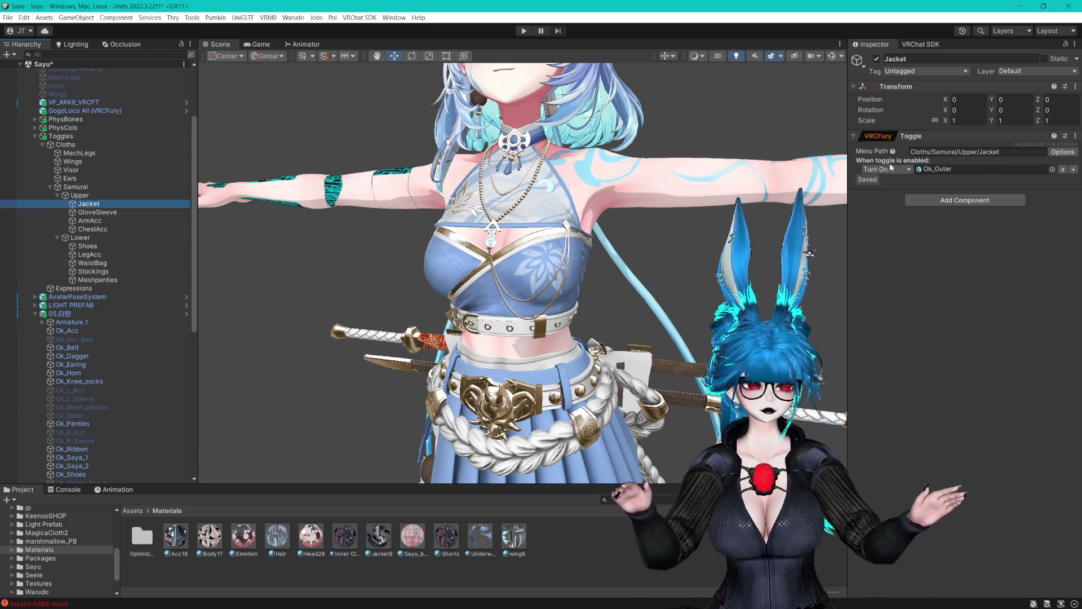
pyautogui.click(174, 212)
pyautogui.click(958, 152)
pyautogui.click(959, 152)
pyautogui.write('Upper/GloveSleeve')
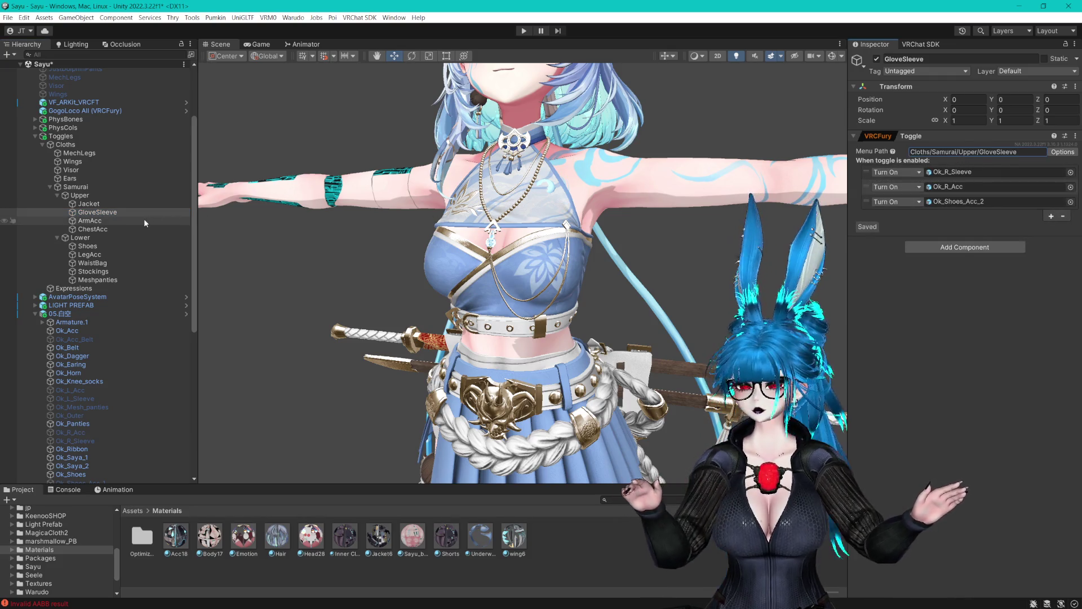
pyautogui.click(89, 221)
pyautogui.doubleClick(961, 153)
pyautogui.click(958, 154)
pyautogui.write('Upper/ArmAcc')
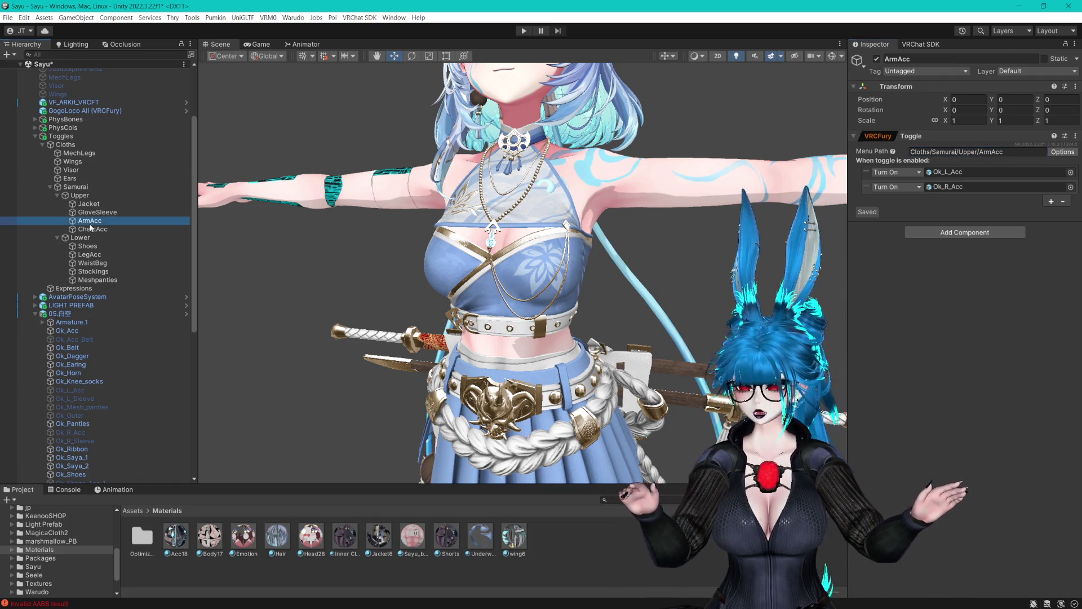
pyautogui.click(91, 229)
pyautogui.doubleClick(962, 153)
pyautogui.click(962, 153)
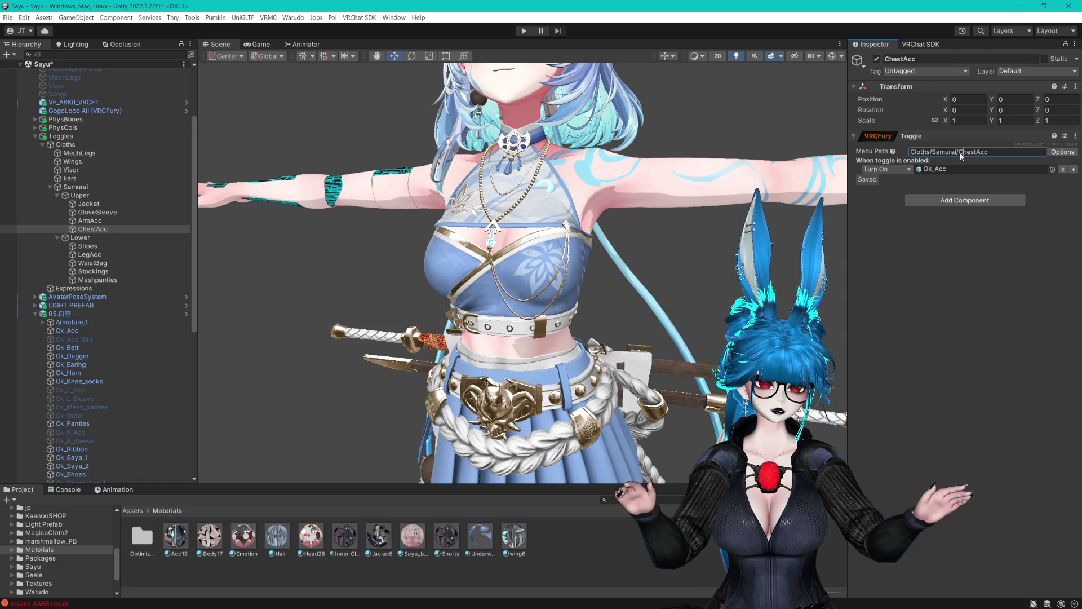
pyautogui.write('Upper/')
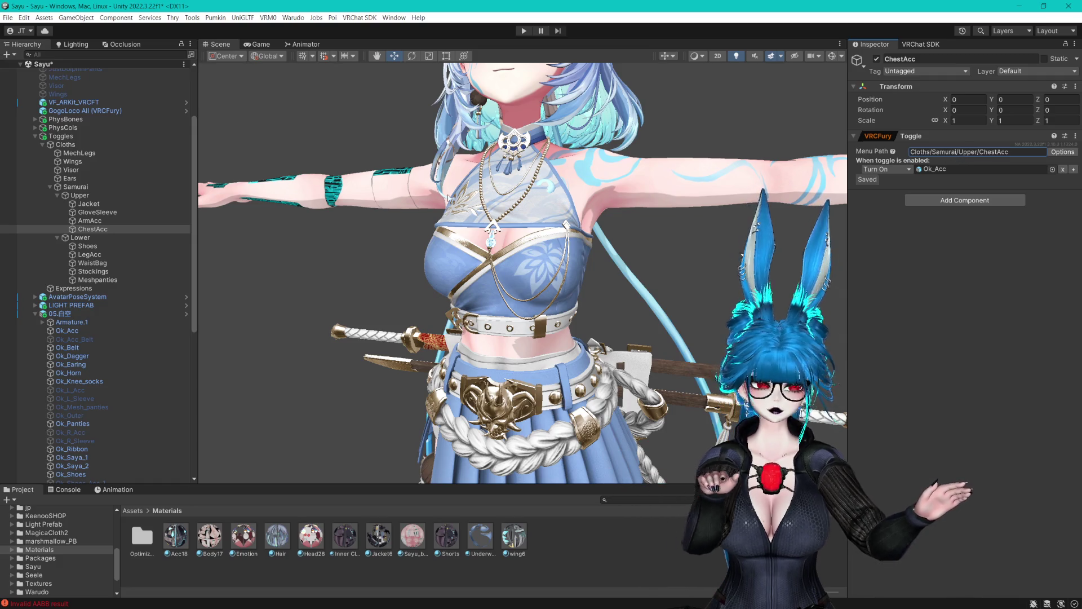
# Prefix the Meshpanties and LegAcc menu paths with Lower/.
pyautogui.click(119, 246)
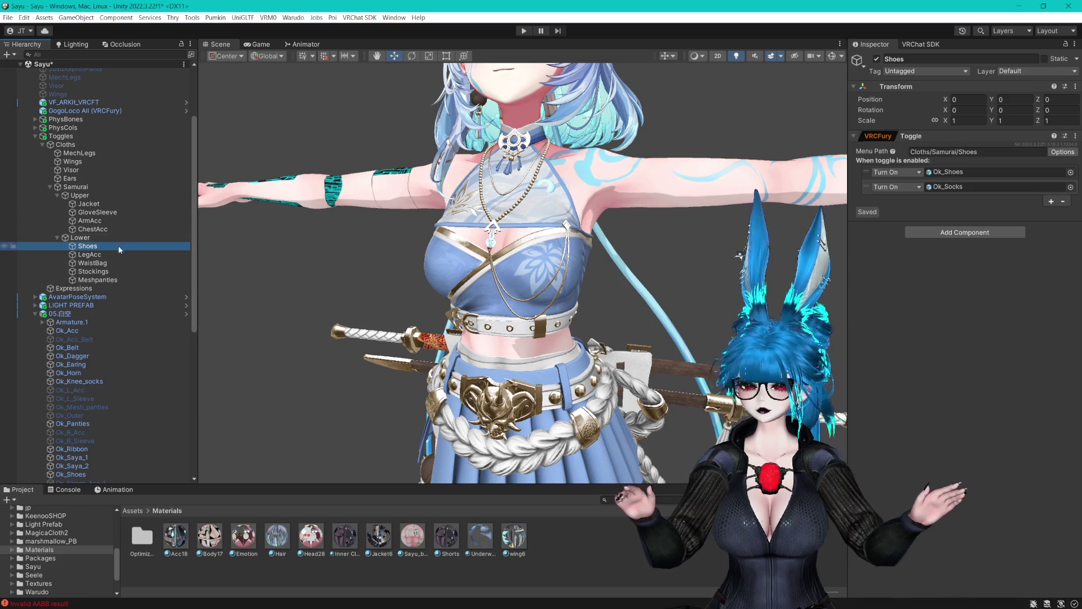
pyautogui.click(99, 281)
pyautogui.click(114, 272)
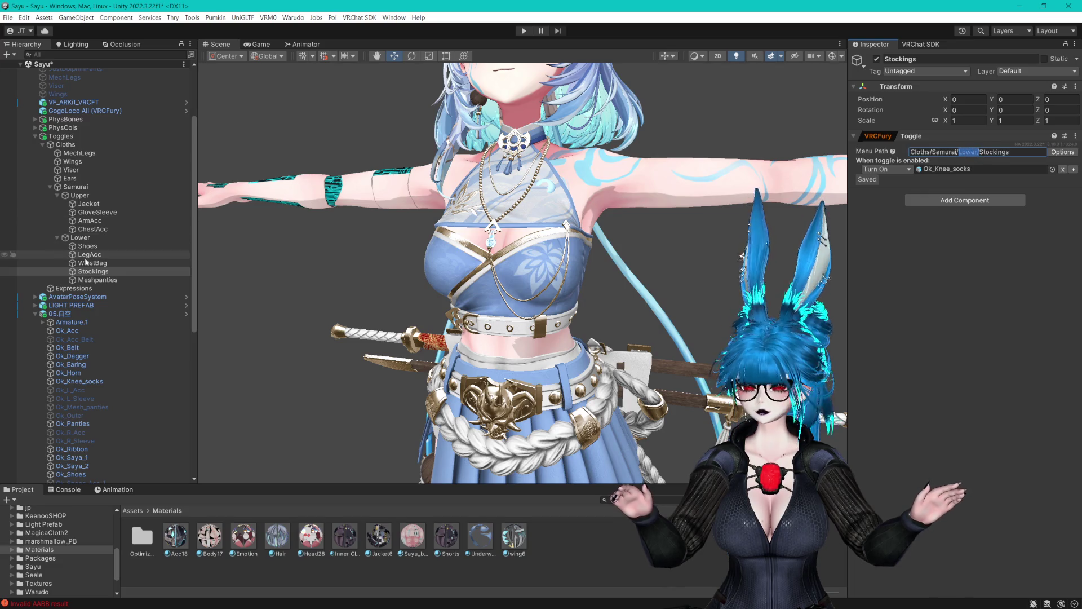
pyautogui.press('Down')
pyautogui.click(958, 153)
pyautogui.write('Lower/')
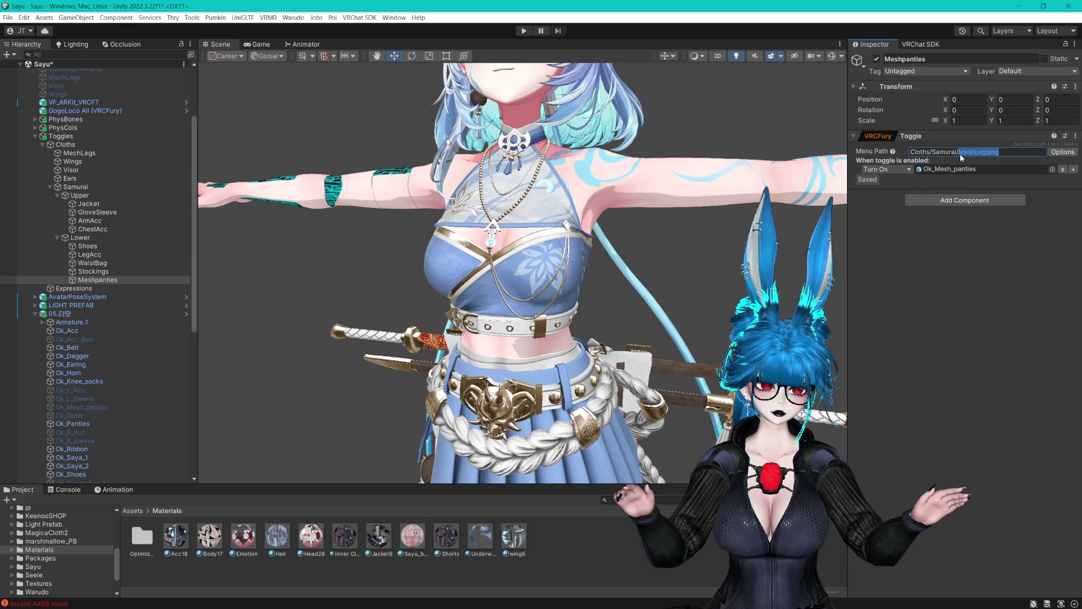
pyautogui.click(81, 273)
pyautogui.click(87, 263)
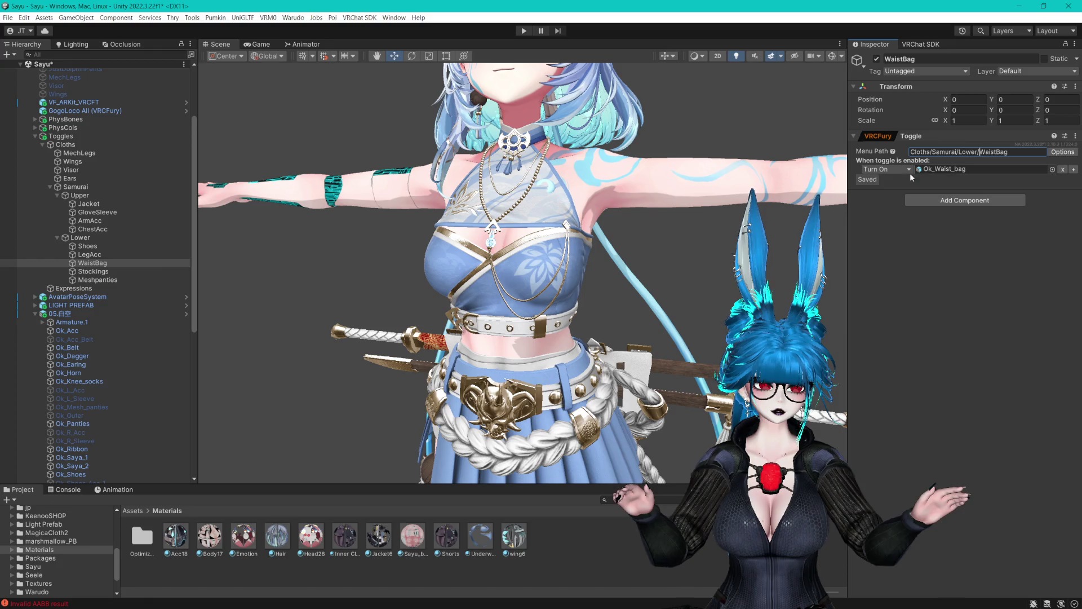
pyautogui.click(89, 254)
pyautogui.click(958, 151)
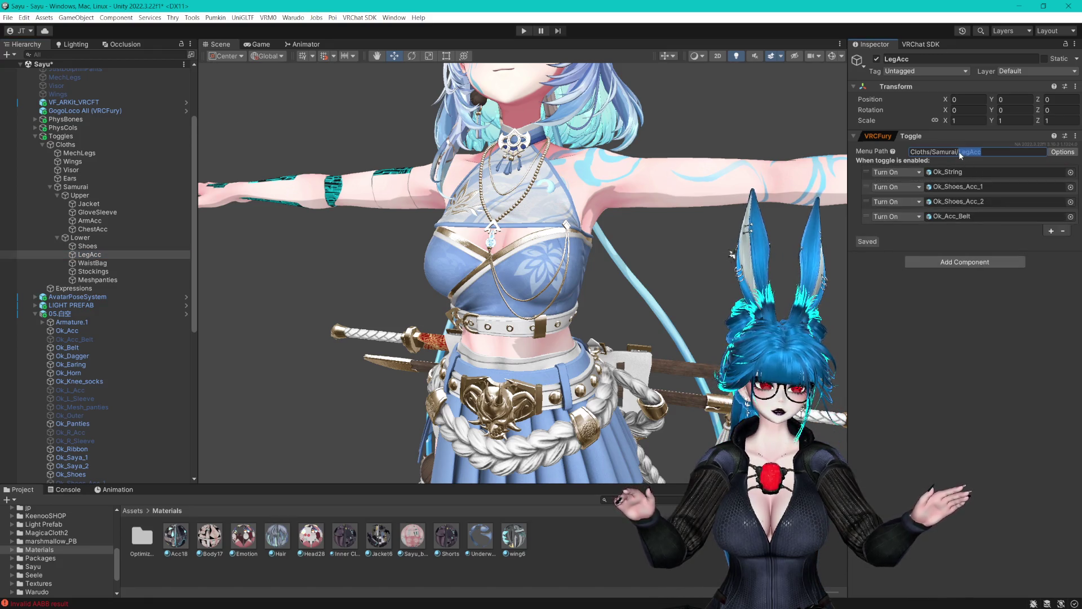
pyautogui.write('Lower/')
pyautogui.click(88, 246)
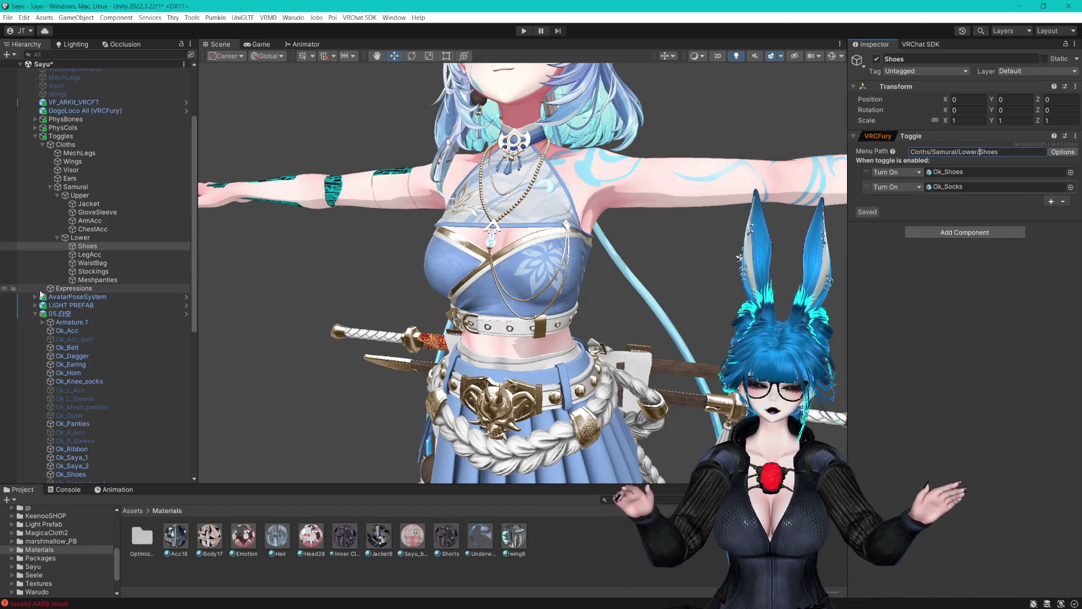
pyautogui.click(92, 262)
pyautogui.click(89, 254)
pyautogui.click(87, 245)
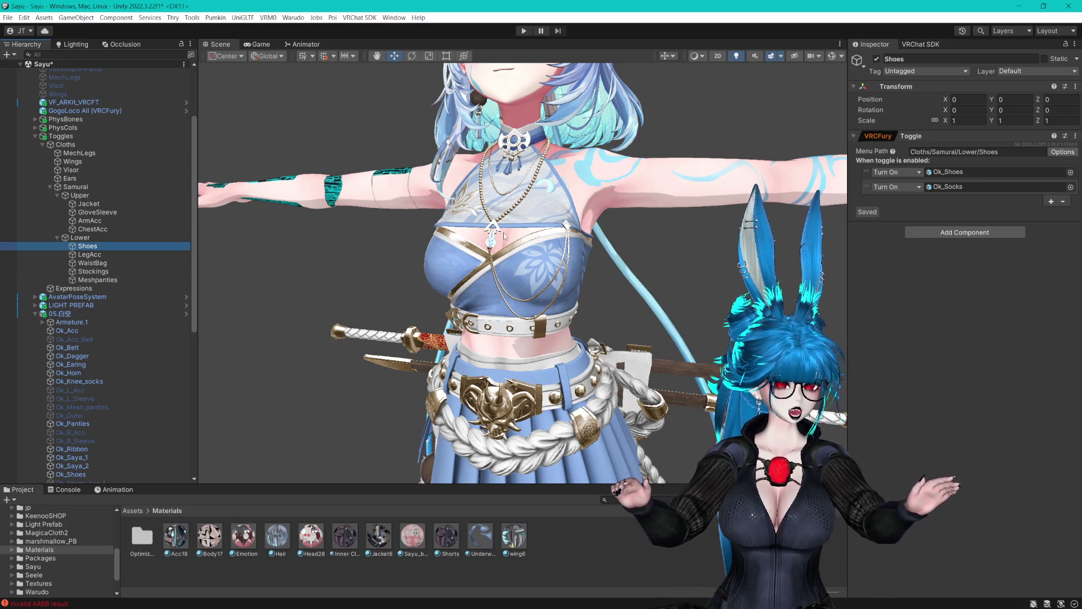
pyautogui.click(97, 255)
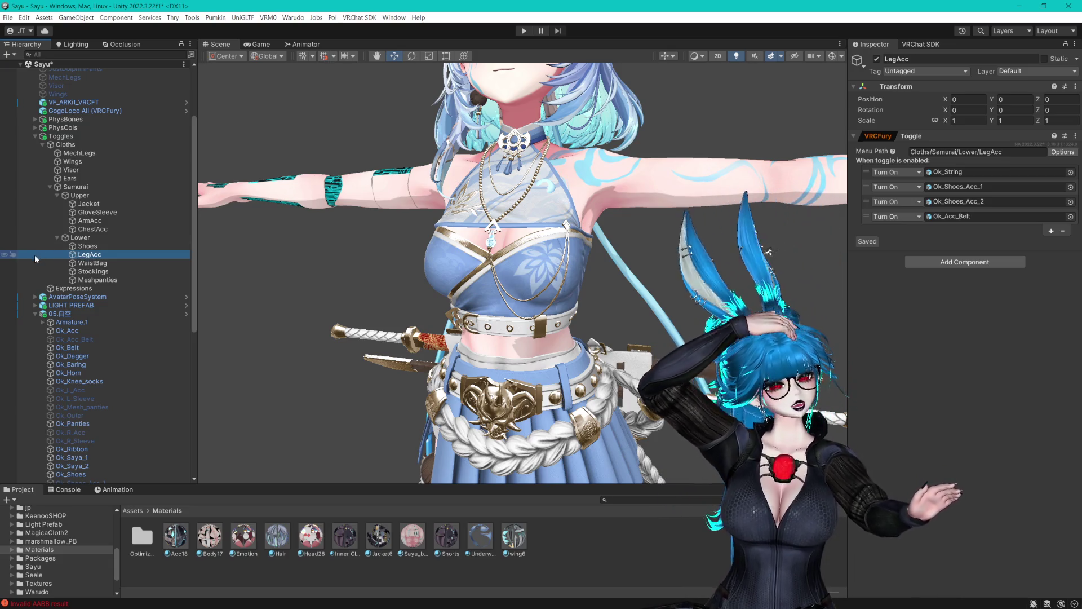
pyautogui.moveTo(390, 152); pyautogui.dragTo(523, 213)
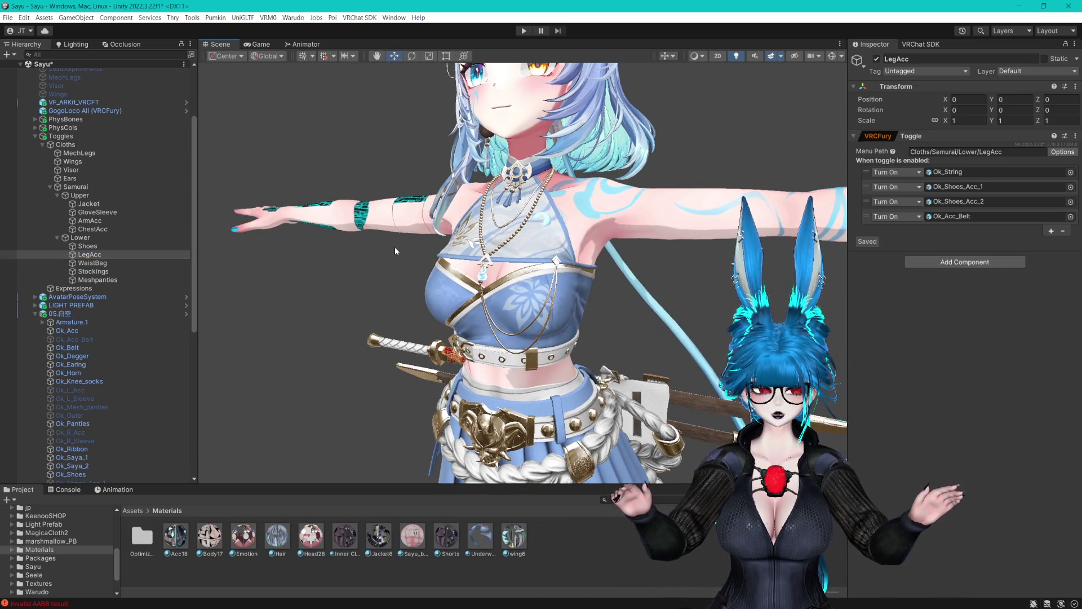
pyautogui.click(97, 249)
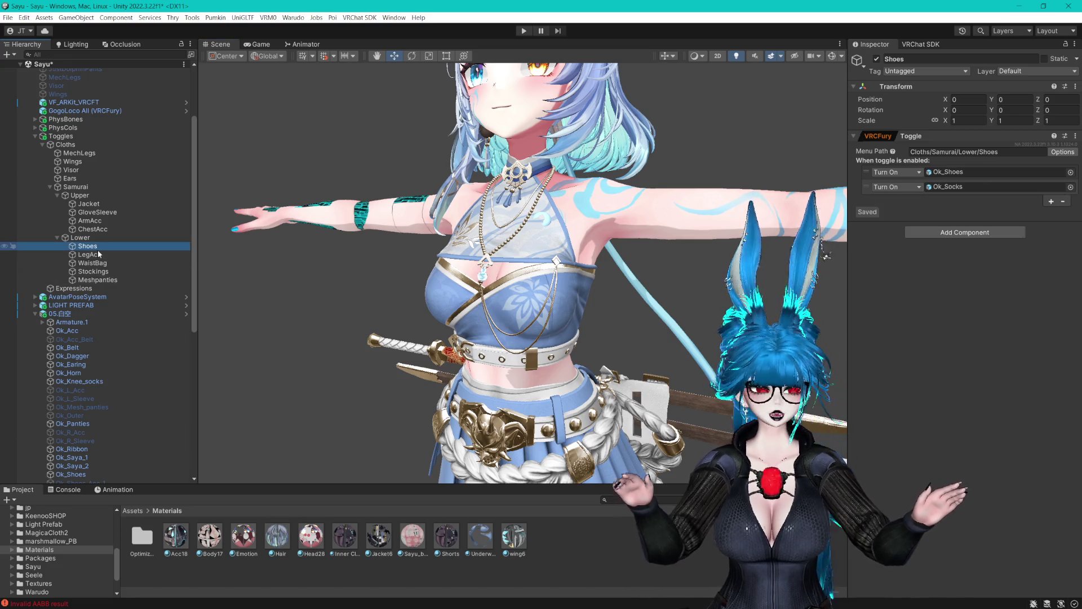
pyautogui.press('Down')
pyautogui.press('Down')
pyautogui.press('Down')
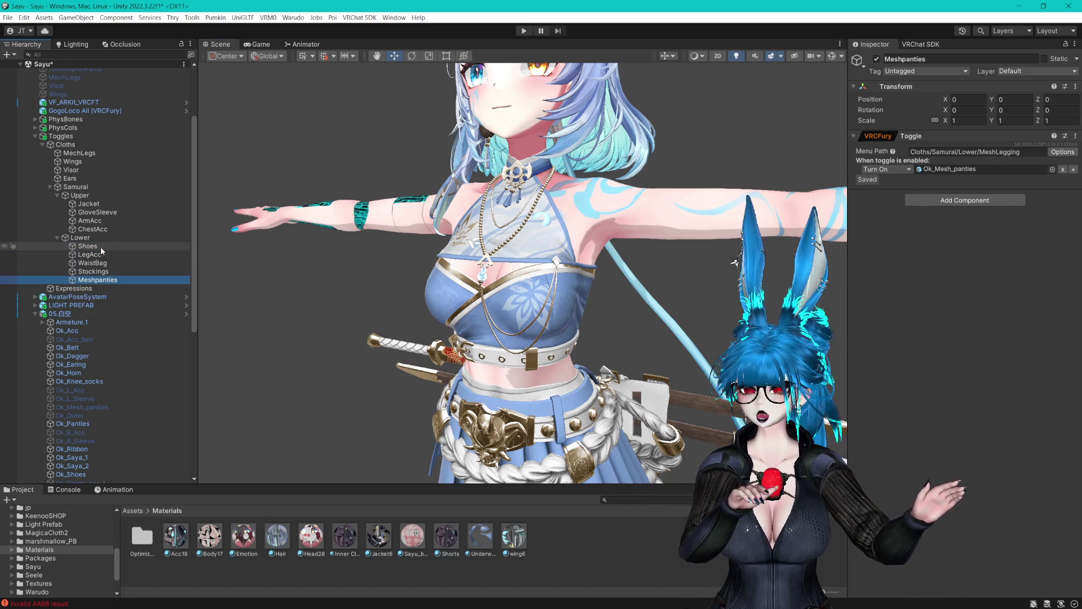
pyautogui.press('Up')
pyautogui.press('Up')
pyautogui.press('Up')
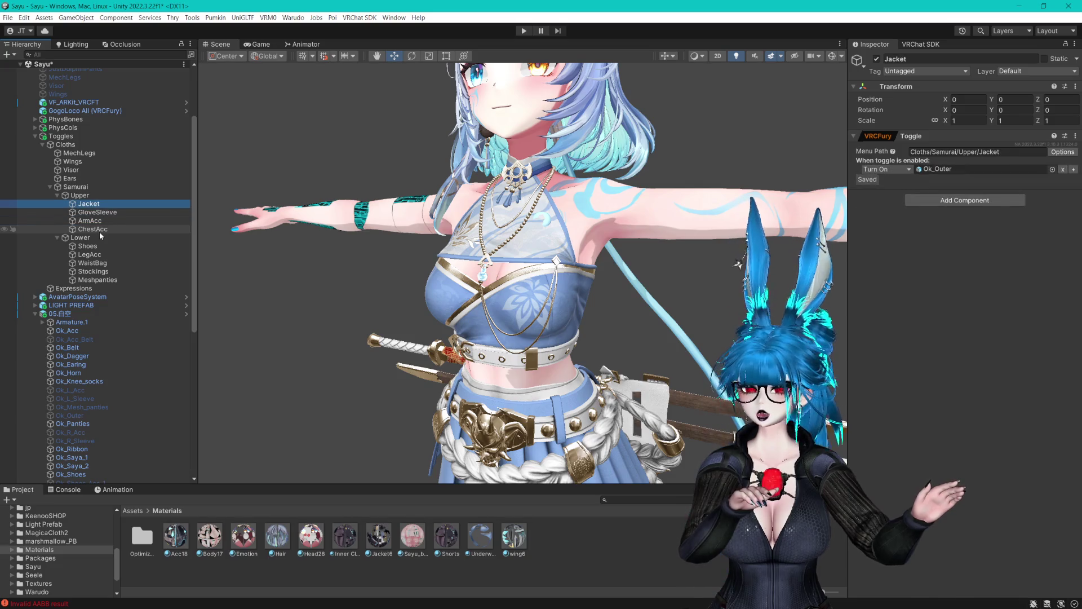
pyautogui.moveTo(428, 242); pyautogui.dragTo(438, 252)
pyautogui.click(100, 392)
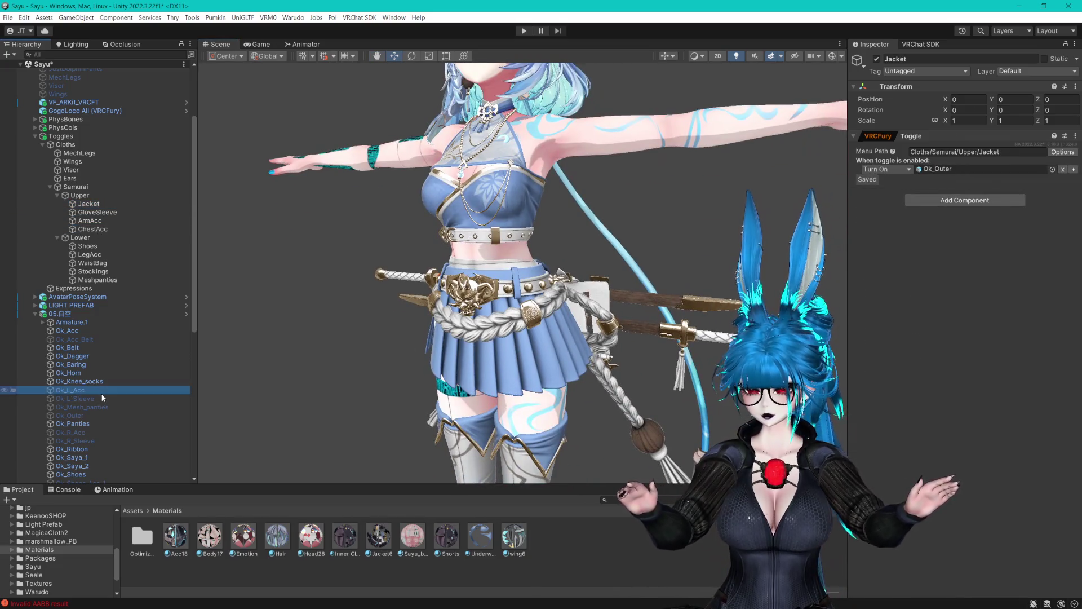
pyautogui.doubleClick(71, 364)
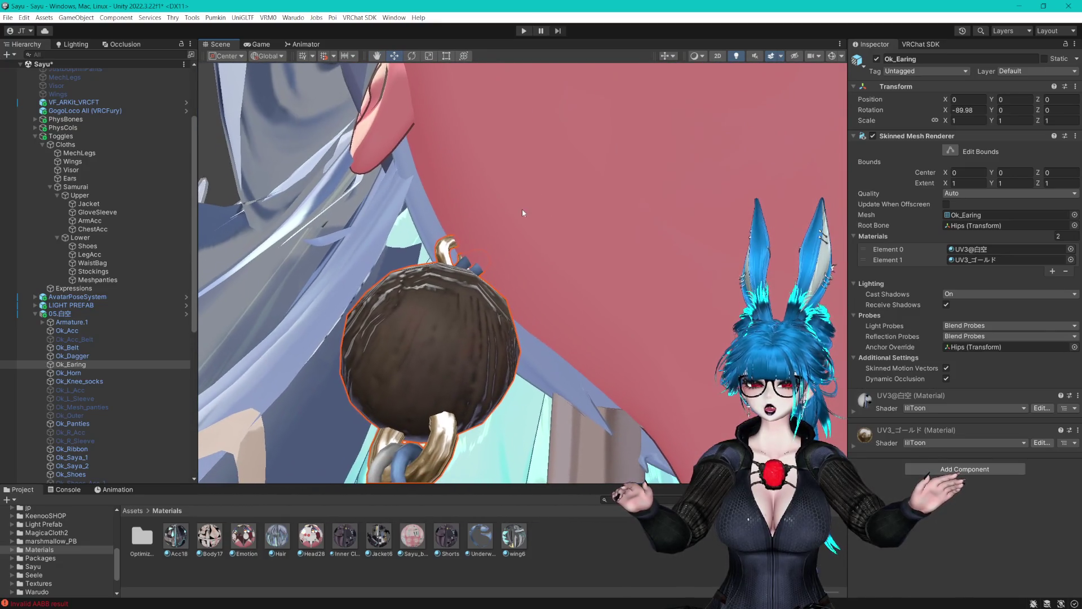
# Expand Armature.1 down through Neck, then select and frame the outfit's Head bone.
pyautogui.moveTo(509, 207)
pyautogui.mouseDown()
pyautogui.moveTo(489, 280)
pyautogui.moveTo(533, 260)
pyautogui.moveTo(557, 269)
pyautogui.mouseUp()
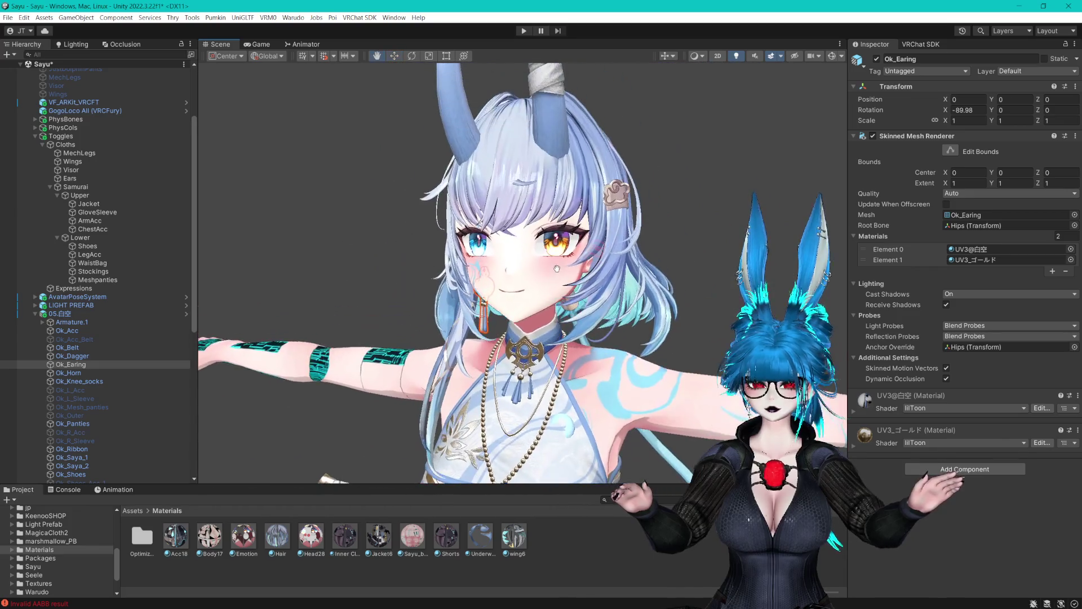
pyautogui.click(43, 322)
pyautogui.click(51, 331)
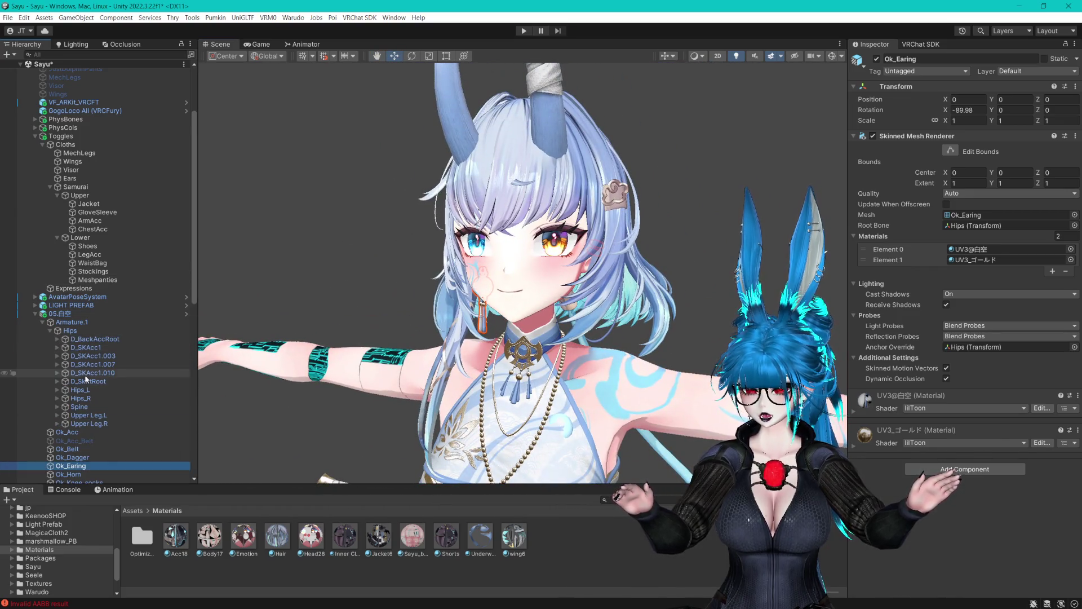
pyautogui.click(57, 406)
pyautogui.click(66, 414)
pyautogui.scroll(-4, 86, 421)
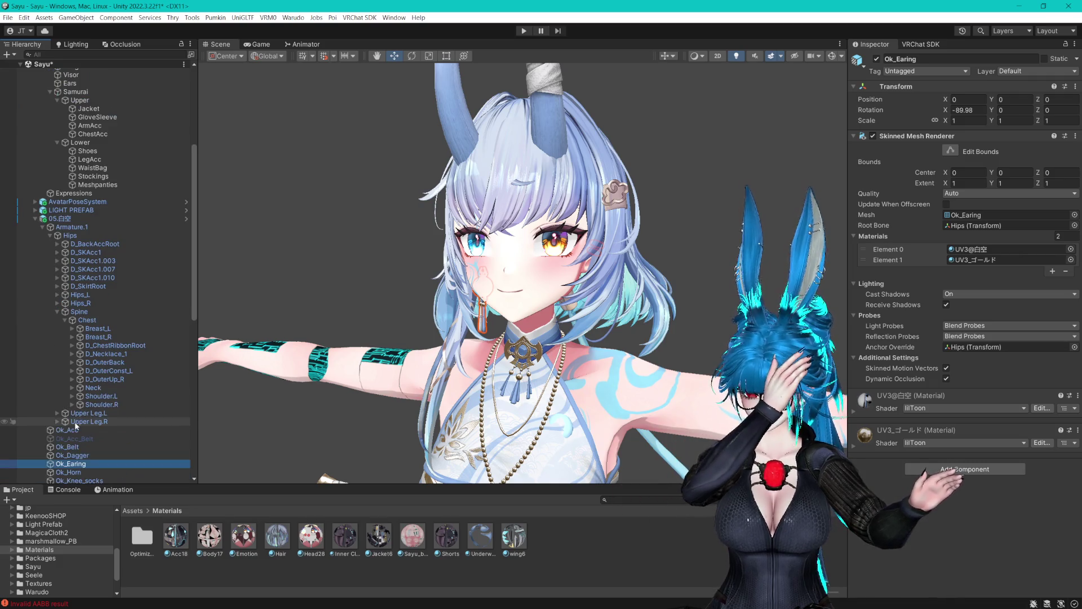
pyautogui.click(72, 387)
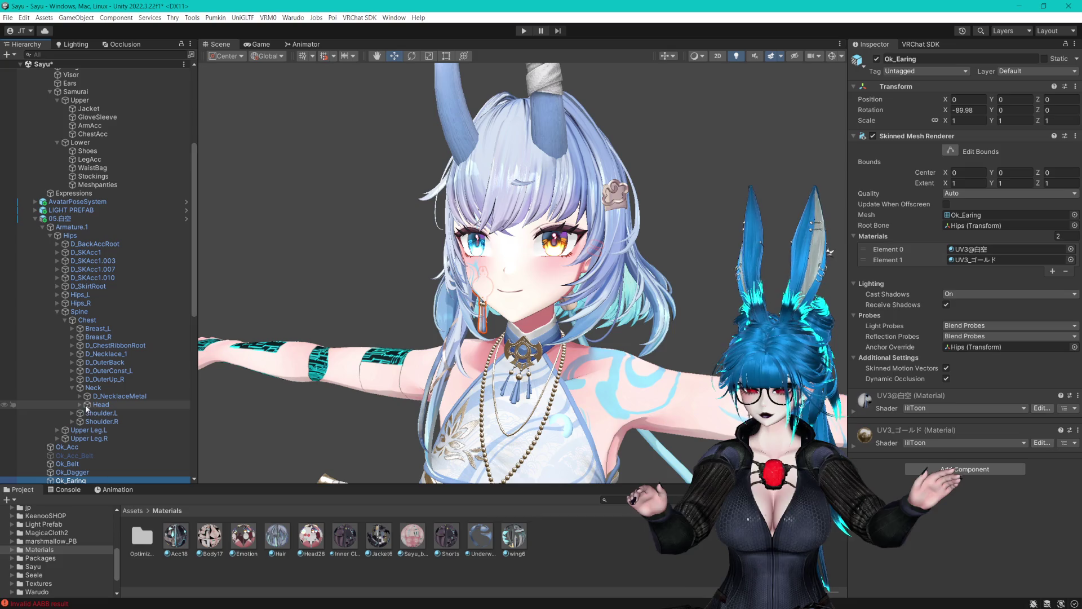
pyautogui.click(100, 405)
pyautogui.press('f')
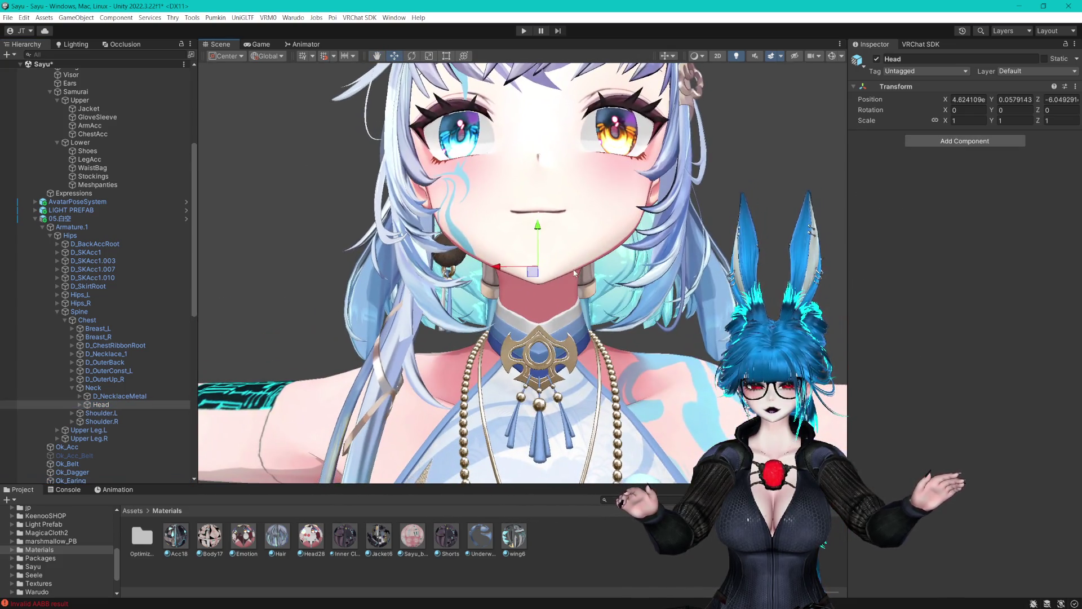
# Scale the Head bone uniformly to about 1.19.
pyautogui.click(428, 57)
pyautogui.moveTo(538, 265)
pyautogui.mouseDown()
pyautogui.moveTo(766, 225)
pyautogui.moveTo(627, 226)
pyautogui.mouseUp()
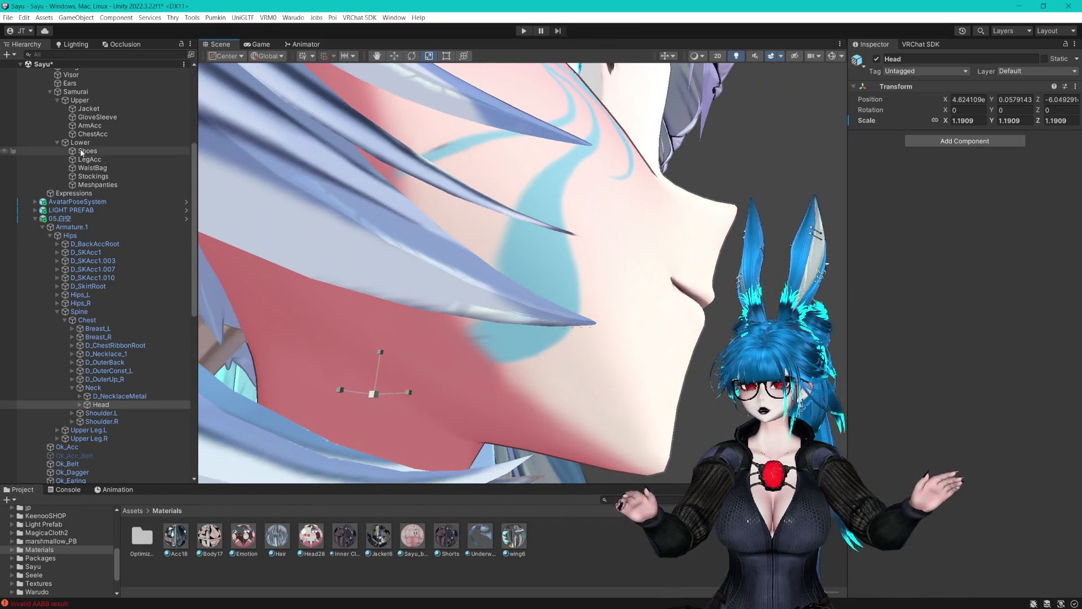
pyautogui.scroll(5, 83, 124)
pyautogui.click(55, 157)
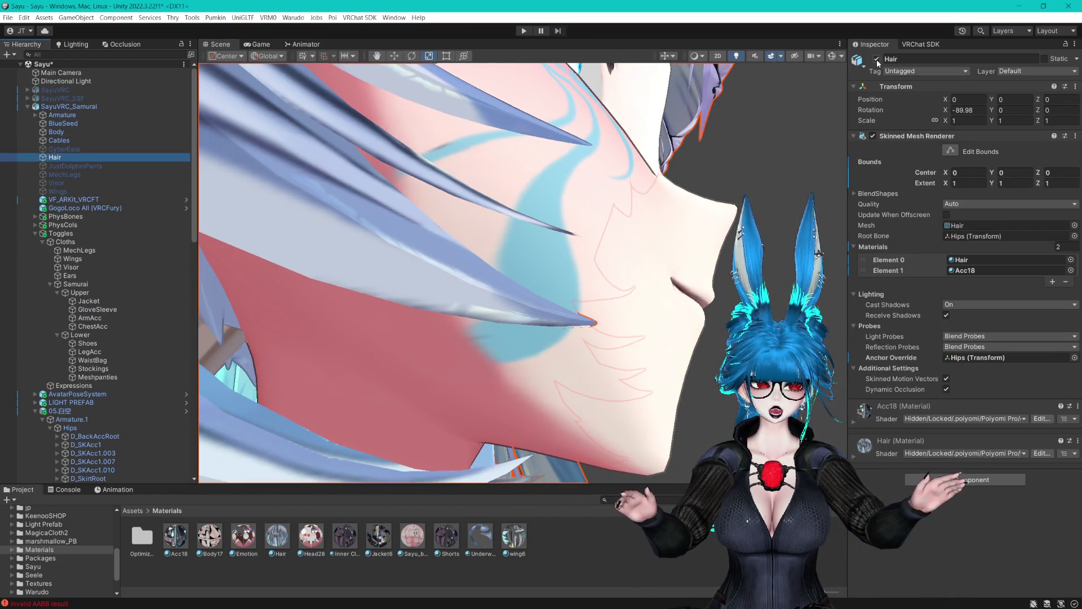
# Switch off the avatar's Hair object.
pyautogui.click(876, 59)
pyautogui.scroll(-5, 489, 245)
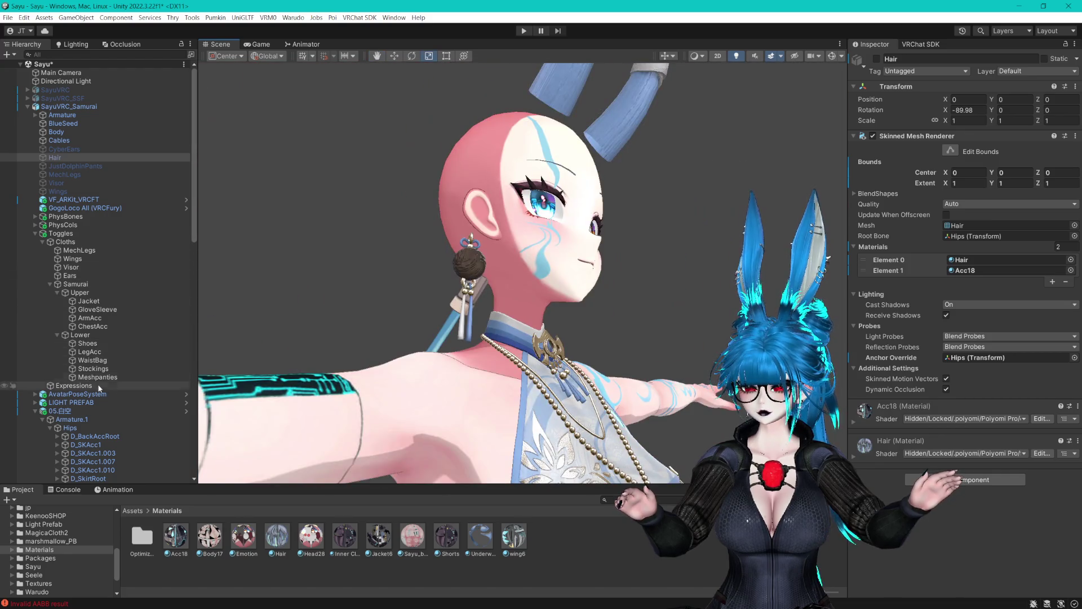
pyautogui.scroll(-5, 99, 384)
# Reposition the Head bone to X 0, Z 0.0229 so the earring sits by the ear.
pyautogui.click(101, 438)
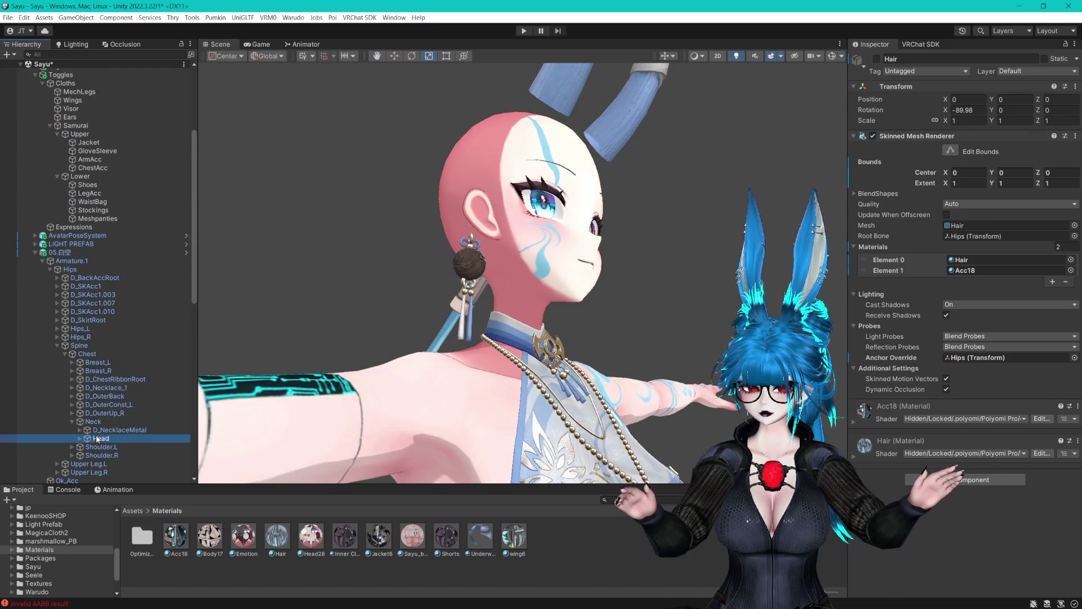
pyautogui.press('f')
pyautogui.press('w')
pyautogui.moveTo(507, 254); pyautogui.dragTo(577, 257)
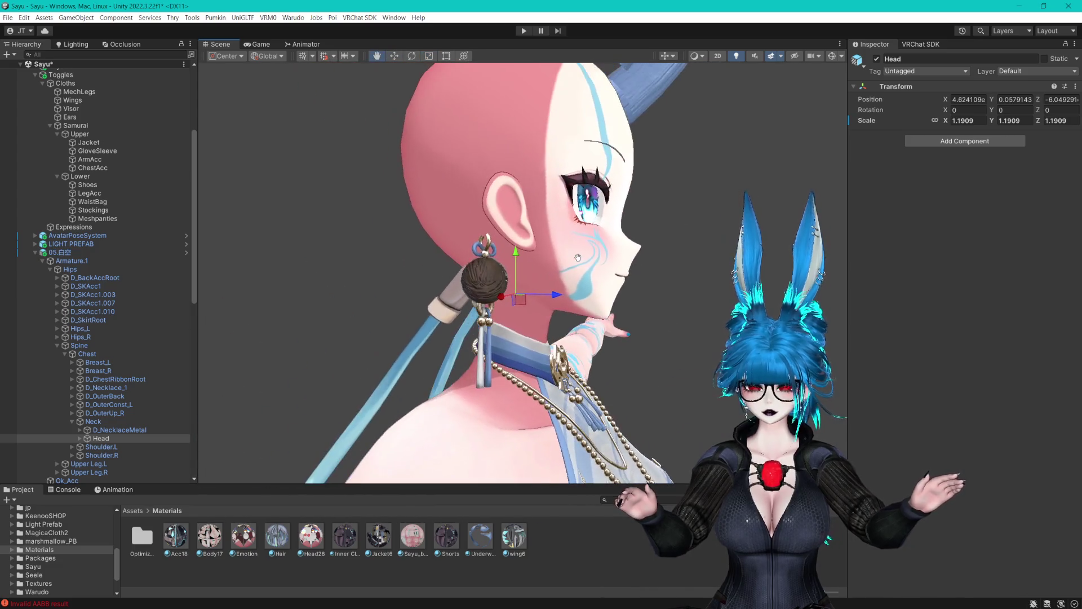
pyautogui.moveTo(559, 297); pyautogui.dragTo(589, 299)
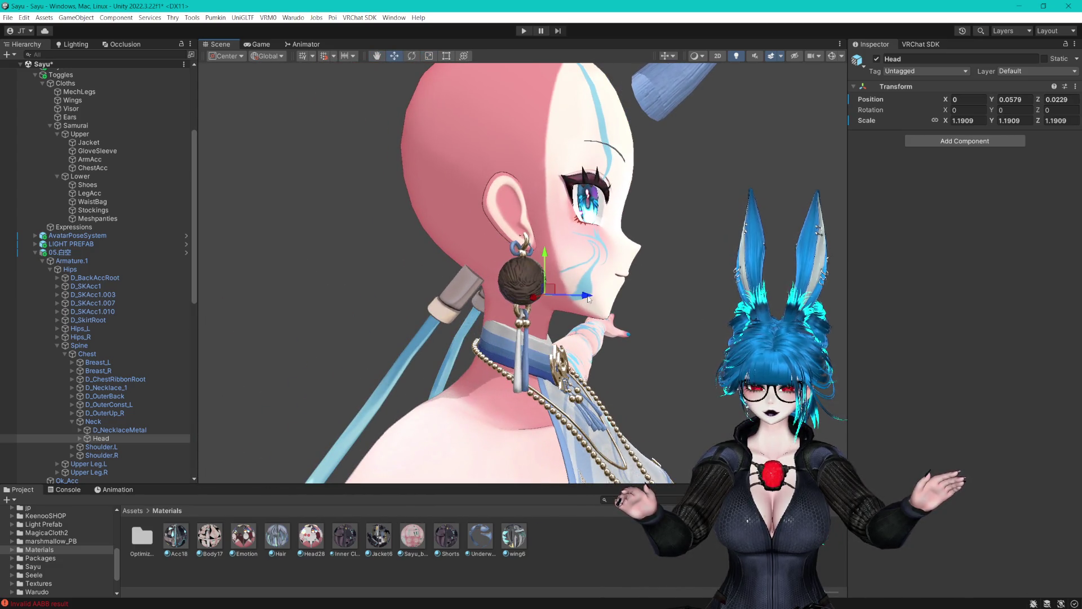
pyautogui.moveTo(549, 255)
pyautogui.mouseDown()
pyautogui.moveTo(501, 252)
pyautogui.moveTo(357, 103)
pyautogui.mouseUp()
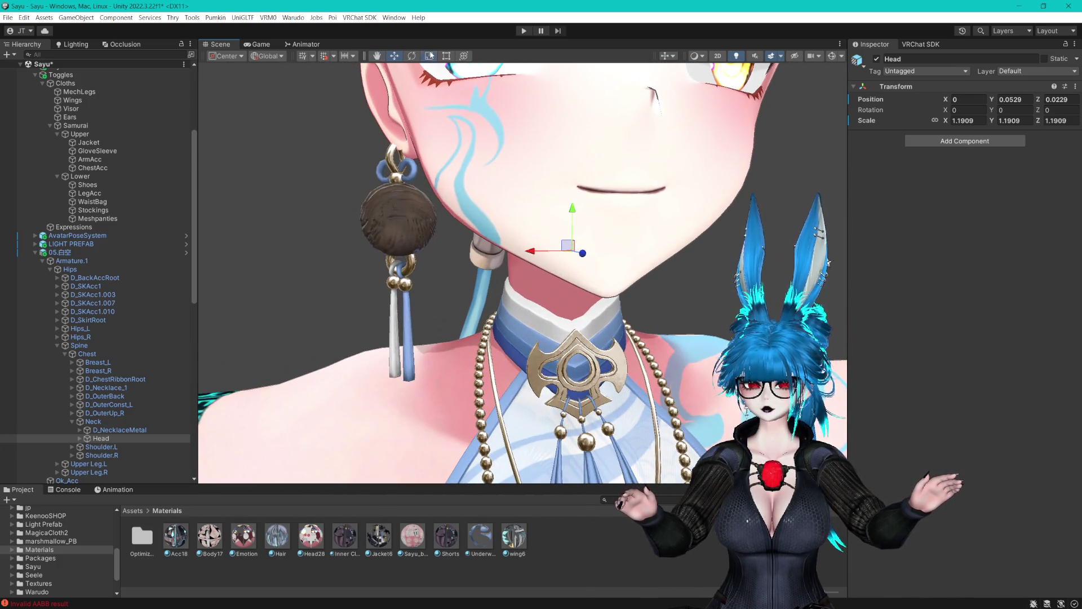
pyautogui.moveTo(575, 255)
pyautogui.mouseDown()
pyautogui.moveTo(524, 253)
pyautogui.moveTo(580, 250)
pyautogui.mouseUp()
pyautogui.press('f')
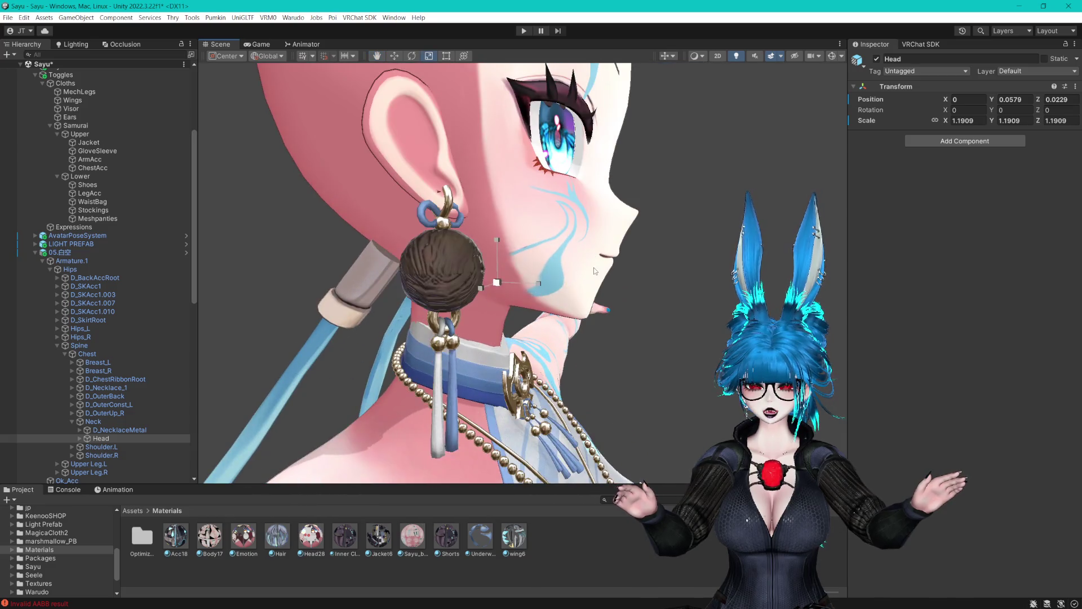
# Briefly compare with the hair shown, hide it again, and select the 05.白空 prefab.
pyautogui.click(594, 270)
pyautogui.hotkey('alt', 'shift', 'a')
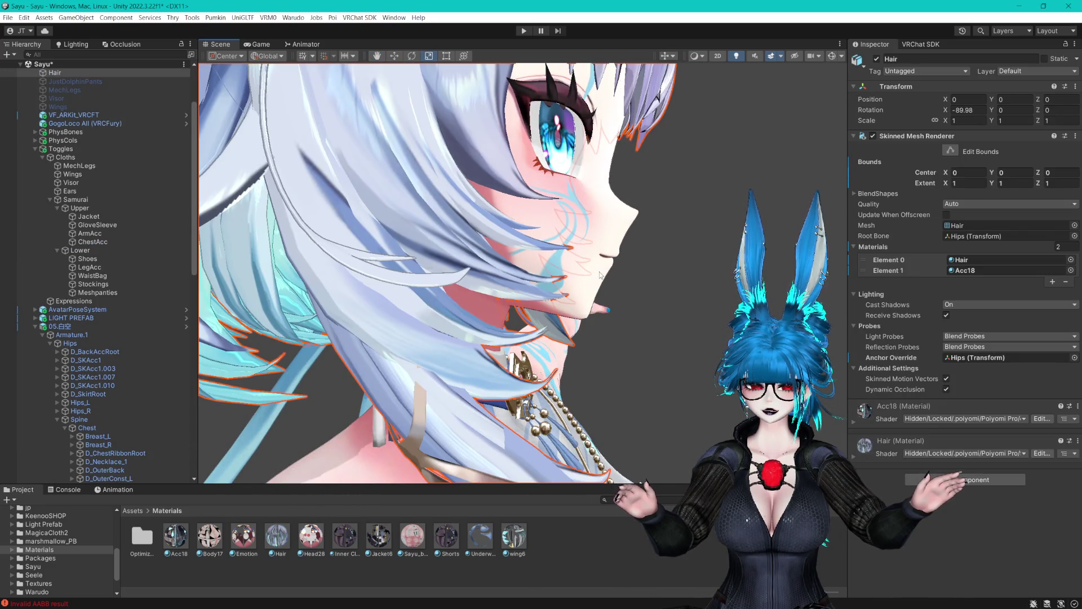
pyautogui.hotkey('ctrl', 'z')
pyautogui.hotkey('ctrl', 'z')
pyautogui.hotkey('ctrl', 'z')
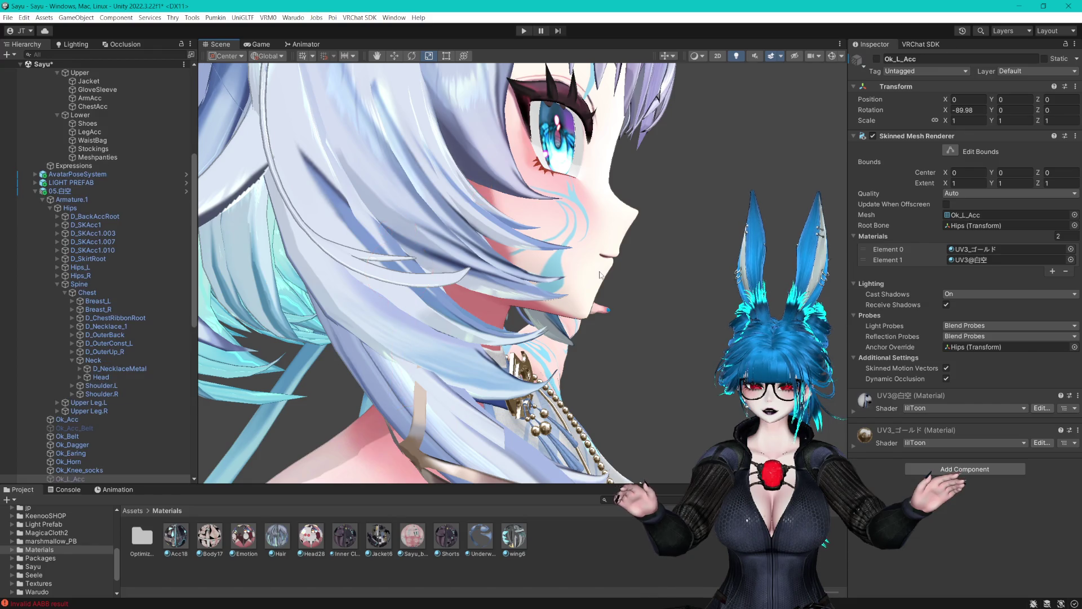
pyautogui.press('f')
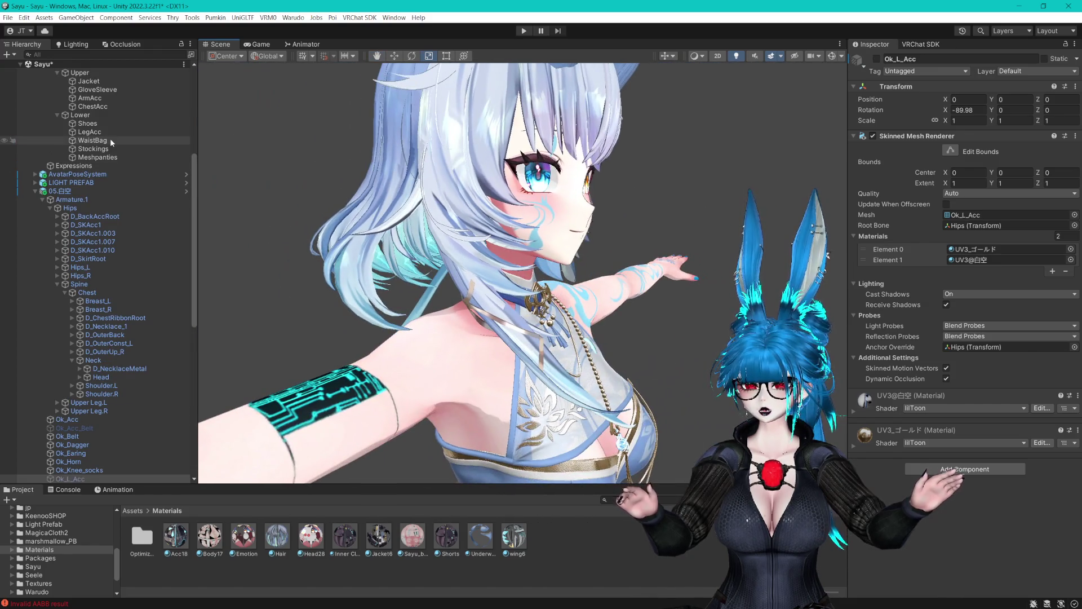
pyautogui.click(429, 169)
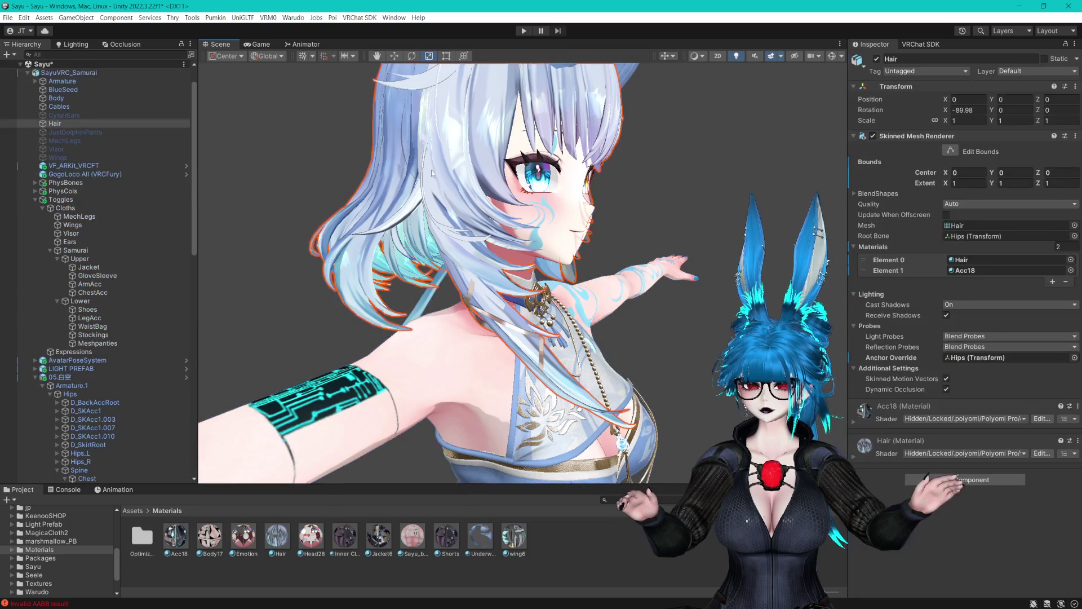
pyautogui.click(877, 59)
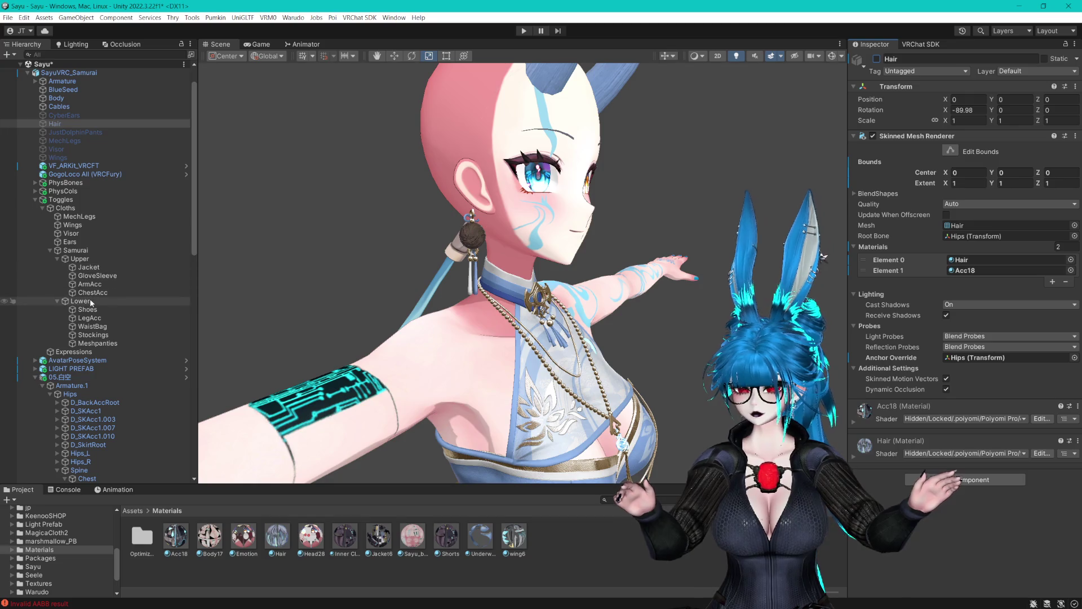
pyautogui.click(59, 376)
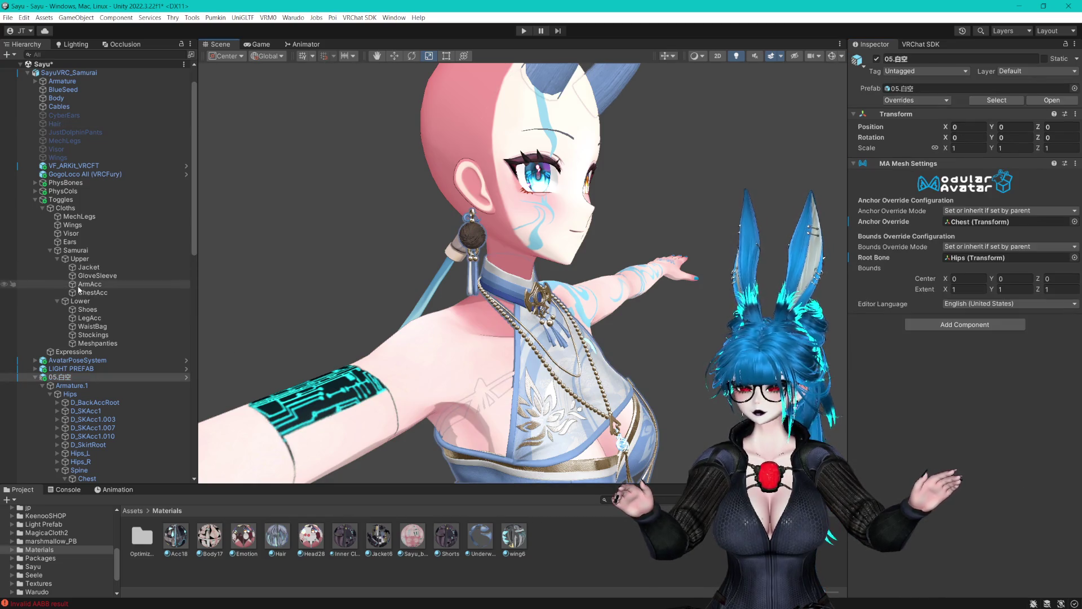
pyautogui.scroll(-5, 92, 398)
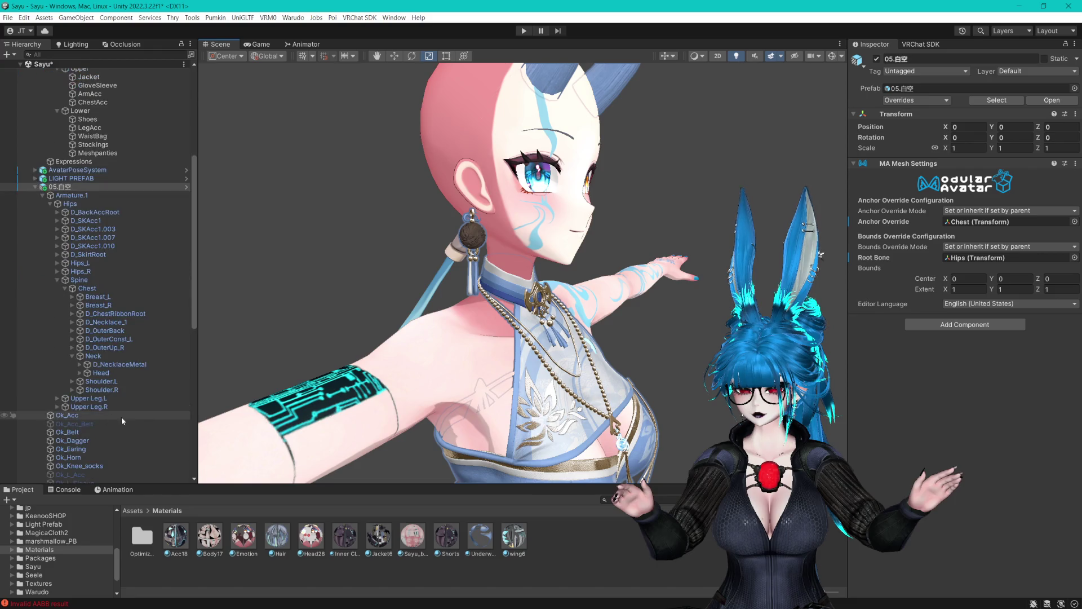
# Nudge the D_Earring bone forward toward the earlobe.
pyautogui.click(80, 373)
pyautogui.click(113, 381)
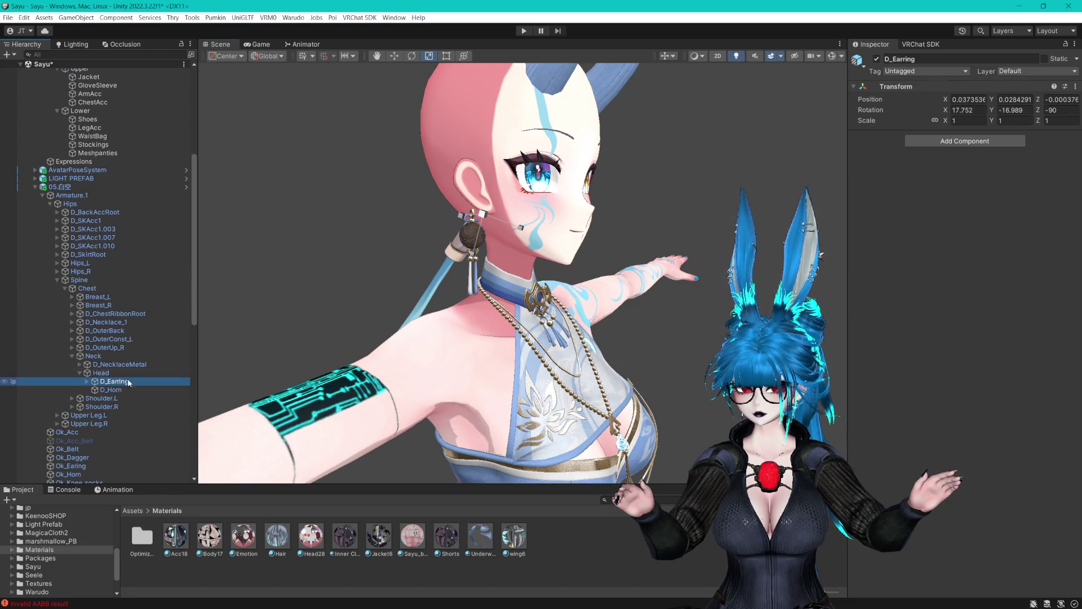
pyautogui.press('f')
pyautogui.click(394, 56)
pyautogui.scroll(3, 474, 213)
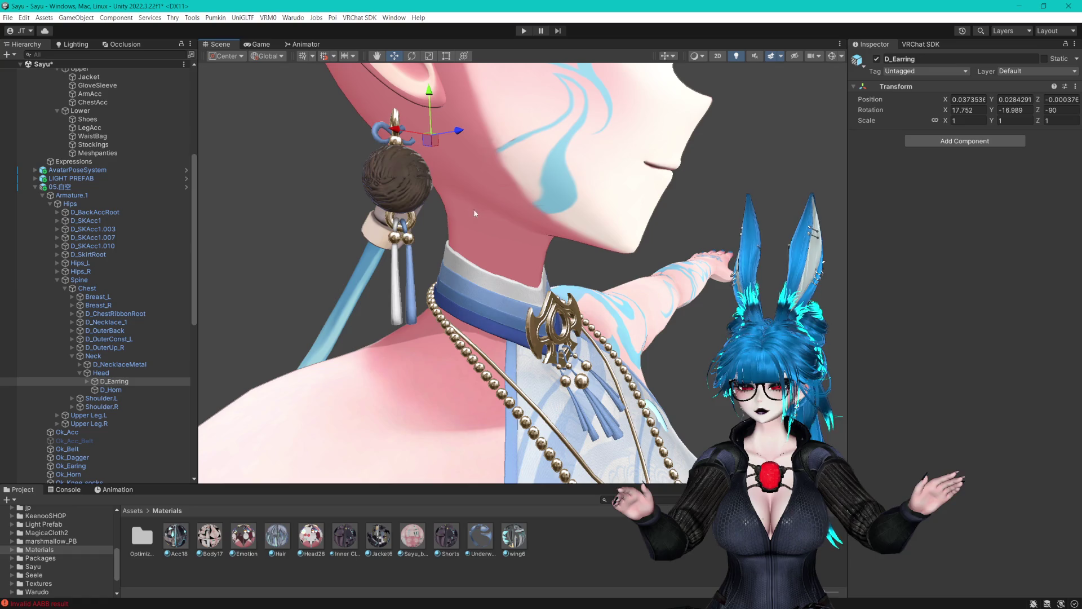
pyautogui.press('f')
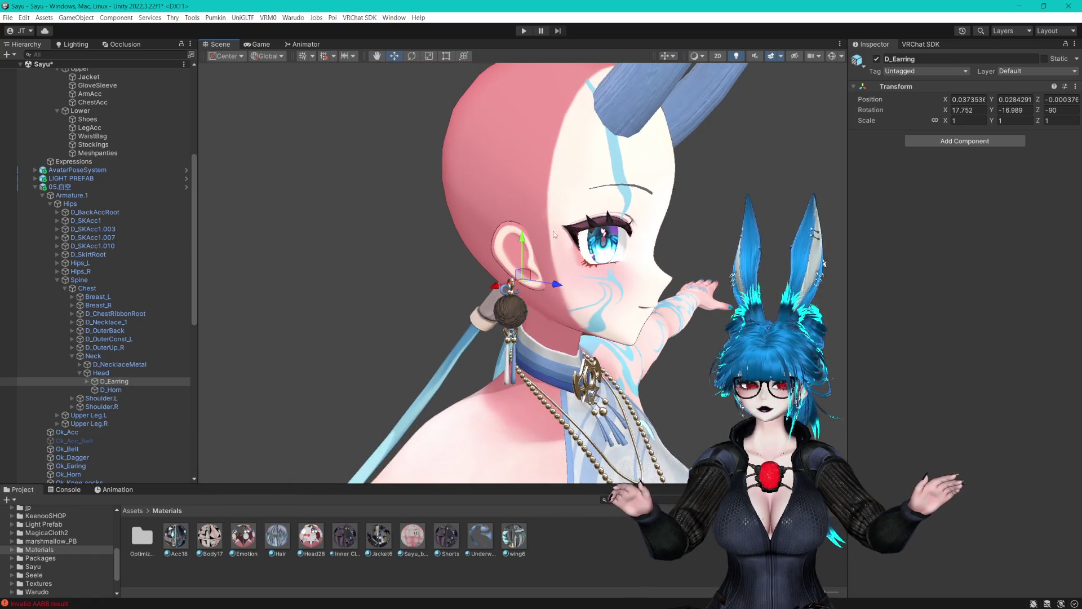
pyautogui.moveTo(566, 287)
pyautogui.mouseDown()
pyautogui.moveTo(589, 285)
pyautogui.moveTo(551, 217)
pyautogui.moveTo(683, 260)
pyautogui.moveTo(641, 223)
pyautogui.moveTo(641, 247)
pyautogui.mouseUp()
pyautogui.hotkey('ctrl', 'z')
pyautogui.scroll(5, 654, 225)
pyautogui.moveTo(695, 277)
pyautogui.mouseDown()
pyautogui.moveTo(735, 287)
pyautogui.moveTo(656, 284)
pyautogui.mouseUp()
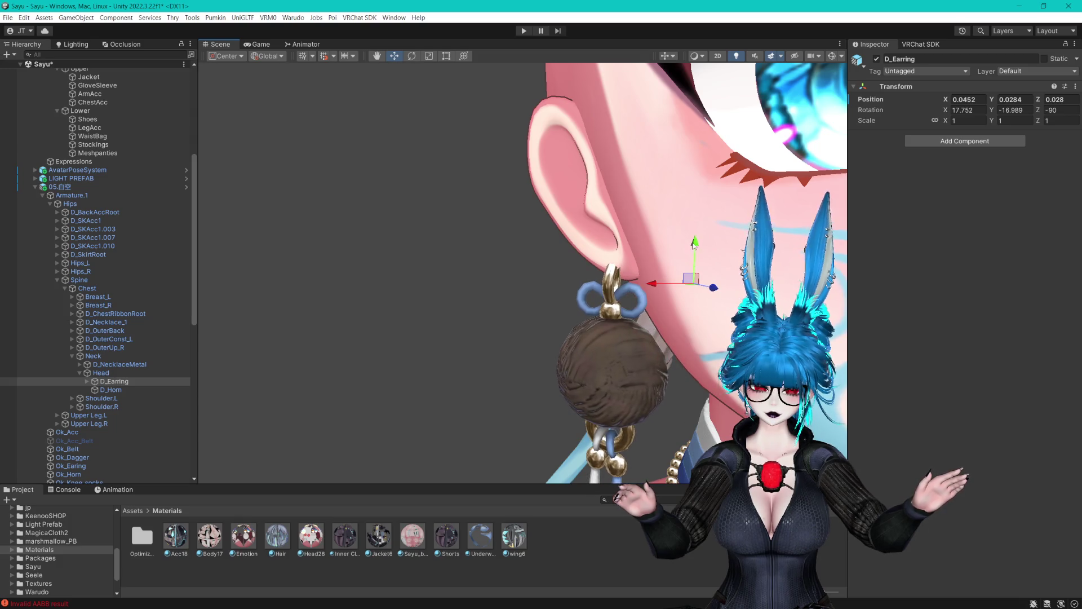
pyautogui.moveTo(682, 242)
pyautogui.mouseDown()
pyautogui.moveTo(660, 252)
pyautogui.moveTo(479, 244)
pyautogui.moveTo(567, 251)
pyautogui.moveTo(544, 262)
pyautogui.moveTo(604, 268)
pyautogui.moveTo(523, 266)
pyautogui.moveTo(656, 202)
pyautogui.moveTo(707, 245)
pyautogui.moveTo(635, 230)
pyautogui.moveTo(442, 249)
pyautogui.moveTo(615, 223)
pyautogui.moveTo(550, 215)
pyautogui.mouseUp()
pyautogui.scroll(3, 552, 257)
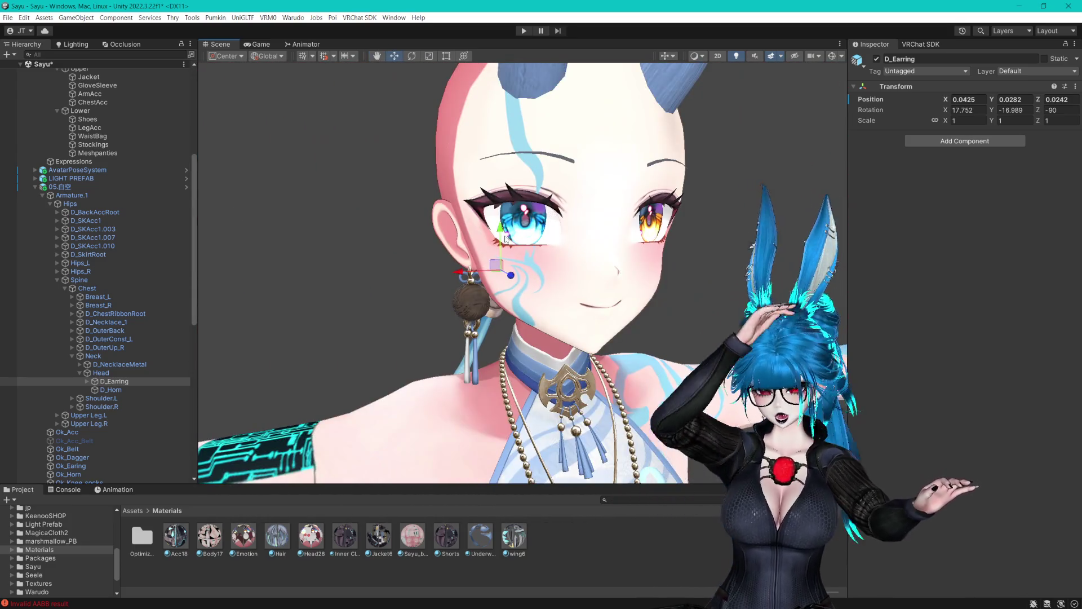
# Raise the D_Horn horns slightly to about Y 0.109 on the head.
pyautogui.click(110, 390)
pyautogui.press('f')
pyautogui.scroll(3, 530, 233)
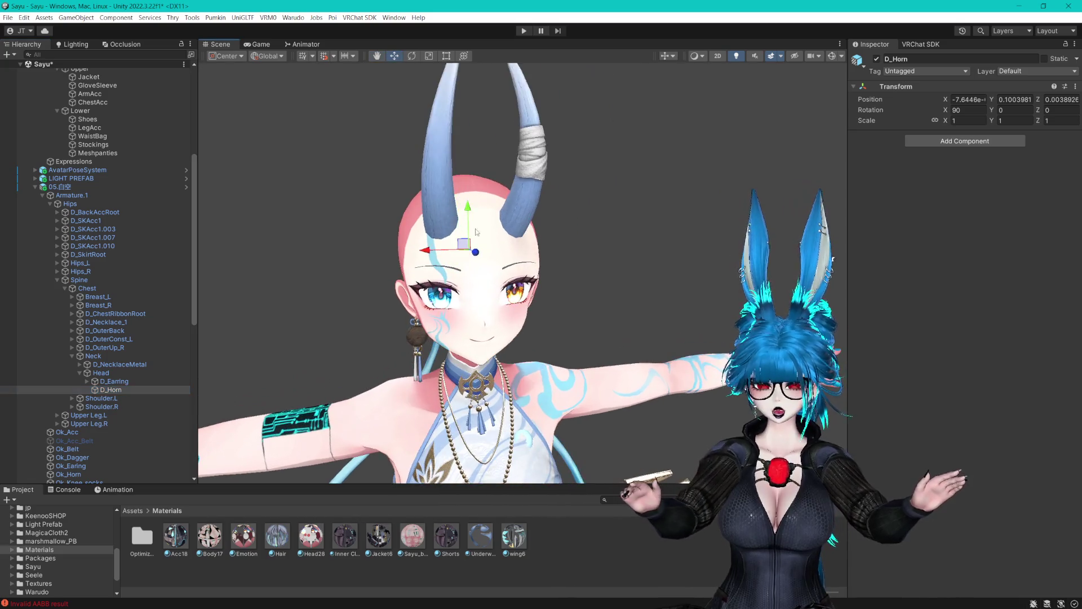
pyautogui.moveTo(563, 235); pyautogui.dragTo(683, 235)
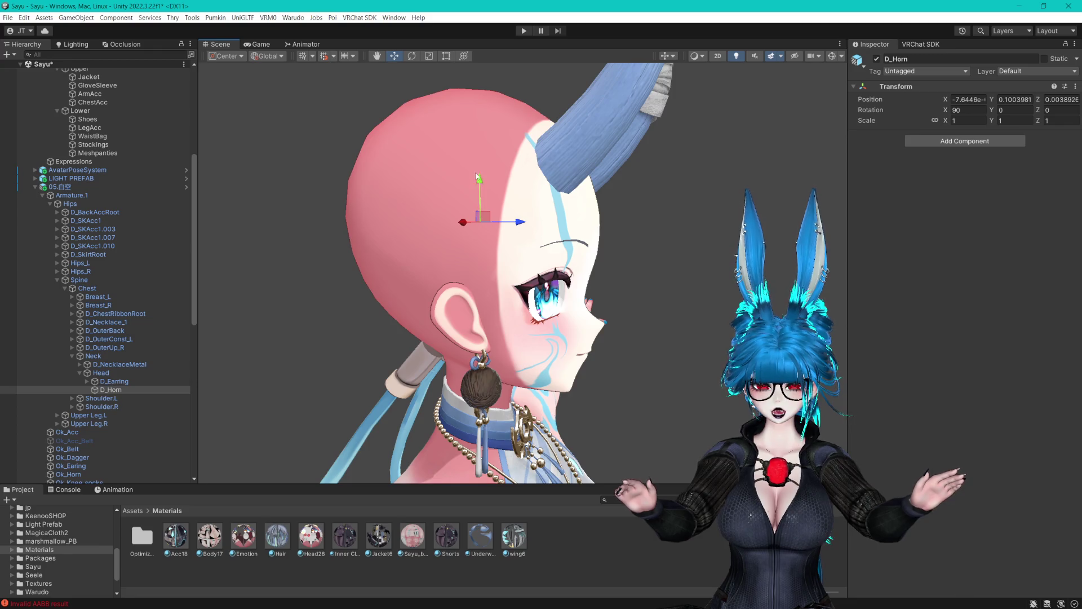
pyautogui.moveTo(478, 178); pyautogui.dragTo(479, 167)
pyautogui.moveTo(523, 211)
pyautogui.mouseDown()
pyautogui.moveTo(645, 212)
pyautogui.moveTo(642, 183)
pyautogui.moveTo(613, 195)
pyautogui.moveTo(550, 180)
pyautogui.mouseUp()
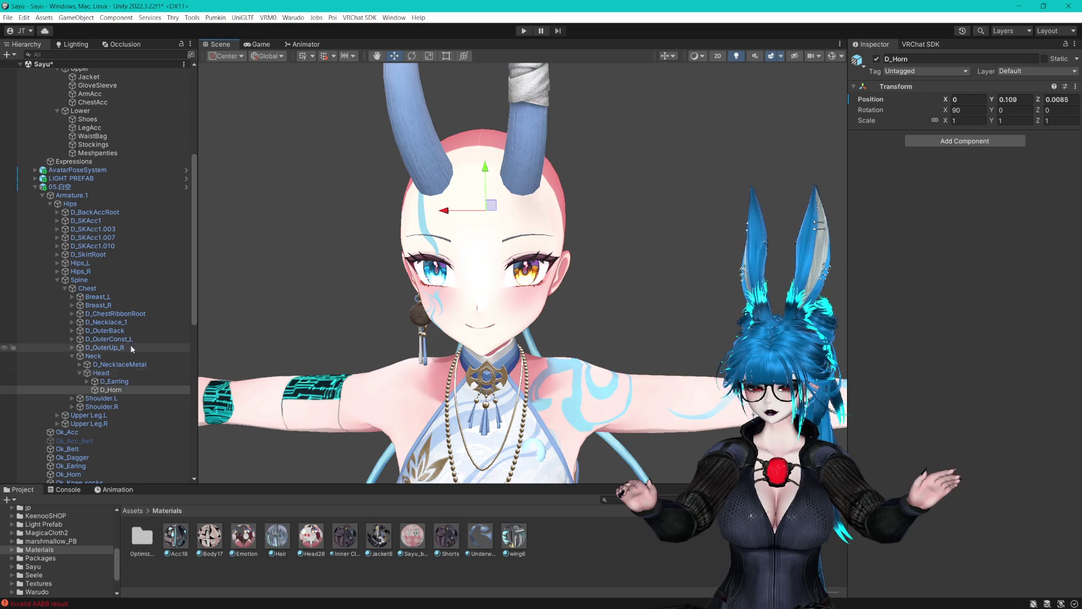
pyautogui.scroll(5, 124, 338)
pyautogui.click(84, 129)
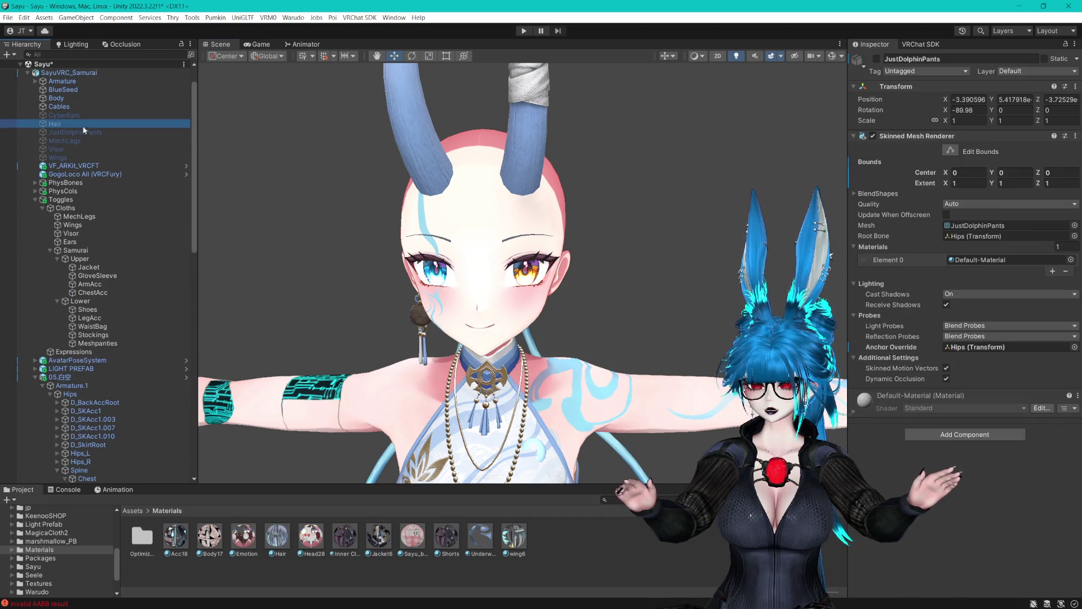
# Show the hair again and duplicate ArmAcc into a new Earrings toggle under Upper.
pyautogui.click(877, 59)
pyautogui.scroll(5, 628, 265)
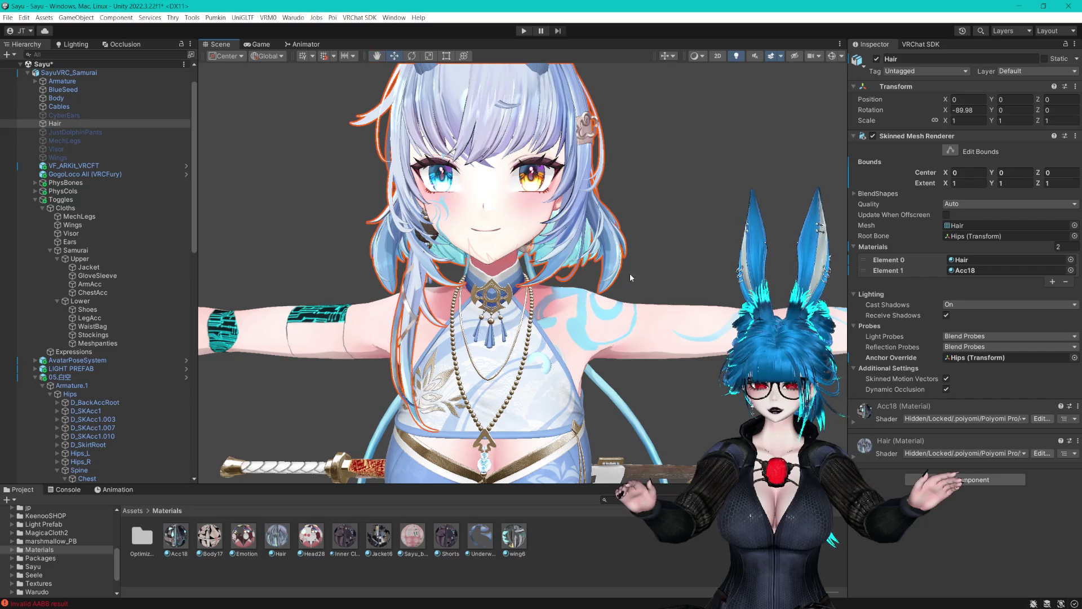
pyautogui.click(79, 259)
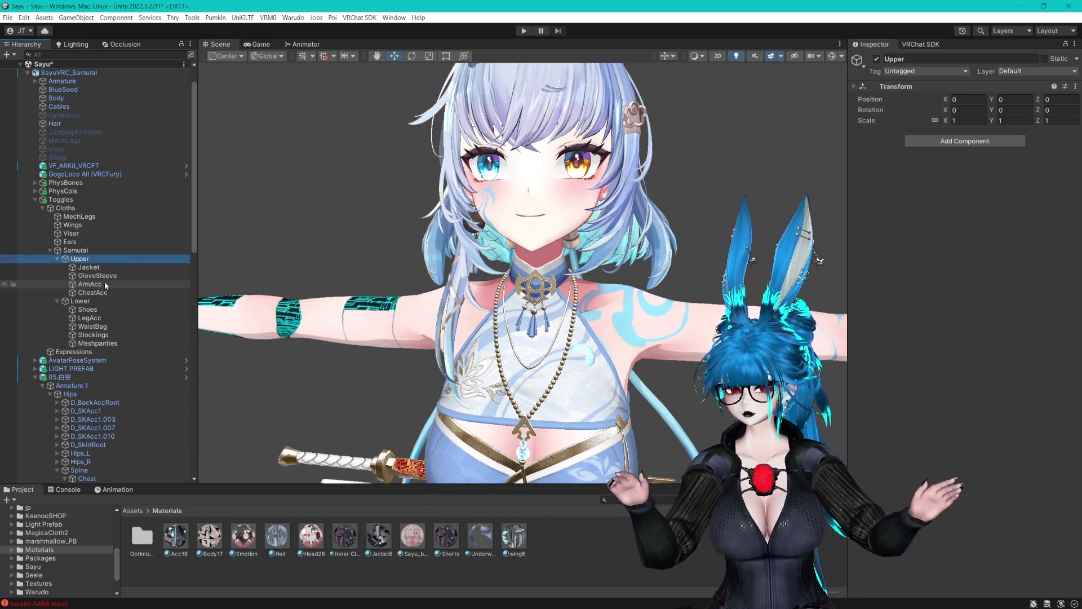
pyautogui.click(90, 284)
pyautogui.hotkey('ctrl', 'd')
pyautogui.moveTo(109, 309); pyautogui.dragTo(92, 282)
pyautogui.click(120, 284)
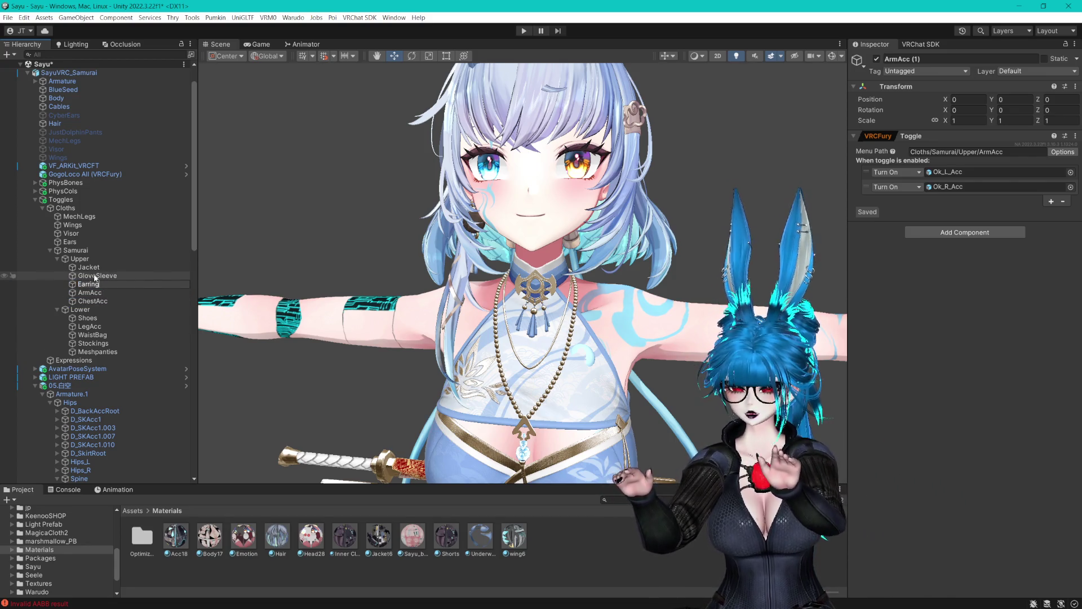
# Duplicate Earrings into a Horn toggle that turns on only Ok_Horn.
pyautogui.hotkey('ctrl', 'd')
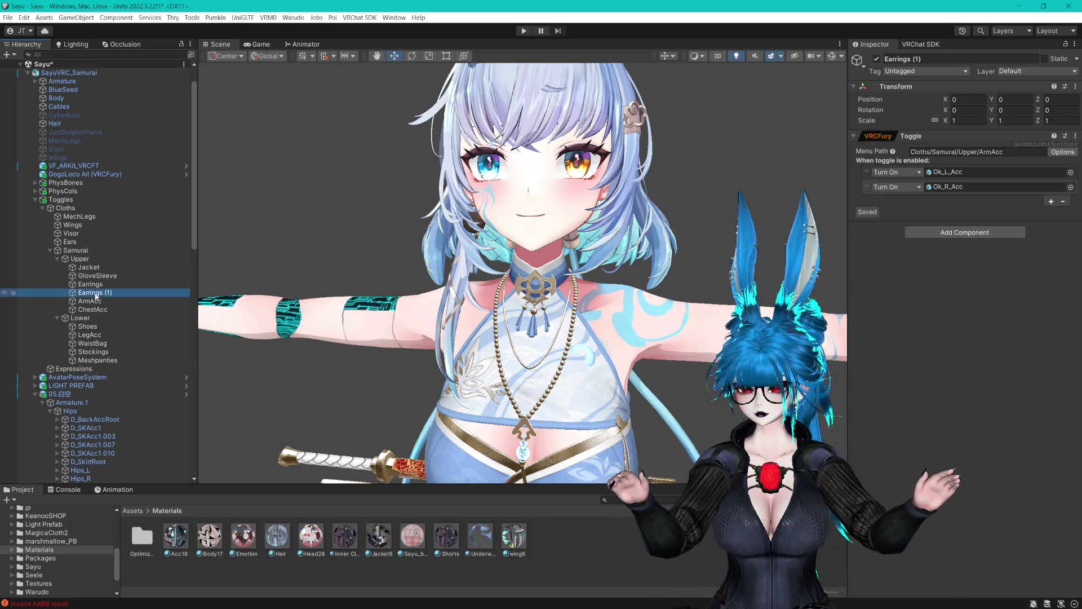
pyautogui.click(148, 294)
pyautogui.write('Horn')
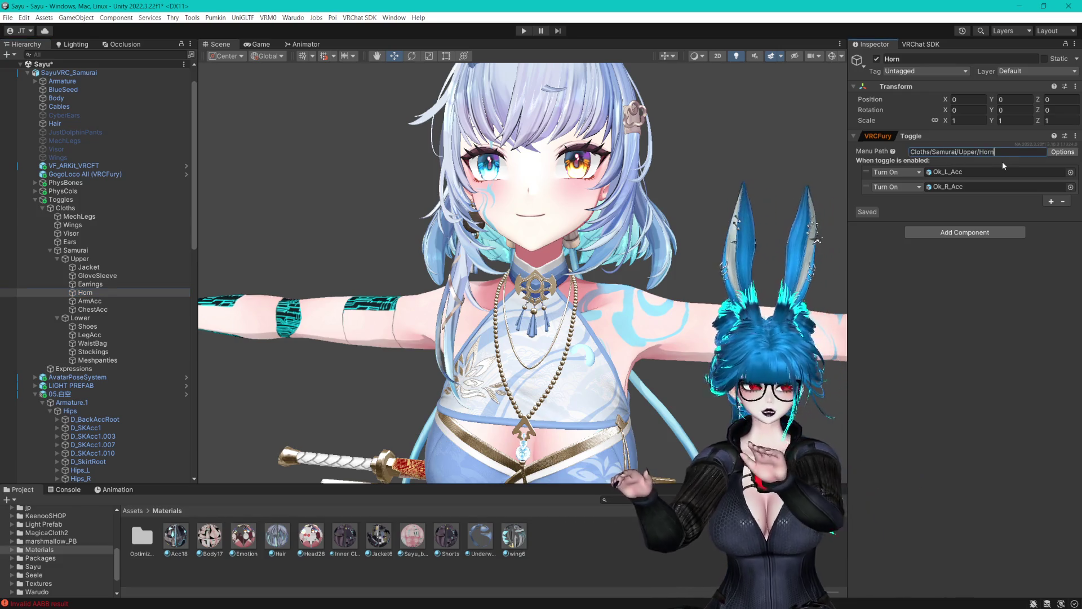
pyautogui.scroll(-5, 161, 184)
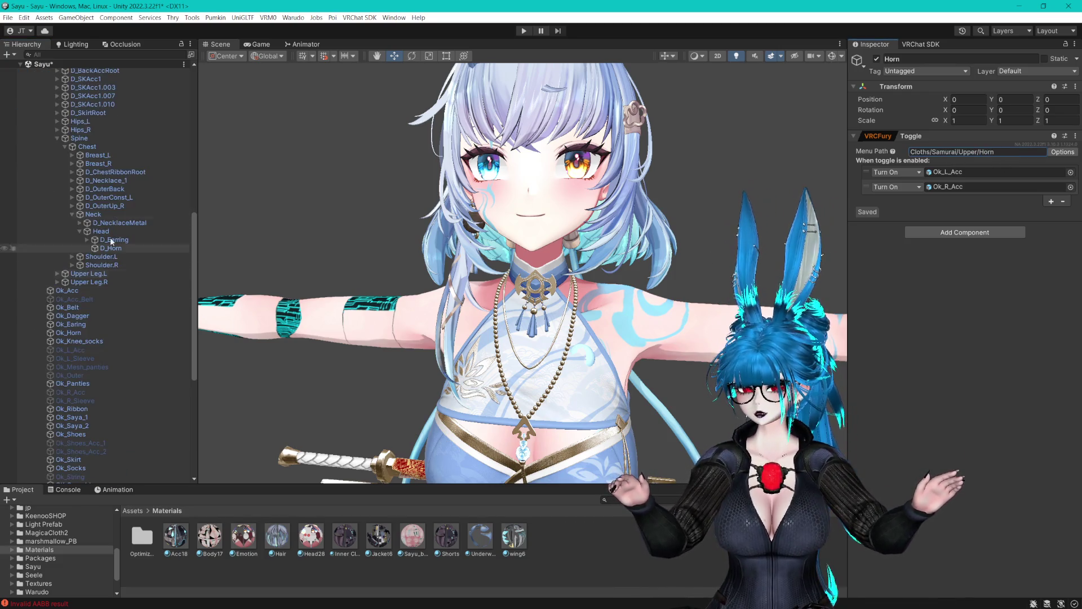
pyautogui.click(42, 181)
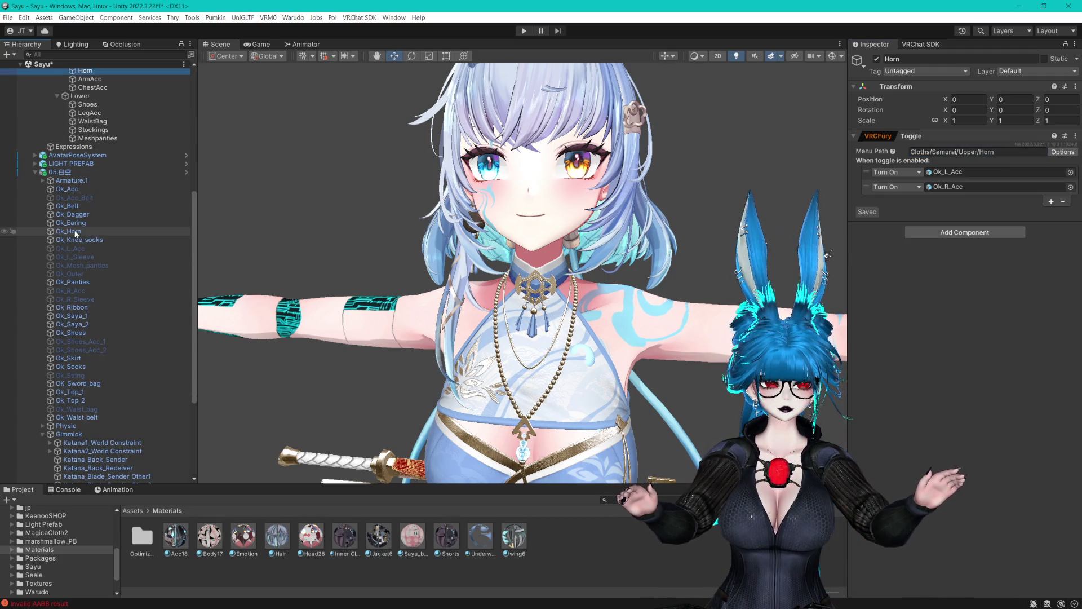
pyautogui.moveTo(76, 234); pyautogui.dragTo(990, 178)
pyautogui.rightClick(966, 186)
pyautogui.click(989, 210)
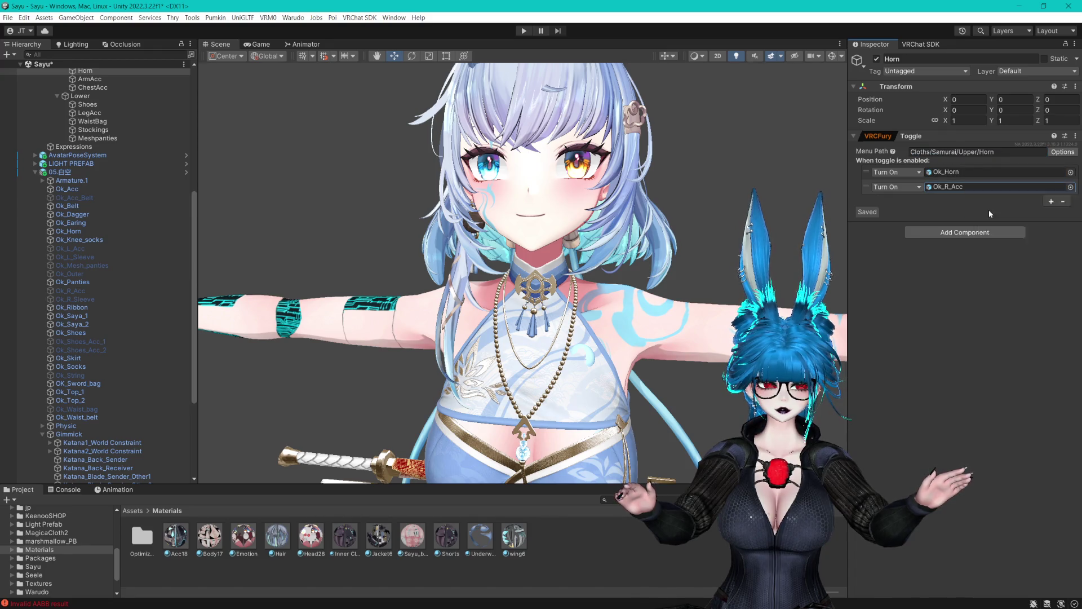
pyautogui.scroll(5, 139, 230)
# Remove the Ok_R_Acc entry from the Earrings toggle's objects.
pyautogui.click(82, 190)
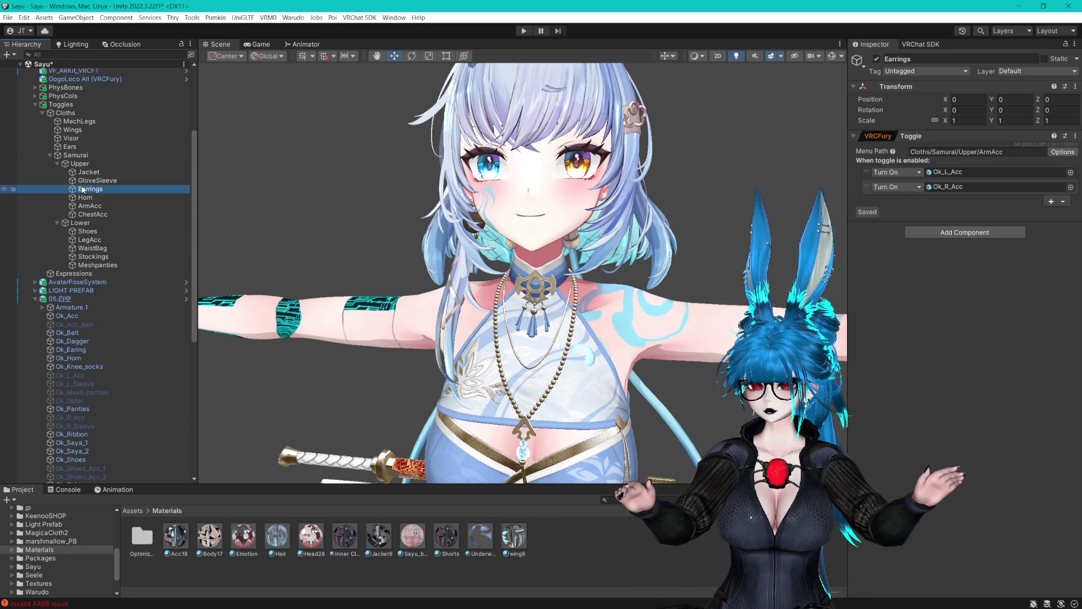
pyautogui.scroll(-2, 91, 362)
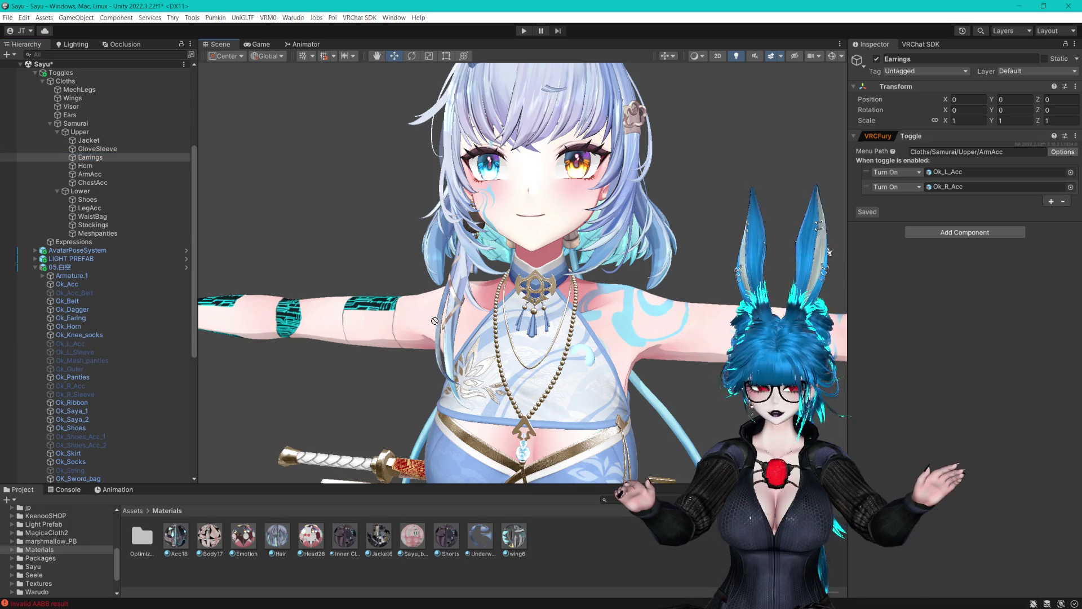
pyautogui.rightClick(971, 187)
pyautogui.click(998, 217)
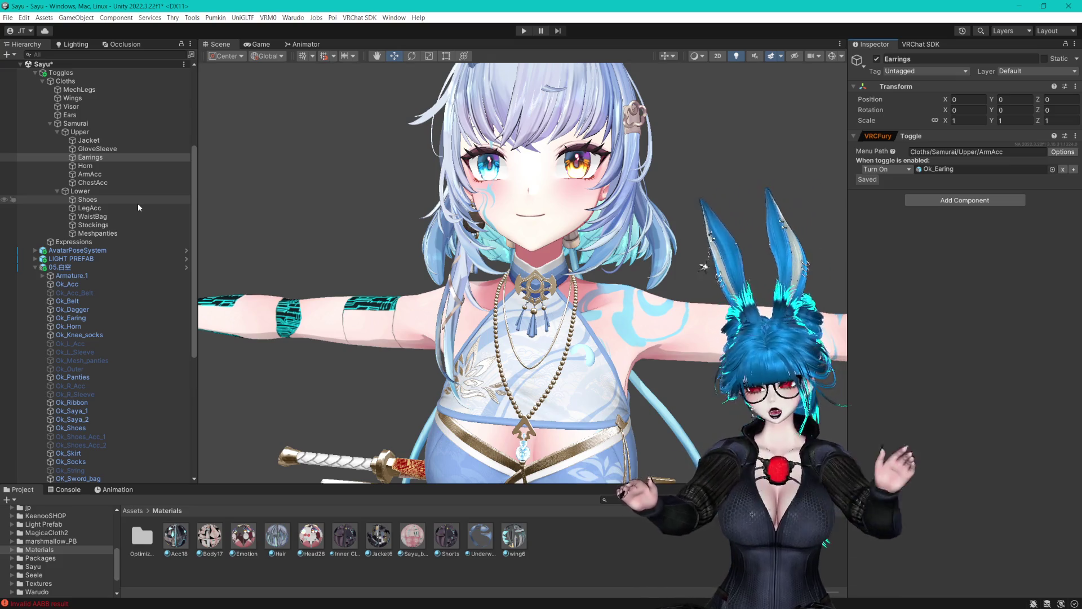
# Look around the head, then check the GloveSleeve toggle turning on Ok_R_Sleeve, Ok_R_Acc and Ok_Shoes_Acc_2.
pyautogui.moveTo(558, 189)
pyautogui.mouseDown()
pyautogui.moveTo(588, 233)
pyautogui.moveTo(634, 226)
pyautogui.mouseUp()
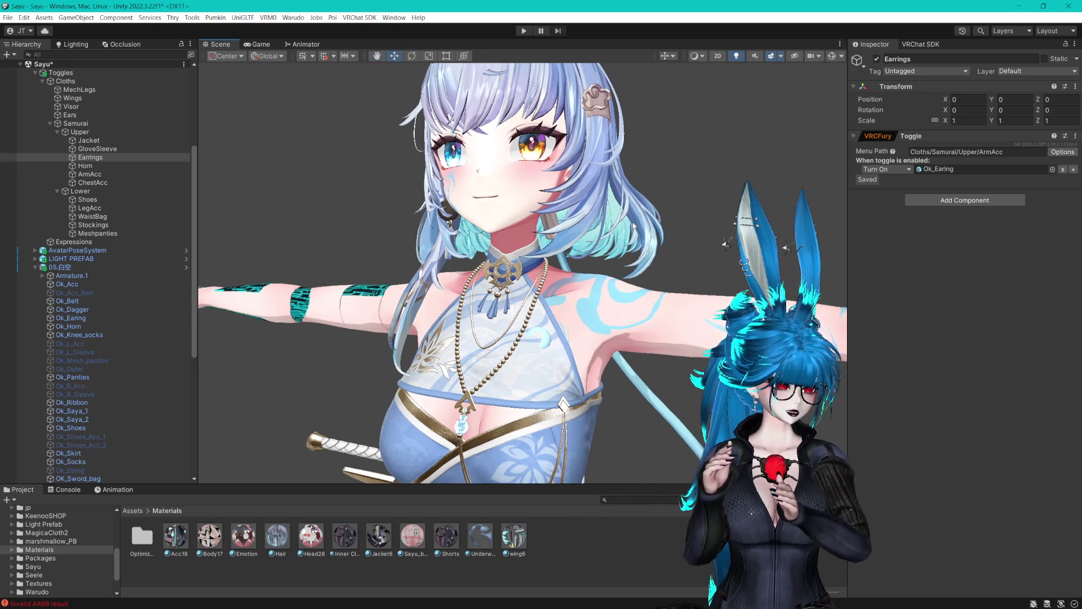
pyautogui.click(107, 148)
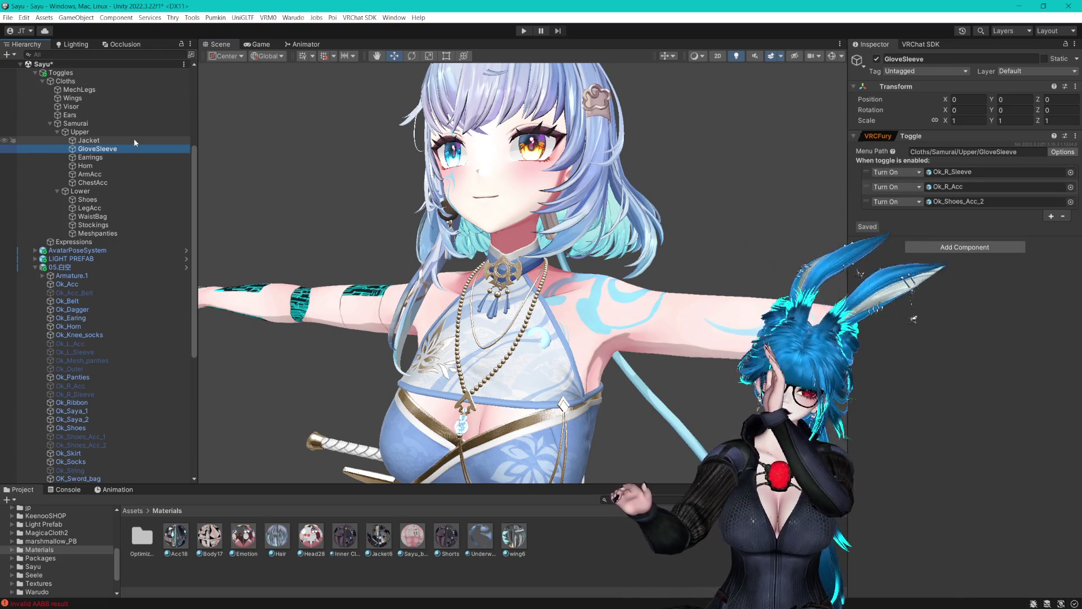
# Frame the Ok_Dagger mesh and inspect it from behind the avatar.
pyautogui.click(73, 317)
pyautogui.click(83, 310)
pyautogui.press('f')
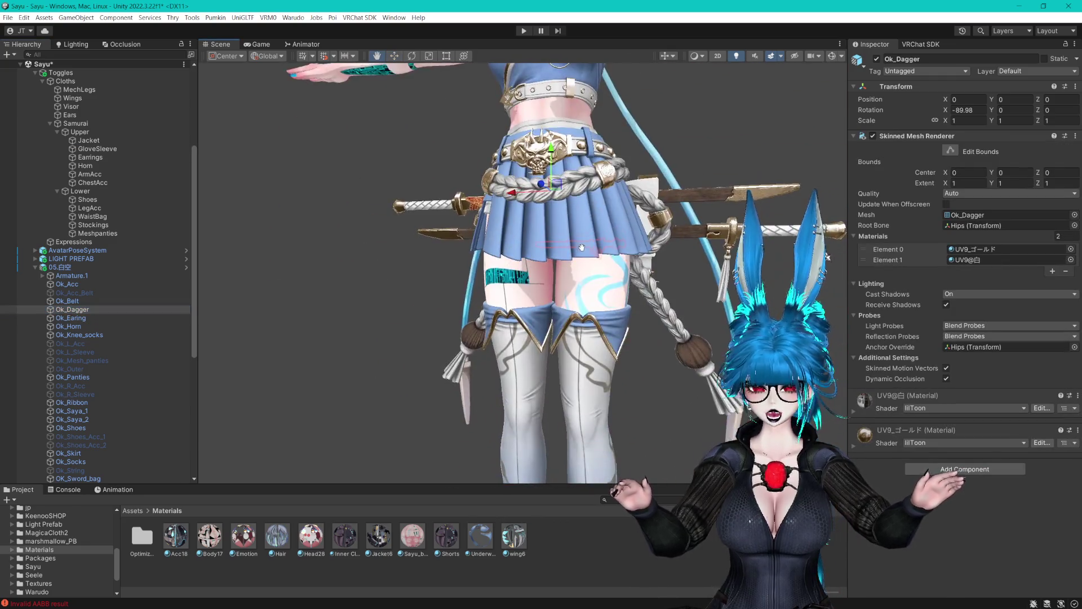
pyautogui.moveTo(394, 316)
pyautogui.mouseDown()
pyautogui.moveTo(442, 322)
pyautogui.moveTo(502, 370)
pyautogui.moveTo(661, 210)
pyautogui.mouseUp()
pyautogui.press('f')
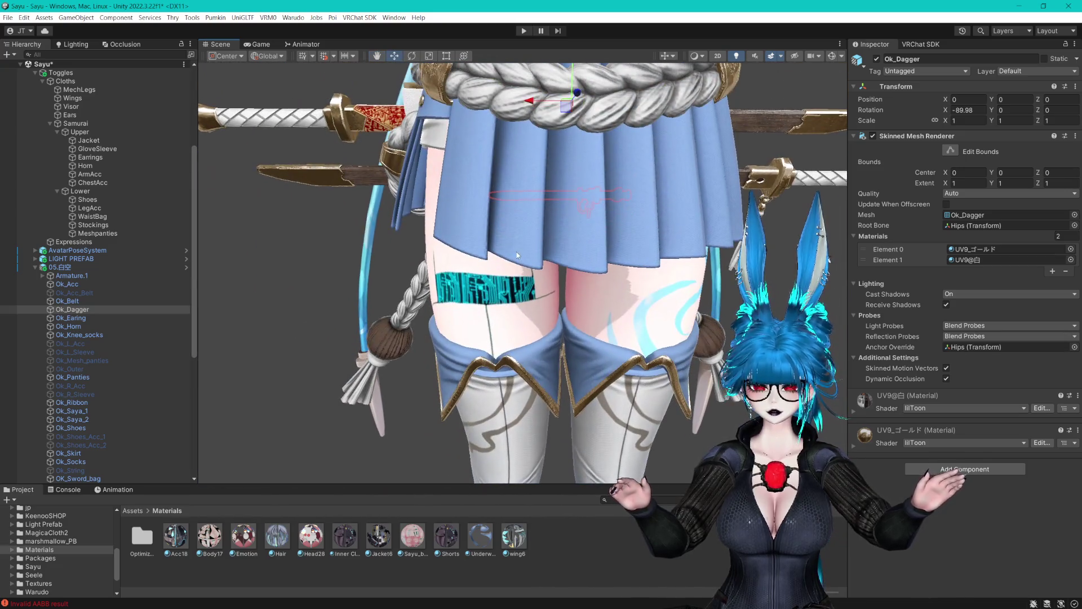
pyautogui.moveTo(533, 271)
pyautogui.mouseDown()
pyautogui.moveTo(556, 241)
pyautogui.moveTo(618, 247)
pyautogui.mouseUp()
pyautogui.scroll(-3, 618, 247)
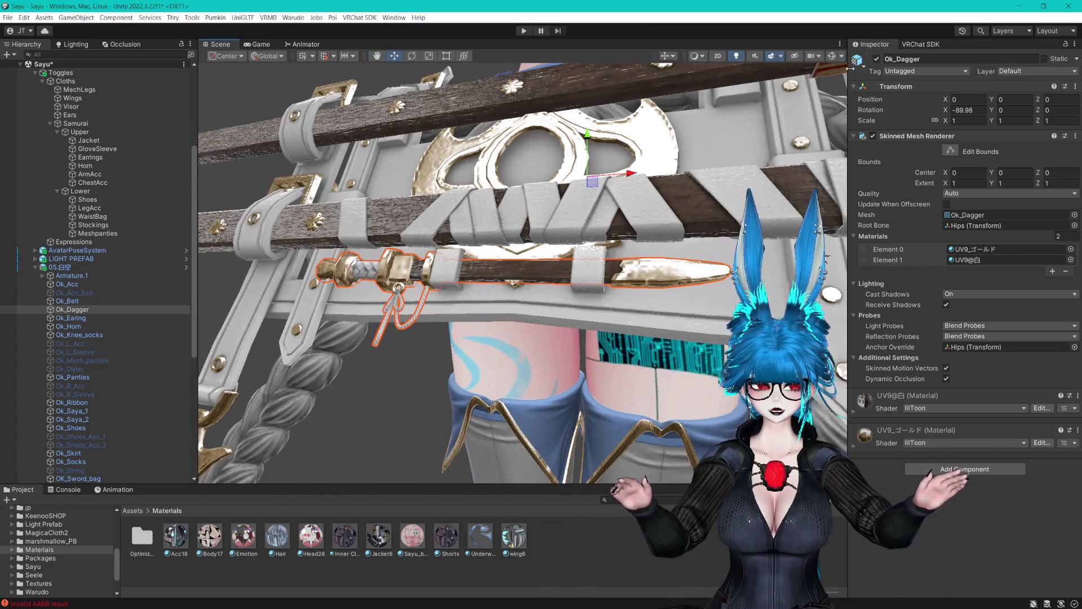
# Switch off Ok_Earing, Ok_Horn and Ok_Knee_socks so they start hidden.
pyautogui.click(180, 318)
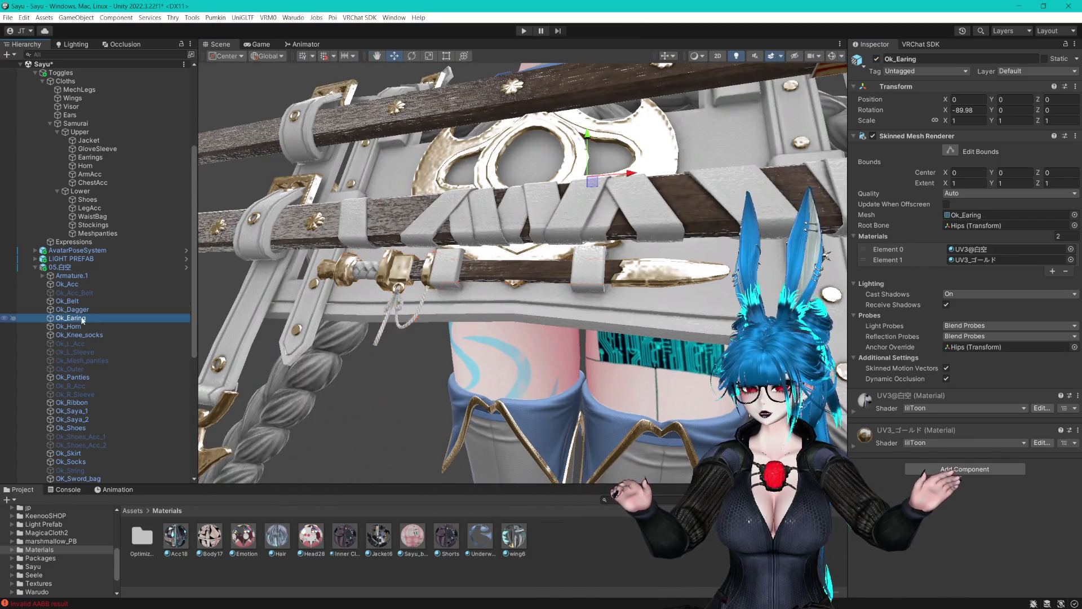
pyautogui.keyDown('ctrl'); pyautogui.click(93, 326); pyautogui.keyUp('ctrl')
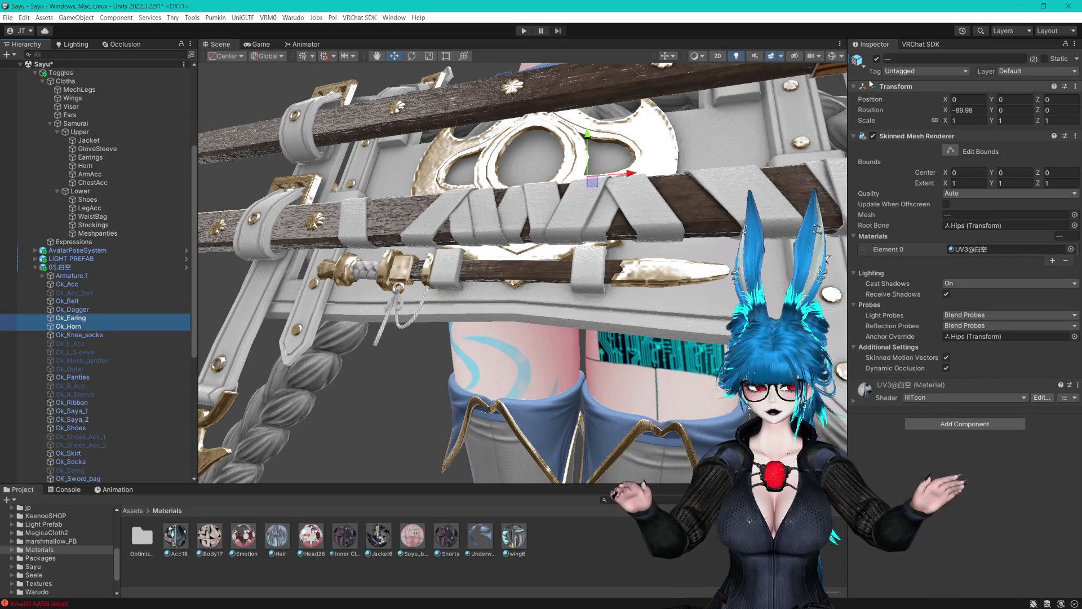
pyautogui.click(876, 59)
pyautogui.click(79, 334)
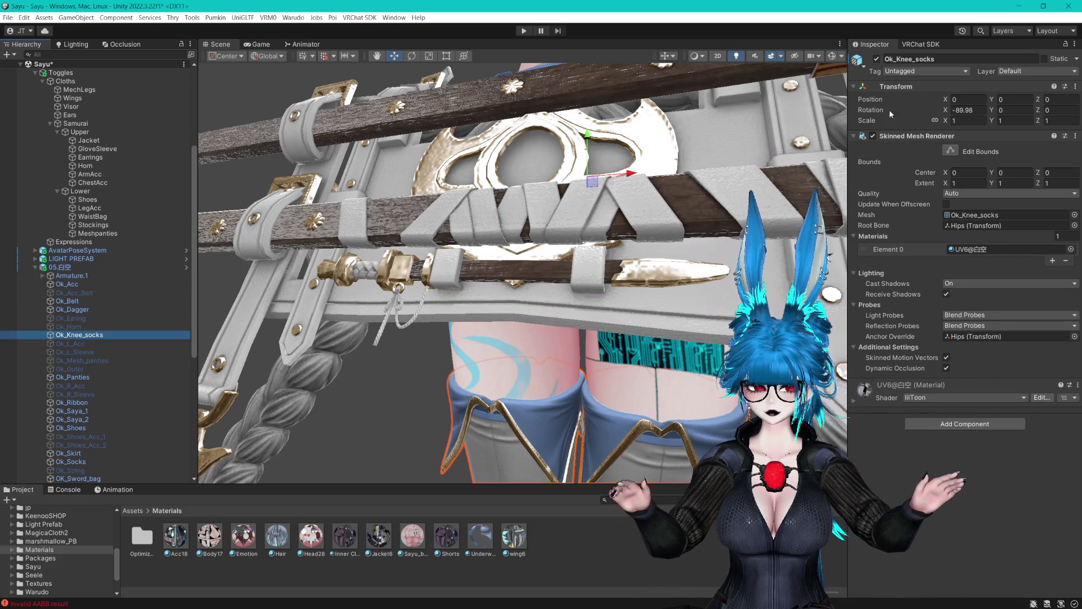
pyautogui.click(877, 58)
# Switch off Ok_Socks and Ok_Shoes, leaving the avatar barefoot.
pyautogui.moveTo(493, 316)
pyautogui.mouseDown()
pyautogui.moveTo(493, 302)
pyautogui.moveTo(568, 285)
pyautogui.moveTo(434, 258)
pyautogui.mouseUp()
pyautogui.scroll(-4, 127, 409)
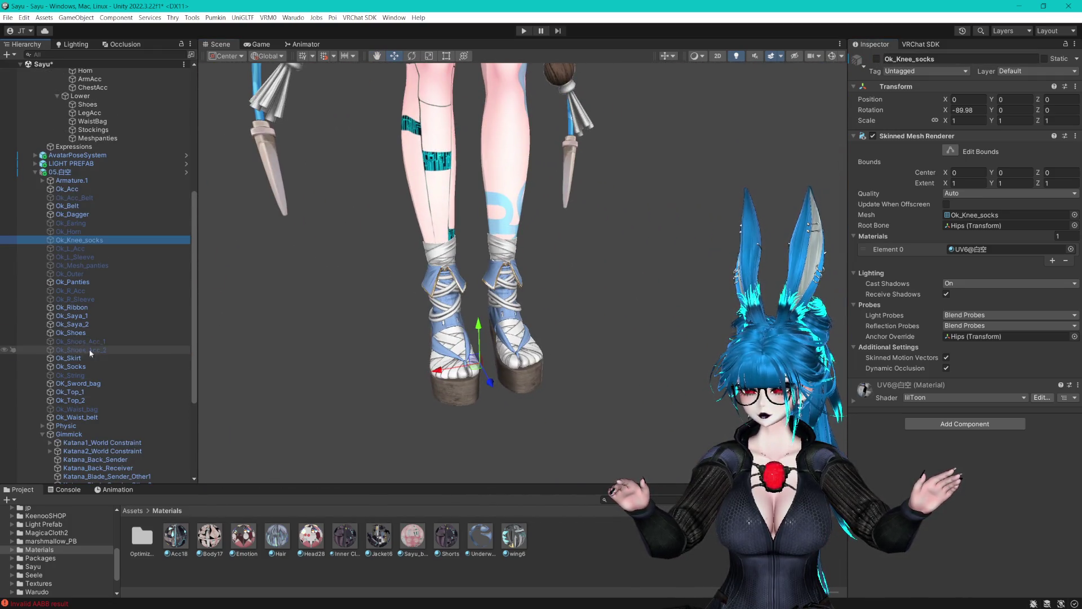
pyautogui.click(78, 366)
pyautogui.keyDown('ctrl'); pyautogui.click(83, 333); pyautogui.keyUp('ctrl')
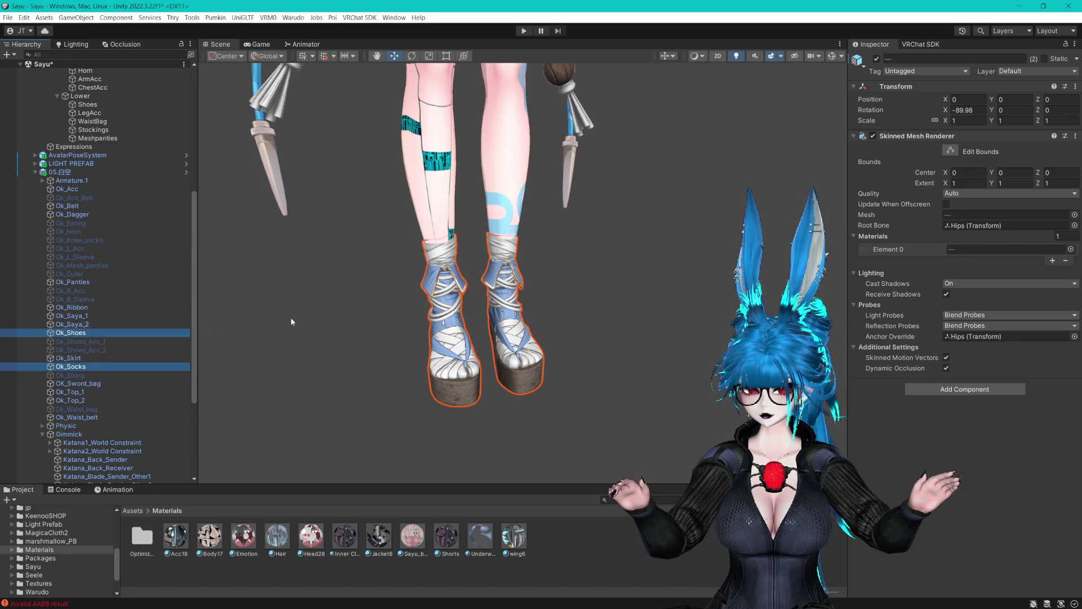
pyautogui.click(876, 58)
pyautogui.moveTo(733, 226); pyautogui.dragTo(368, 289)
pyautogui.scroll(3, 118, 231)
pyautogui.scroll(2, 118, 231)
pyautogui.click(171, 201)
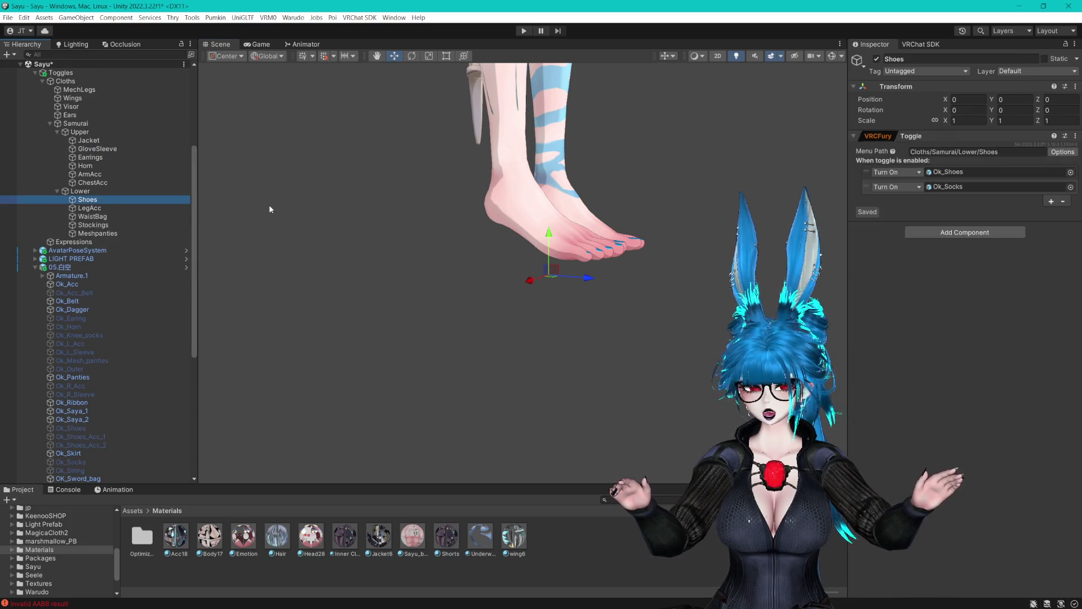
# Add a BlendShape action on the Body mesh's Heel shape to the Shoes toggle.
pyautogui.click(1052, 201)
pyautogui.click(942, 212)
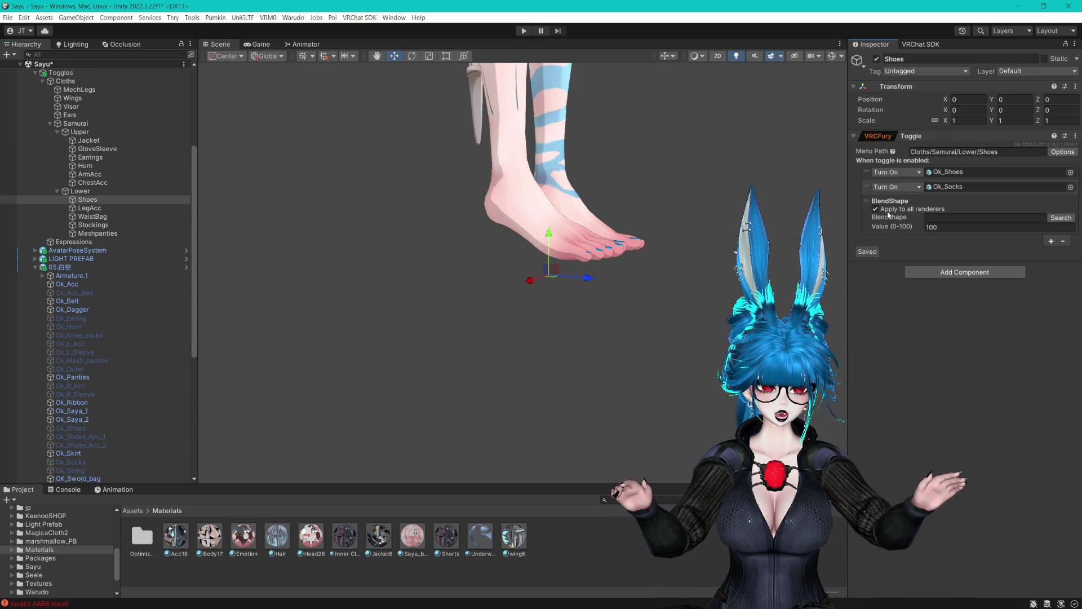
pyautogui.scroll(10, 54, 129)
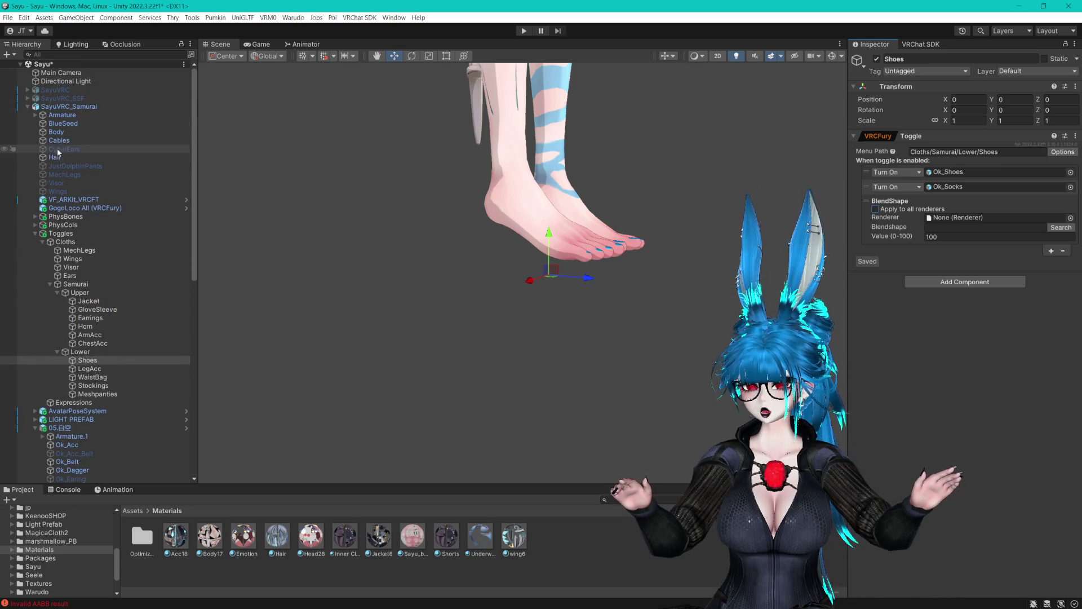
pyautogui.click(1055, 228)
pyautogui.write('heel')
pyautogui.click(880, 97)
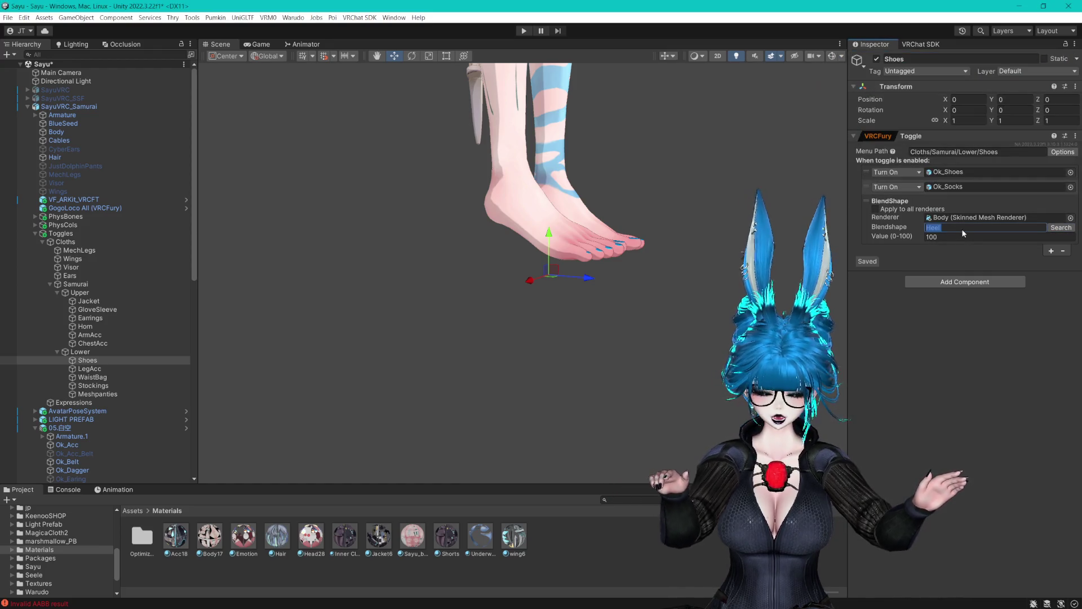
pyautogui.write('0')
pyautogui.click(1051, 227)
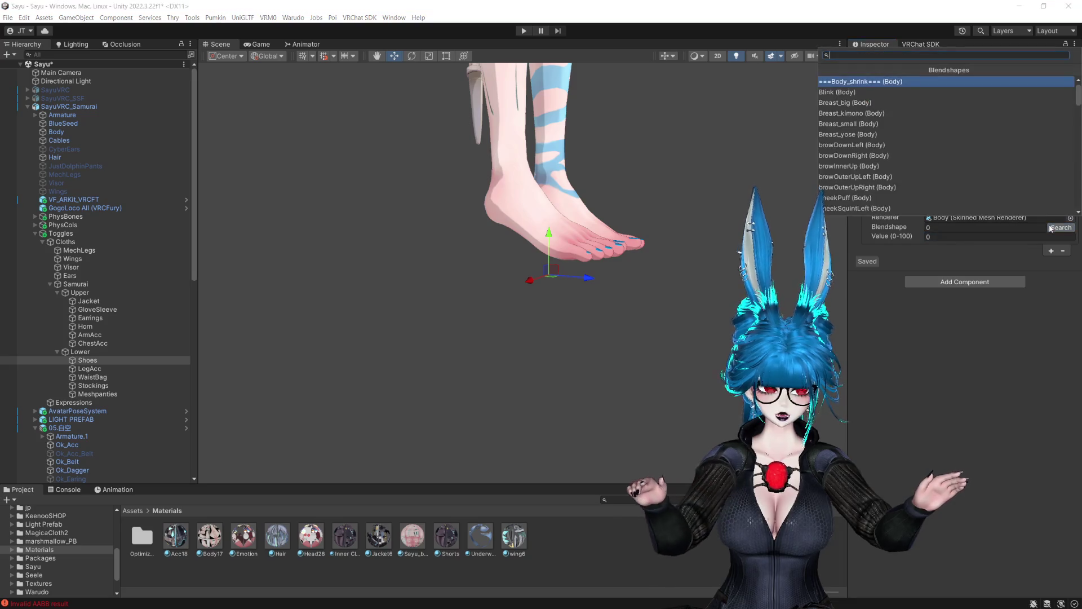
pyautogui.write('heew')
pyautogui.press('BackSpace')
pyautogui.write('l')
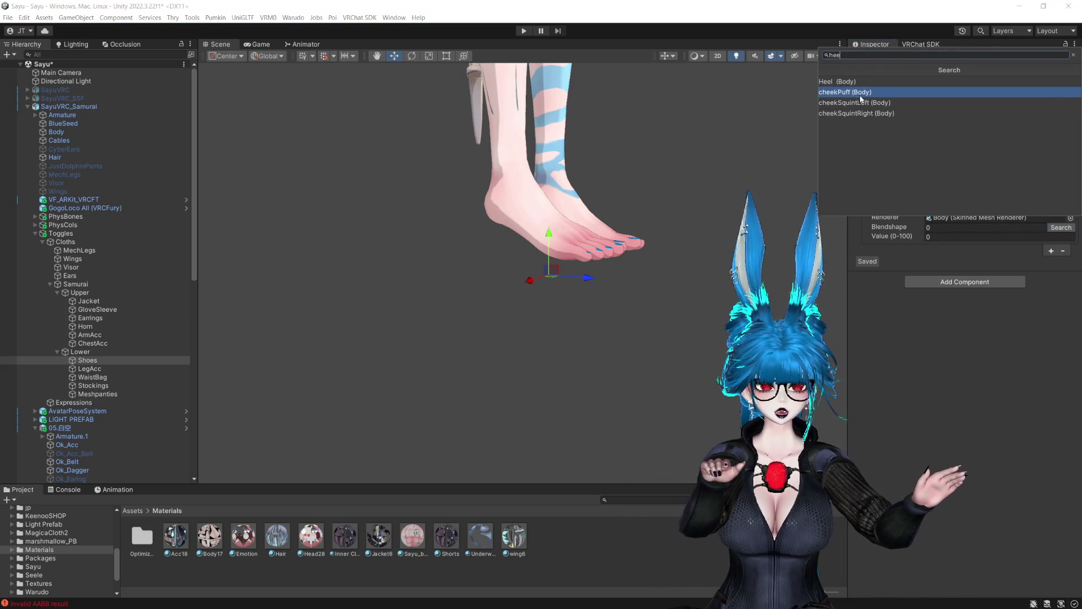
pyautogui.click(874, 99)
# Select Ok_Top_2 with the whole avatar framed in view.
pyautogui.moveTo(659, 211); pyautogui.dragTo(699, 211)
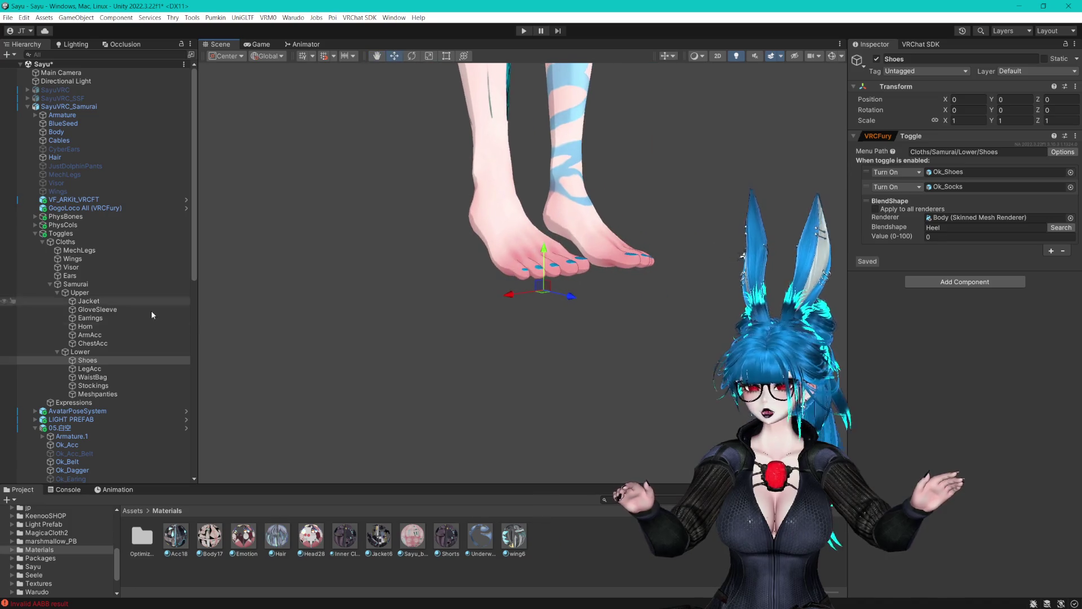
pyautogui.scroll(-10, 103, 378)
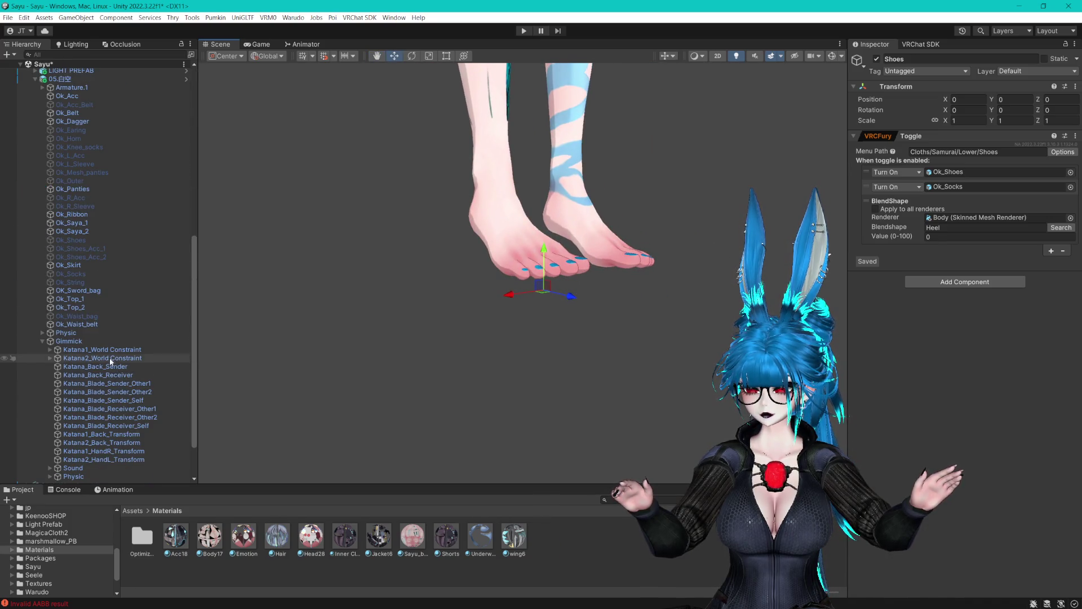
pyautogui.doubleClick(78, 307)
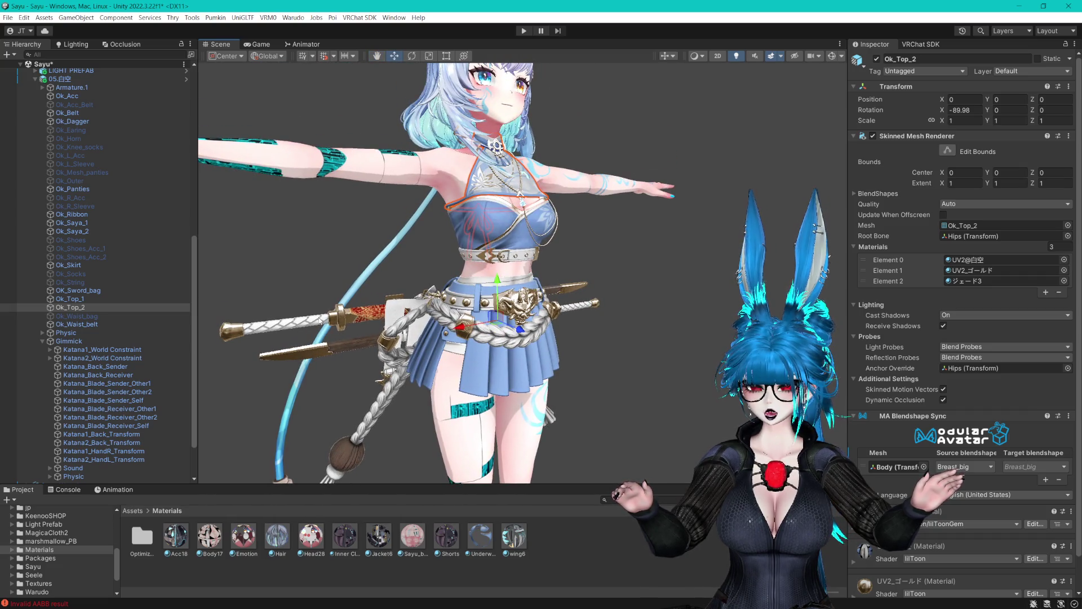
# Switch Ok_Top_2 off and on to identify it, framing the top garment.
pyautogui.click(877, 59)
pyautogui.click(877, 59)
pyautogui.press('f')
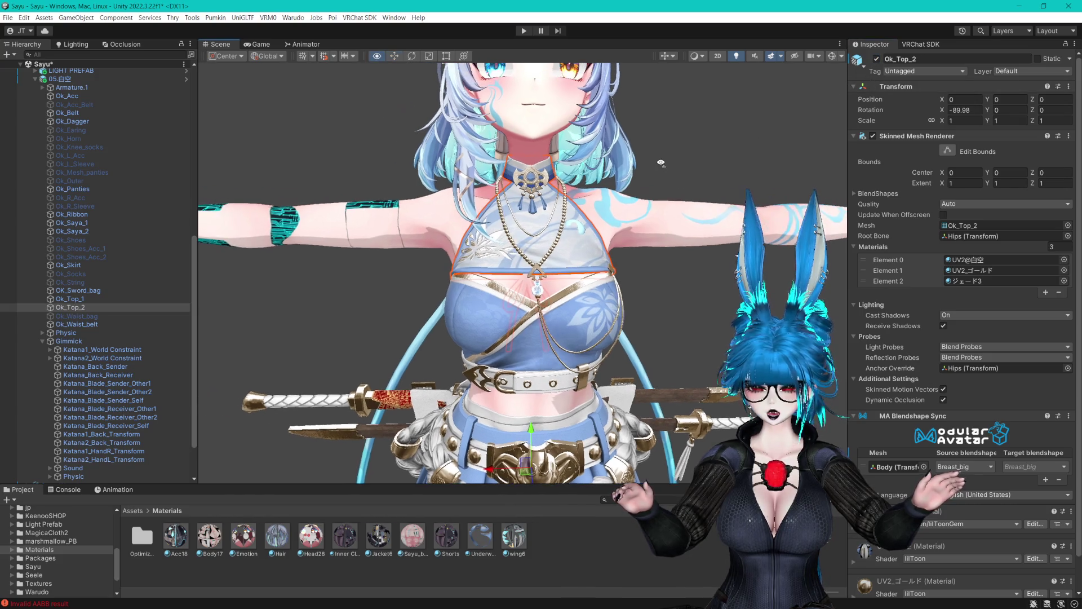
pyautogui.scroll(5, 136, 206)
pyautogui.scroll(4, 136, 203)
# Duplicate the Jacket toggle and rename the copy UpperTop.
pyautogui.click(99, 217)
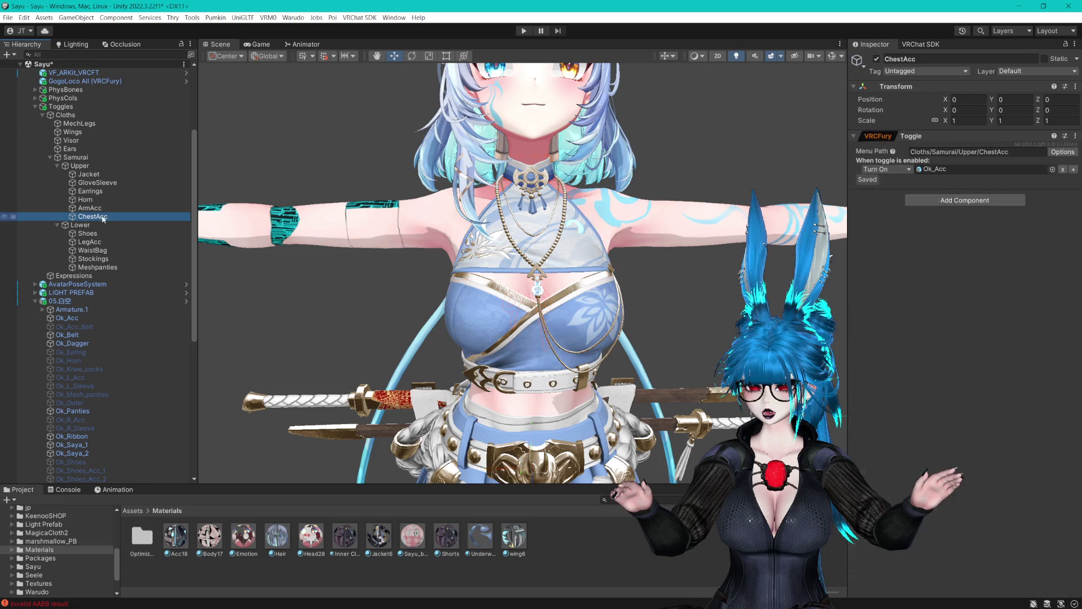
pyautogui.click(91, 176)
pyautogui.hotkey('ctrl', 'd')
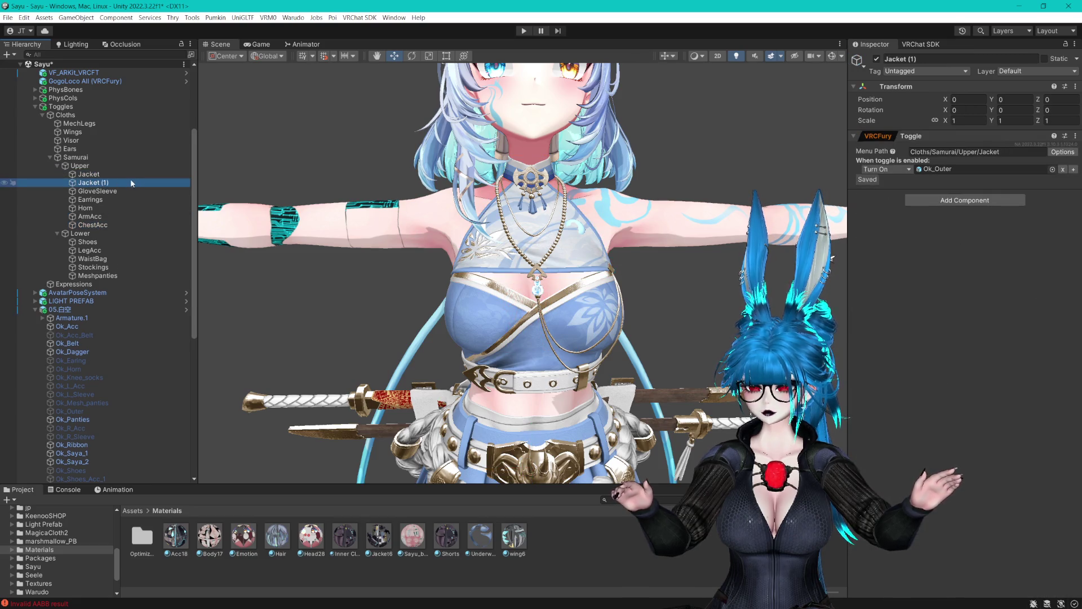
pyautogui.press('F2')
pyautogui.write('UpperTop')
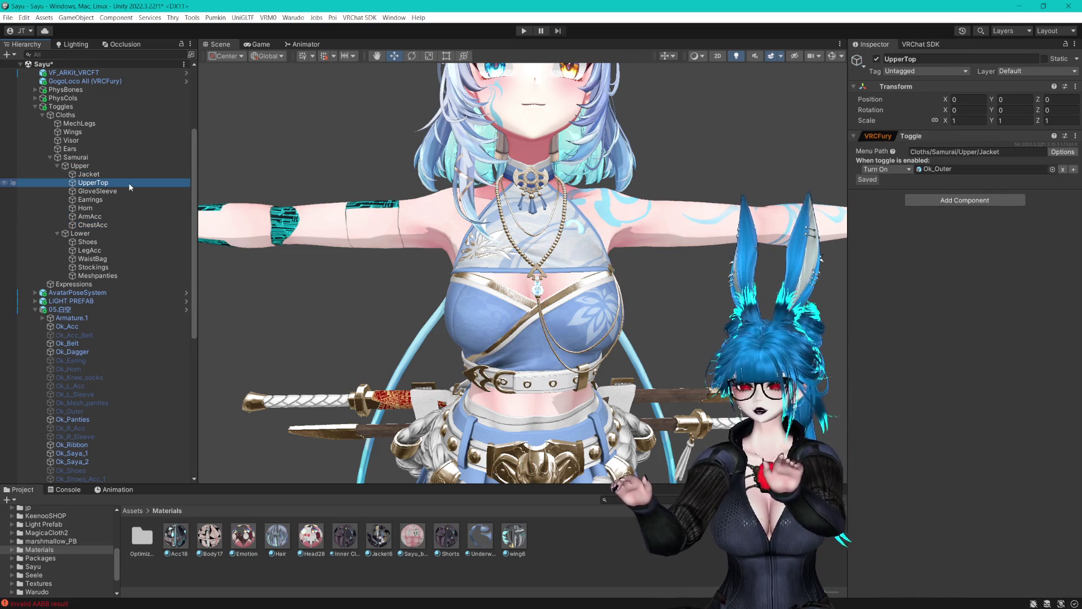
# Look over the torso, then select 'Jacket' in UpperTop's menu path for replacement.
pyautogui.scroll(2, 564, 251)
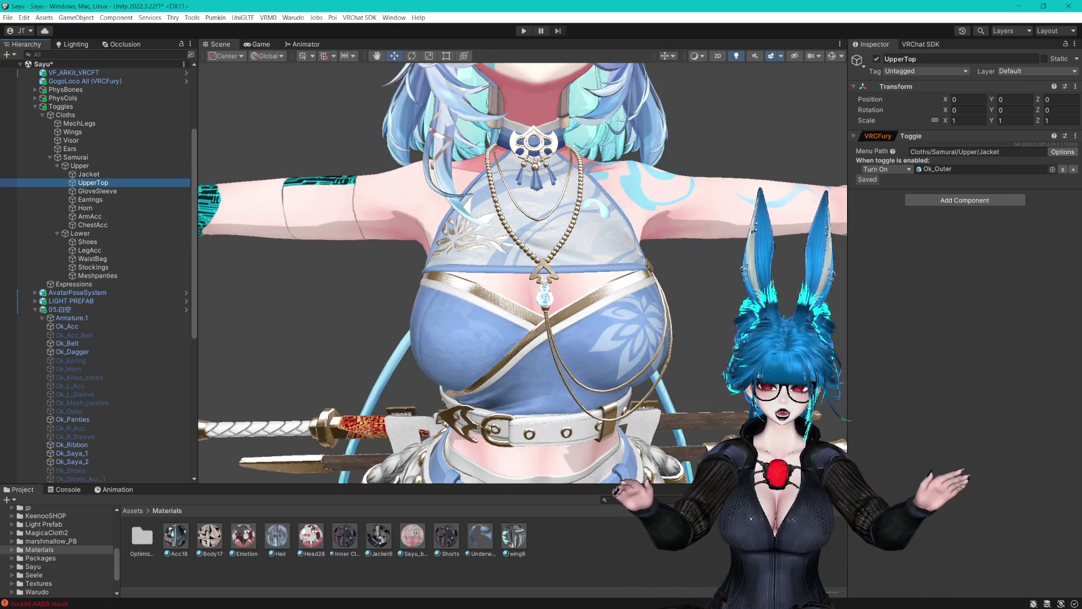
pyautogui.moveTo(618, 200); pyautogui.dragTo(632, 192)
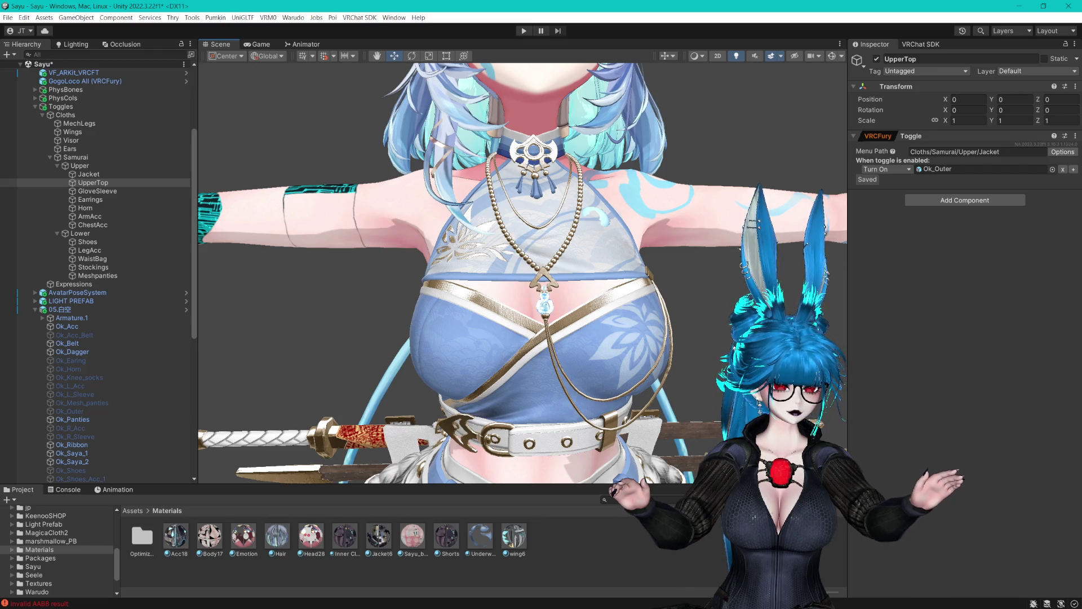
pyautogui.moveTo(699, 320); pyautogui.dragTo(750, 299)
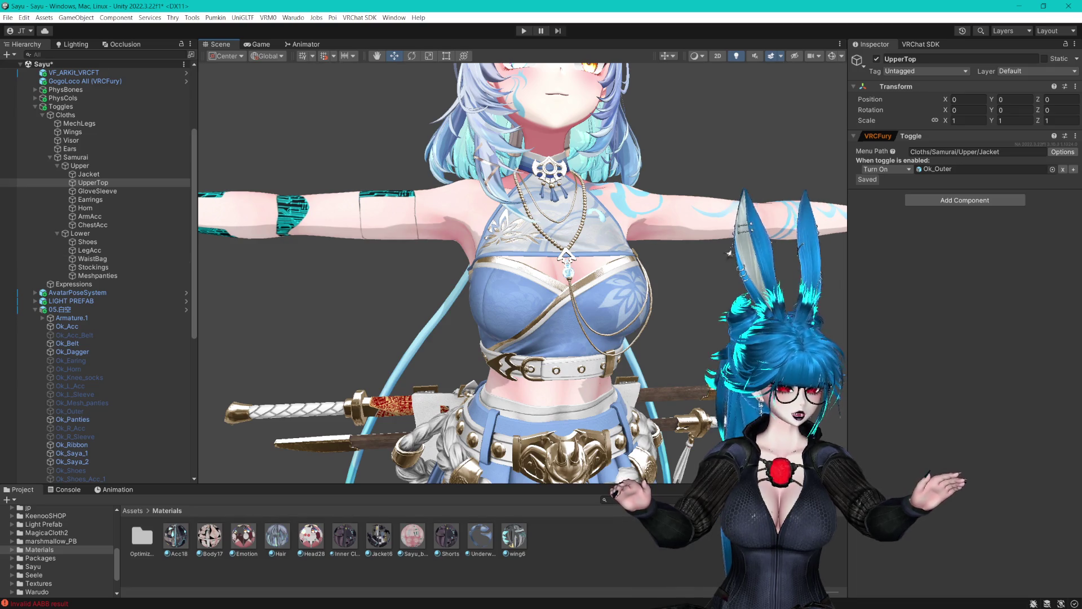
pyautogui.click(507, 255)
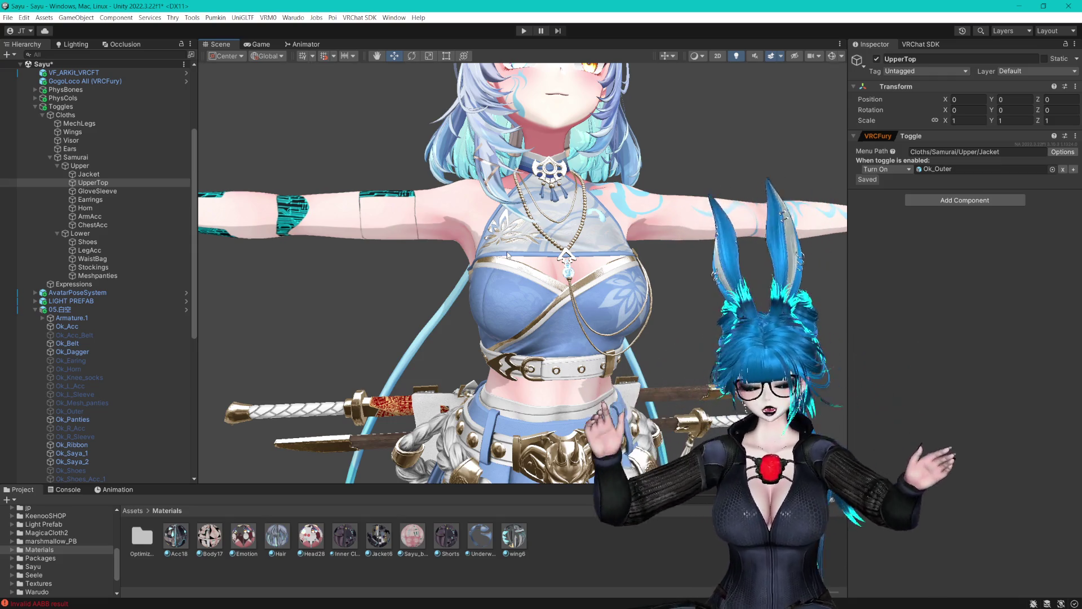
pyautogui.scroll(-3, 510, 278)
pyautogui.scroll(-4, 543, 269)
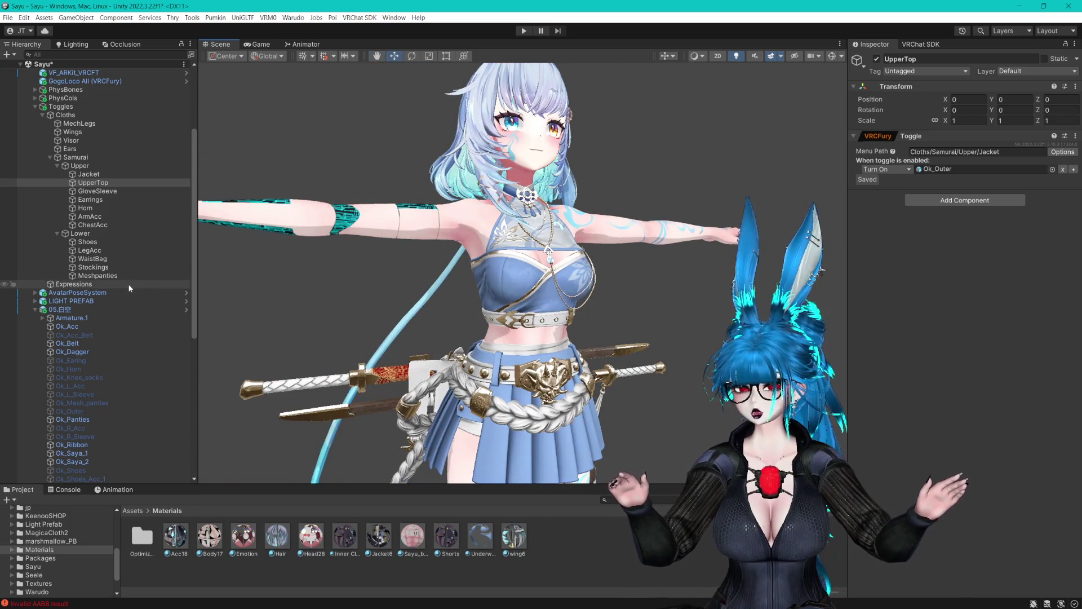
pyautogui.scroll(-4, 127, 283)
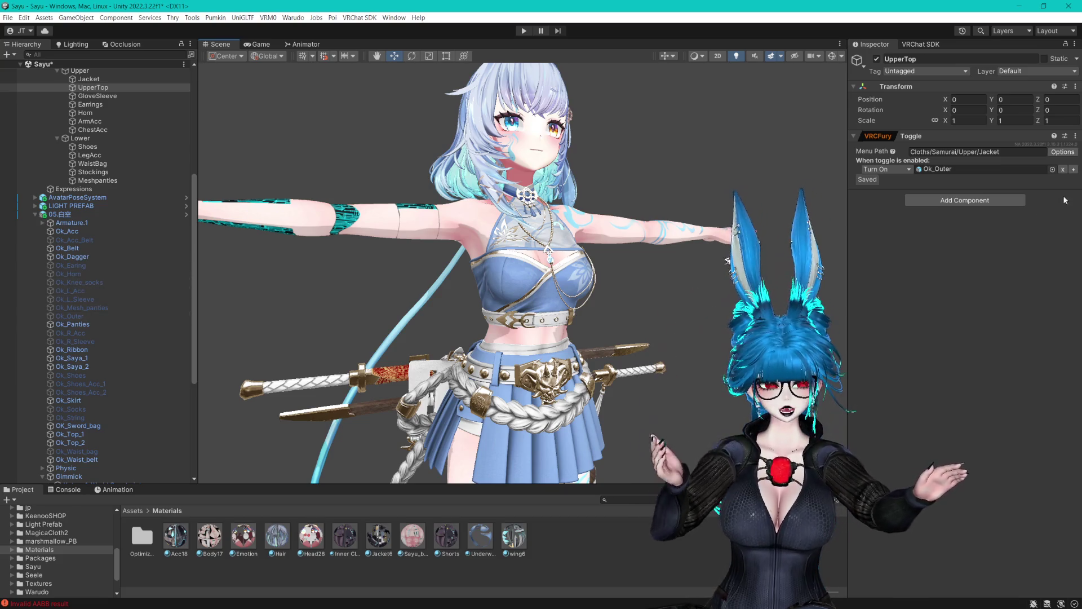
pyautogui.doubleClick(1009, 151)
# Set UpperTop's menu path to Cloths/Samurai/Upper/UpperTop and make it turn on Ok_Top_2.
pyautogui.write('U')
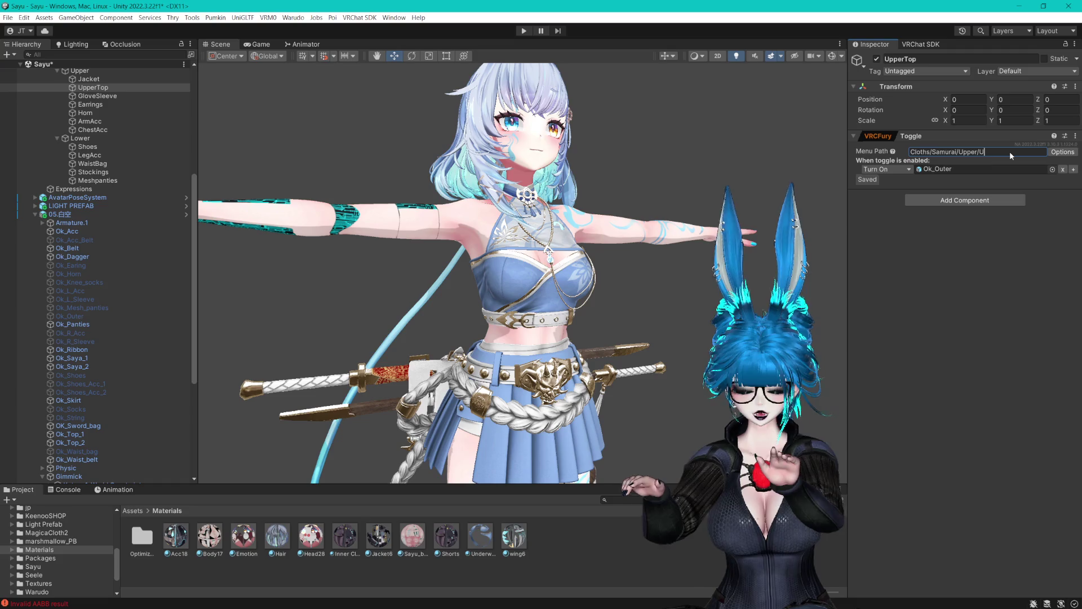
pyautogui.write('pperTop')
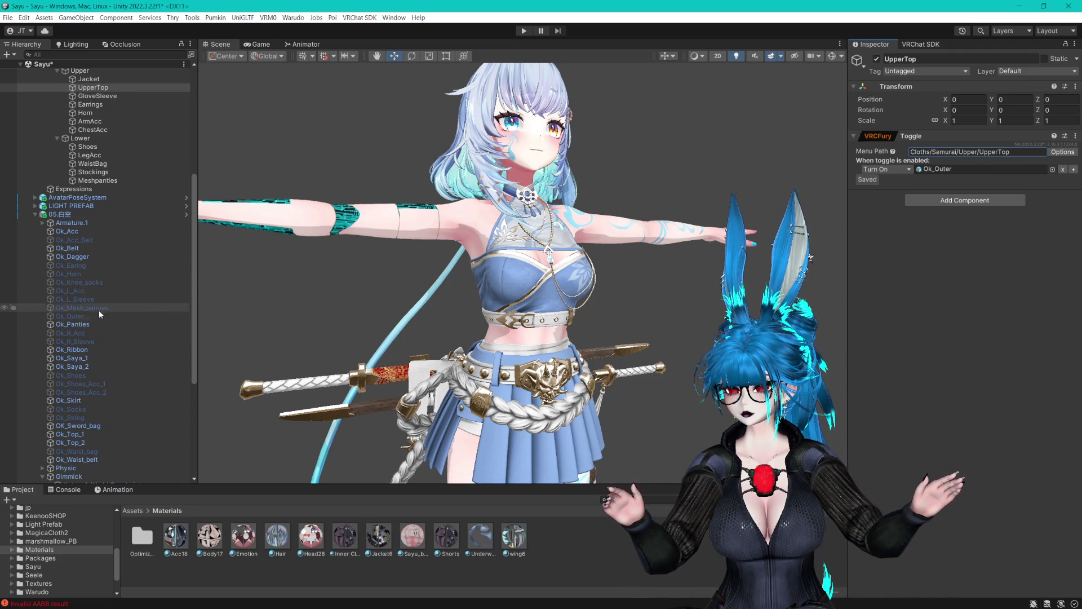
pyautogui.moveTo(808, 320); pyautogui.dragTo(966, 171)
pyautogui.scroll(5, 676, 269)
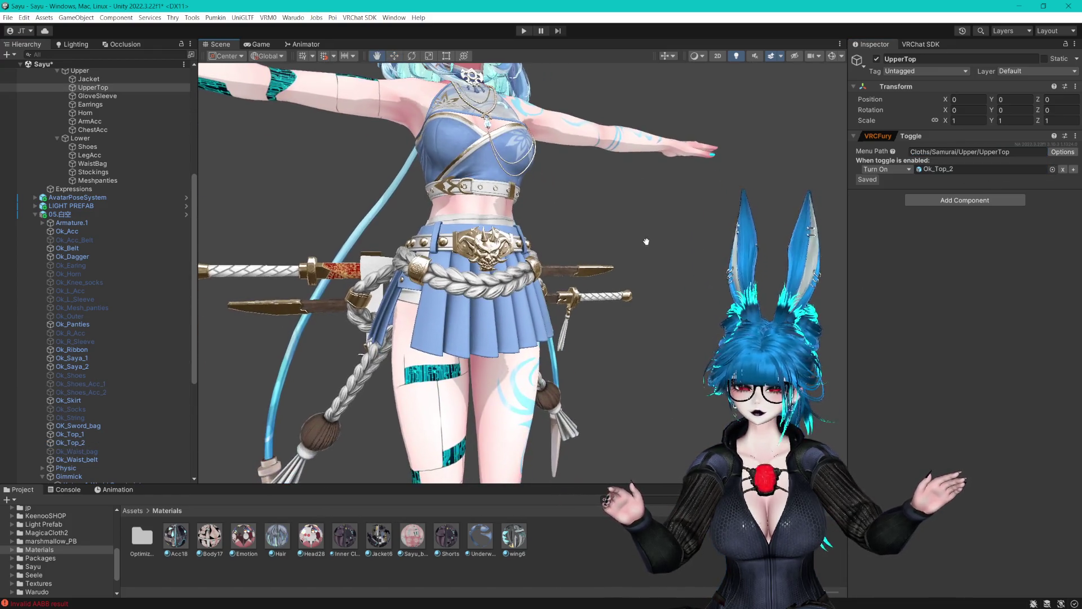
# Select the Ok_Ribbon rope on the belt and hide it to check it.
pyautogui.click(460, 267)
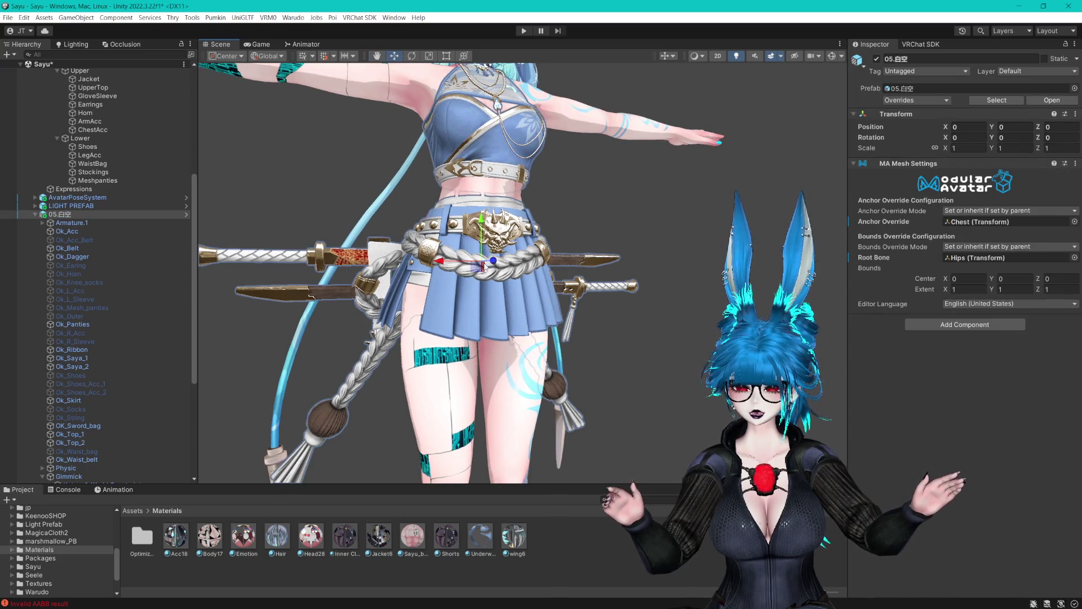
pyautogui.click(460, 268)
pyautogui.click(877, 59)
# Show Ok_Ribbon again and duplicate the WaistBag toggle as a new toggle named Rope.
pyautogui.click(877, 58)
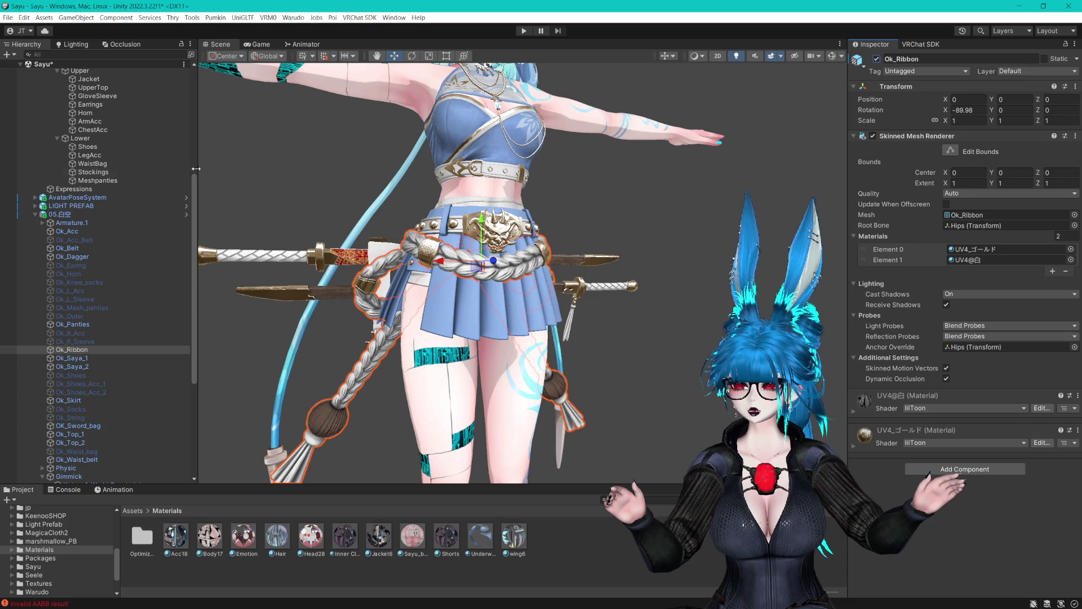
pyautogui.click(100, 164)
pyautogui.hotkey('ctrl', 'd')
pyautogui.press('F2')
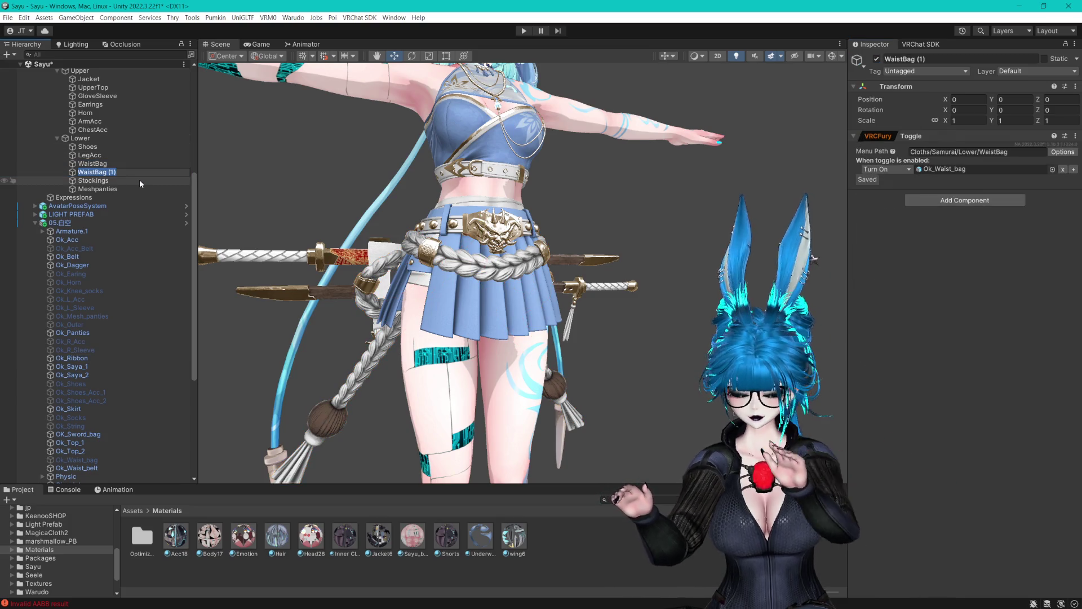
pyautogui.write('Rope')
pyautogui.press('Return')
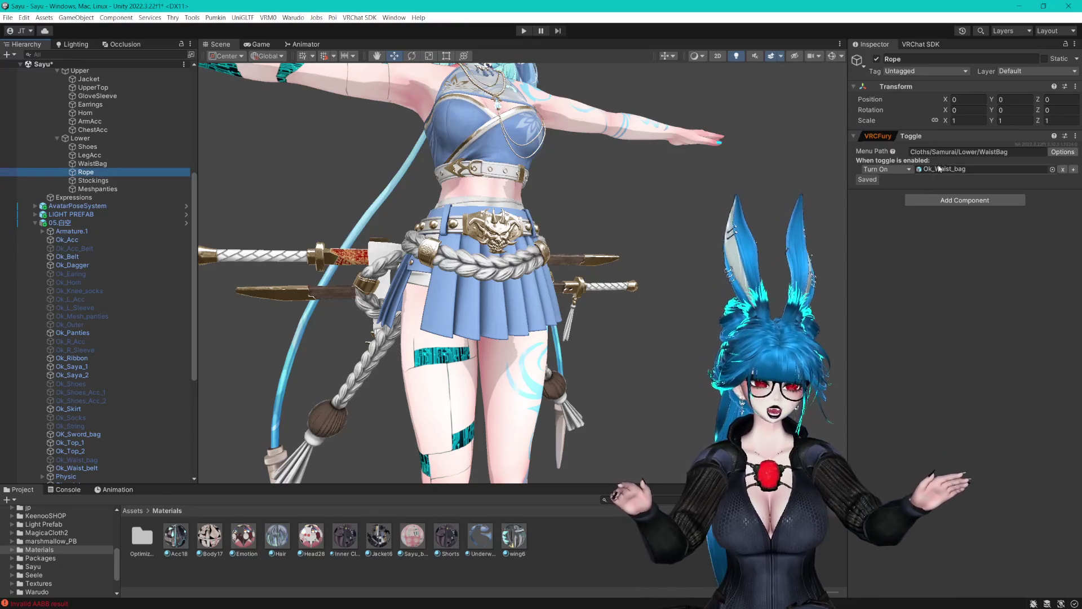
# Change Rope's menu path to WaistRope, make it turn on Ok_Ribbon, hide the ribbon, and save.
pyautogui.click(1014, 148)
pyautogui.click(1013, 154)
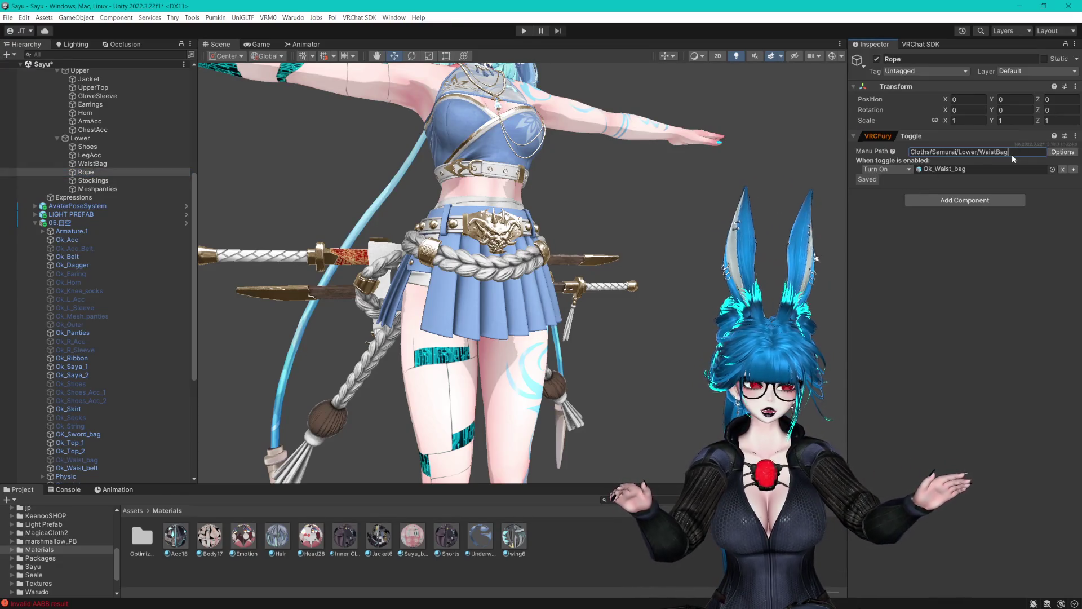
pyautogui.press('BackSpace')
pyautogui.press('BackSpace')
pyautogui.press('BackSpace')
pyautogui.write('Rope')
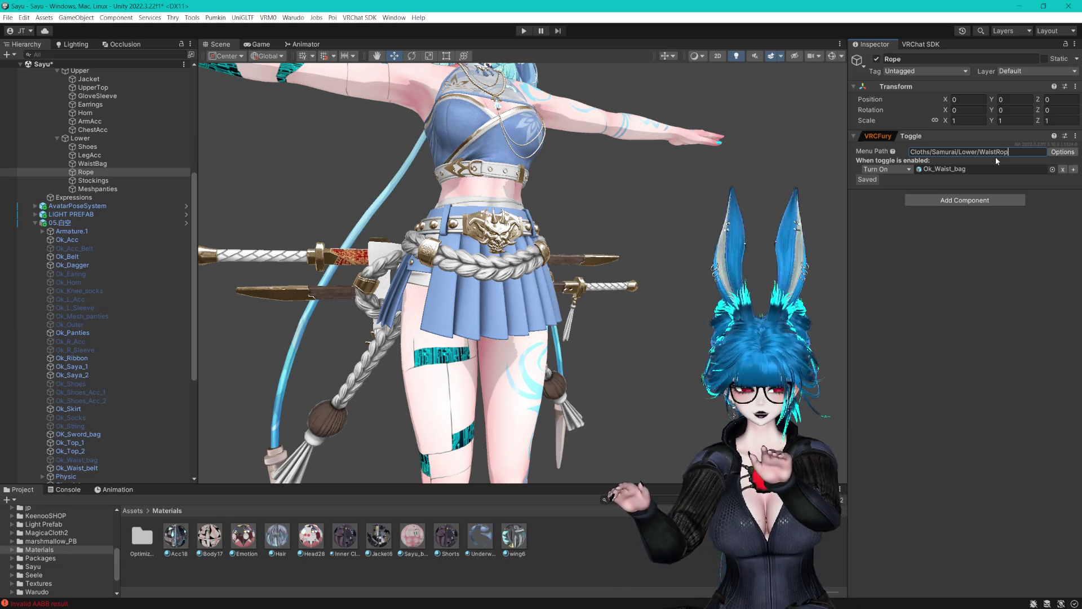
pyautogui.click(79, 359)
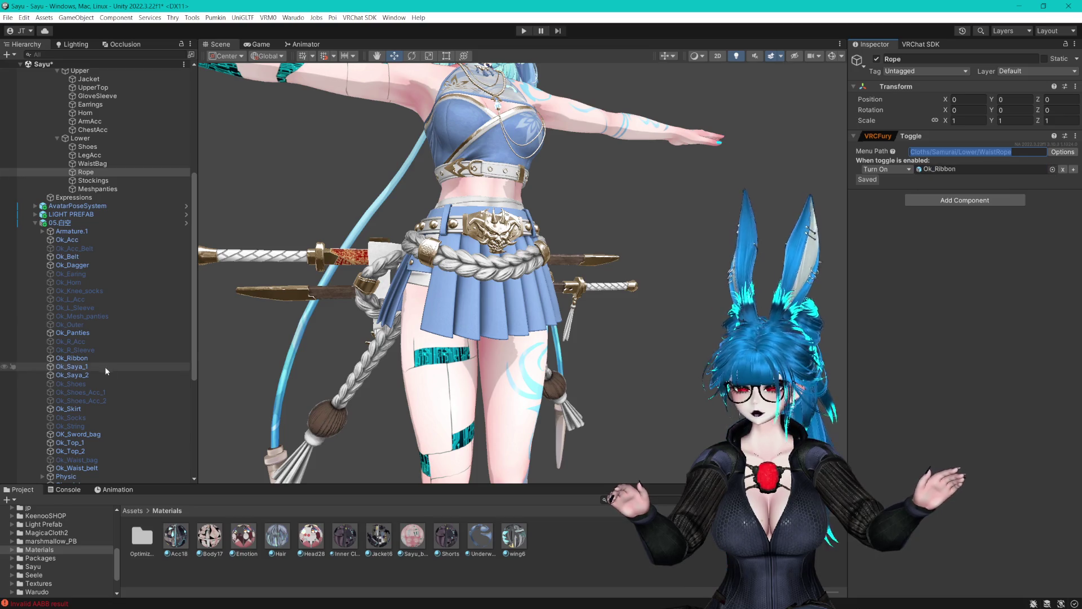
pyautogui.click(876, 59)
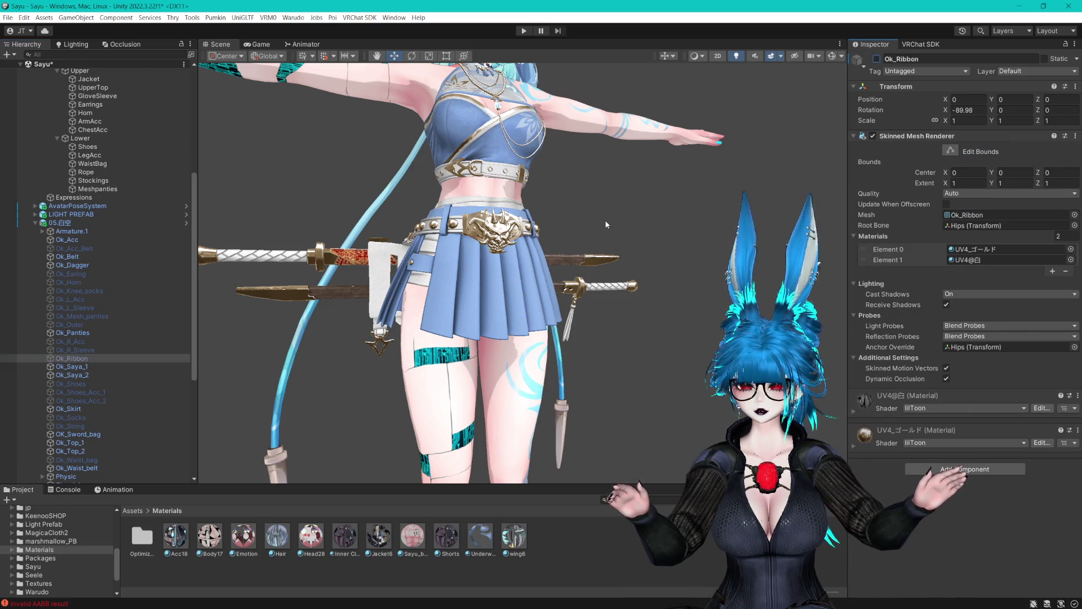
pyautogui.press('f')
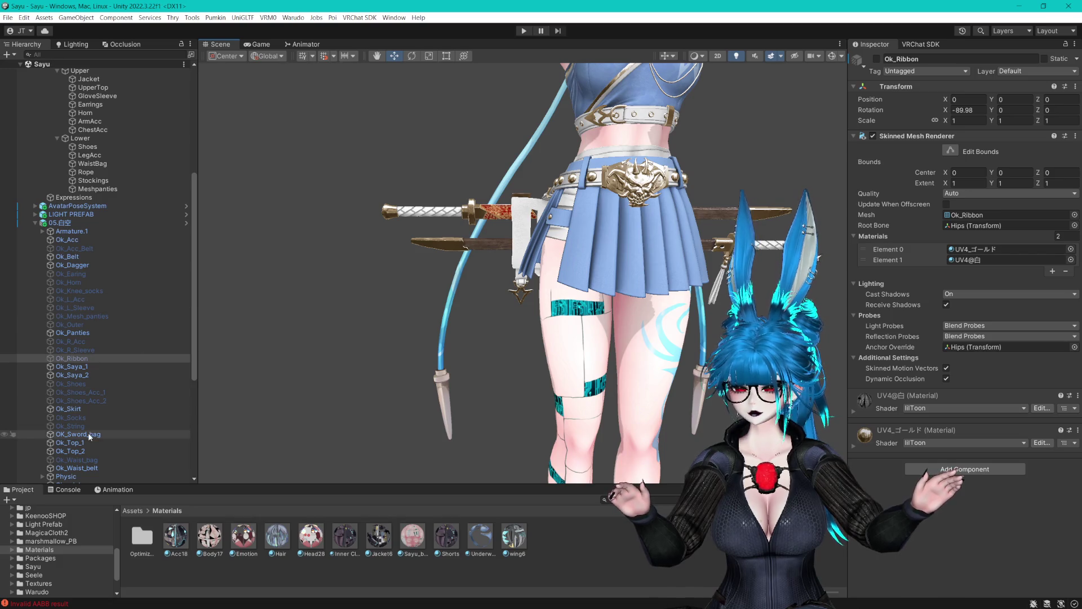
pyautogui.hotkey('ctrl', 's')
# Identify the Ok_Waist_belt and Ok_Belt objects by briefly hiding them and framing them.
pyautogui.scroll(-2, 90, 434)
pyautogui.click(76, 437)
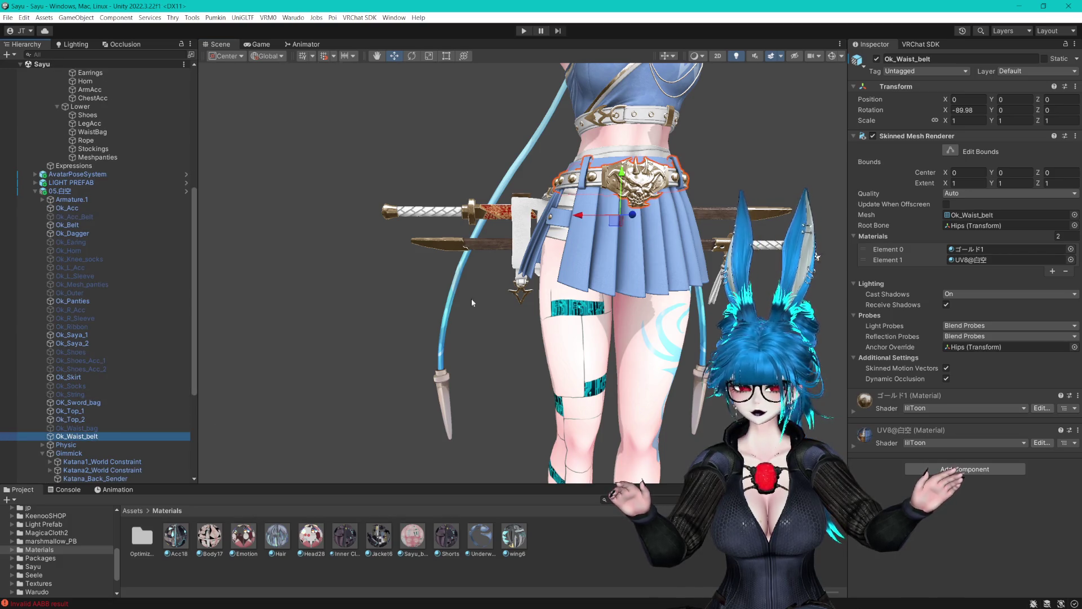
pyautogui.click(876, 59)
pyautogui.click(876, 59)
pyautogui.press('f')
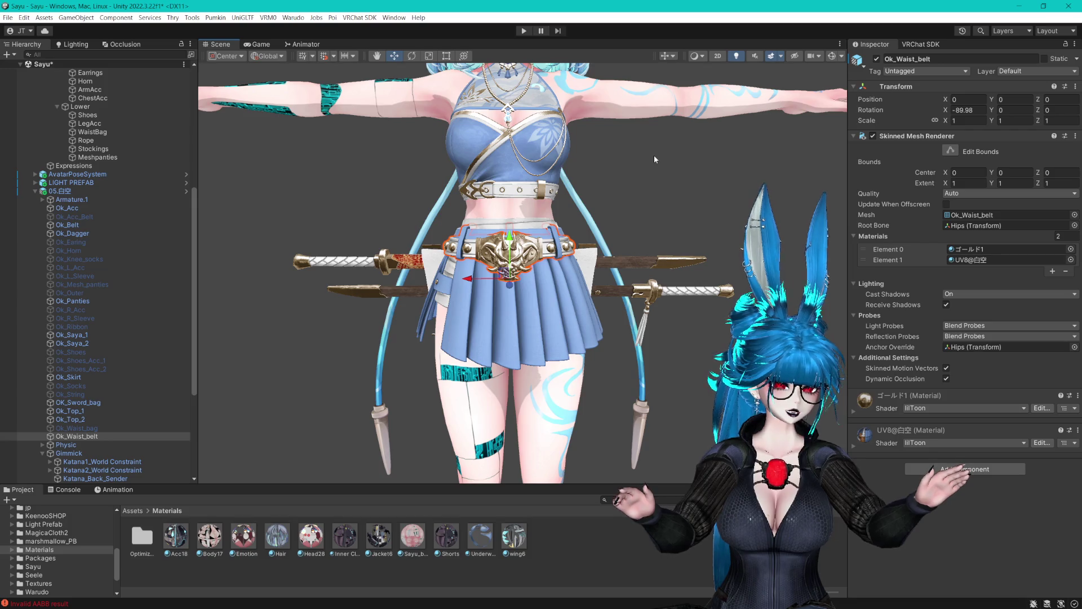
pyautogui.click(85, 226)
pyautogui.press('f')
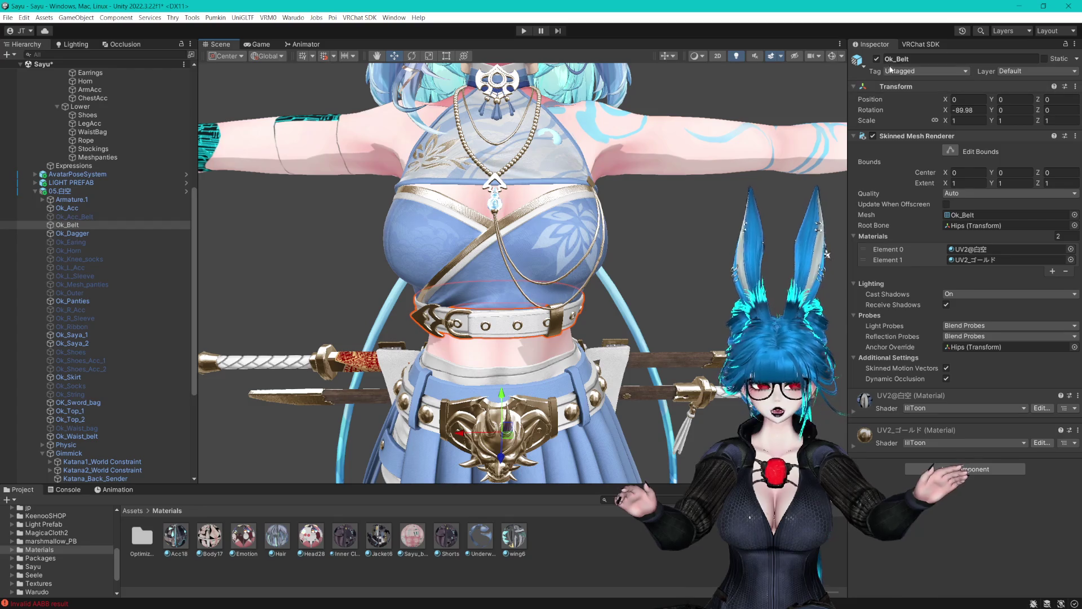
pyautogui.scroll(-2, 248, 207)
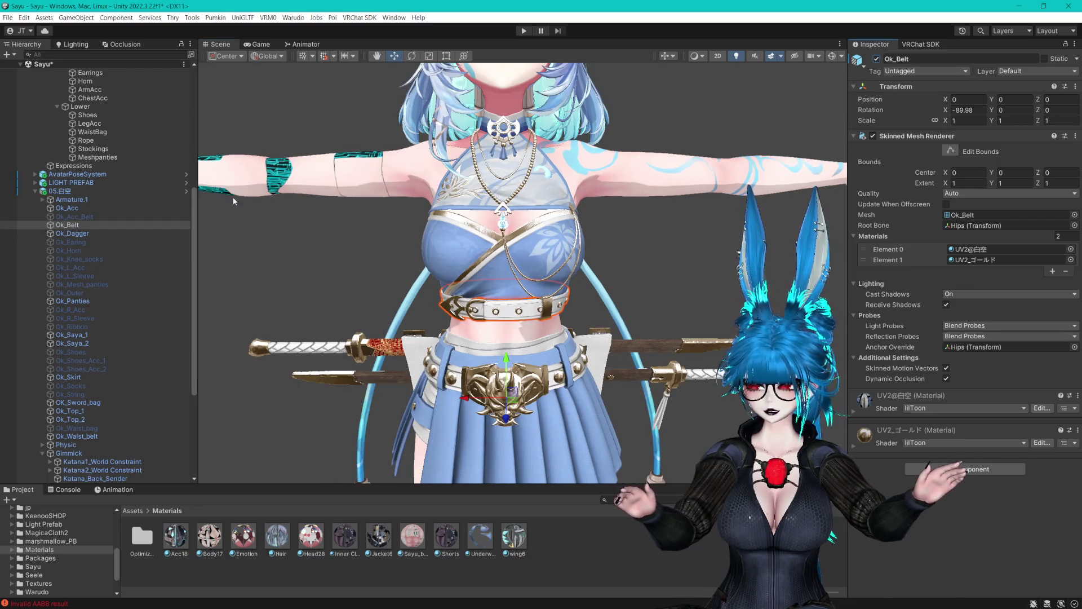
pyautogui.scroll(3, 89, 156)
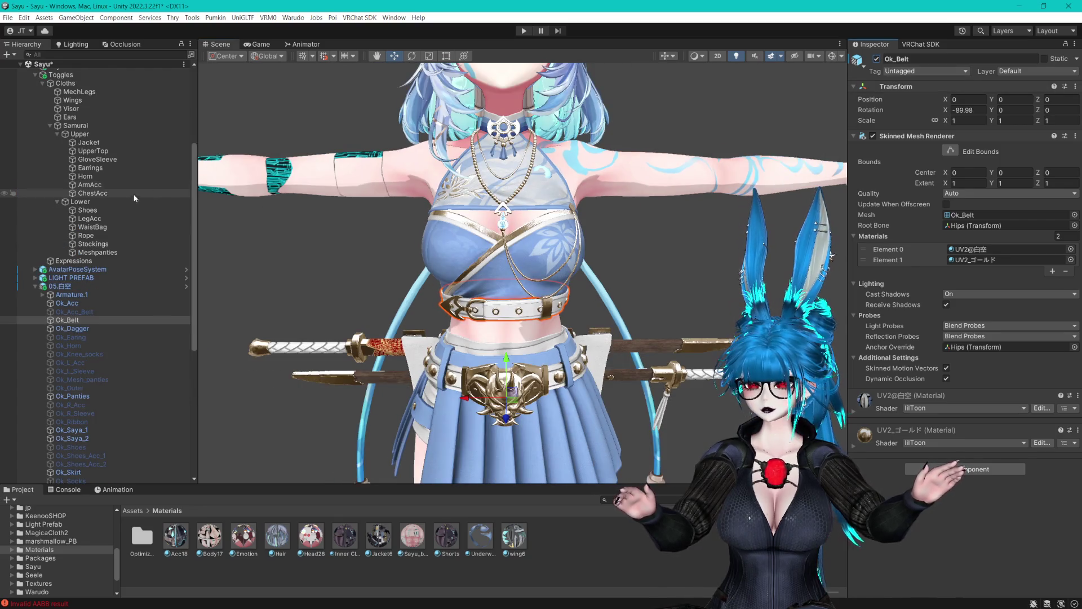
# Duplicate the UpperTop toggle and rename the copy ChestBelt.
pyautogui.click(89, 152)
pyautogui.hotkey('ctrl', 'd')
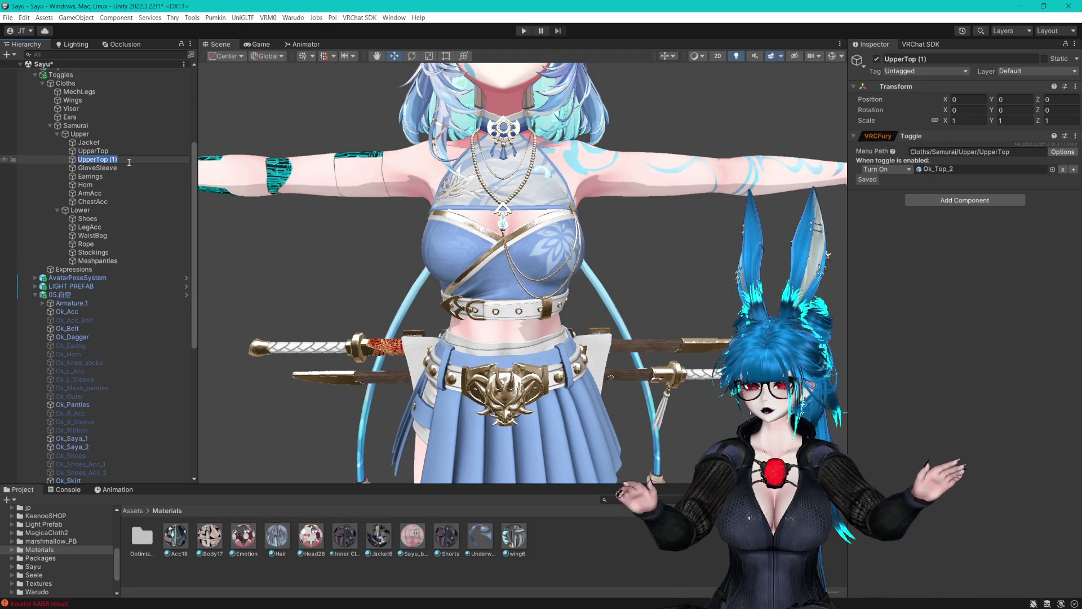
pyautogui.press('F2')
pyautogui.write('Chest')
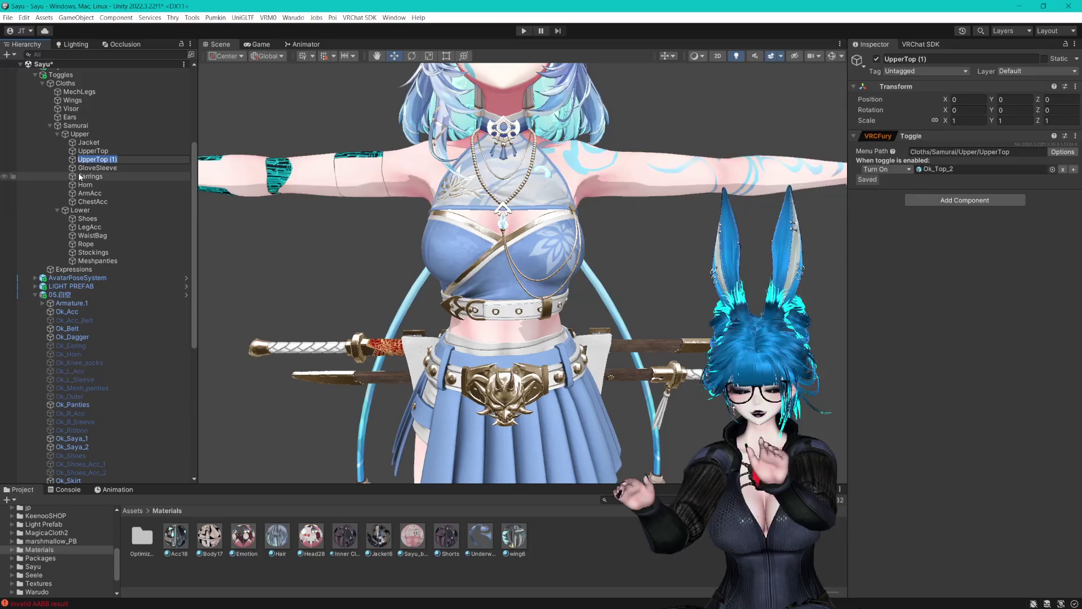
pyautogui.write('Belt')
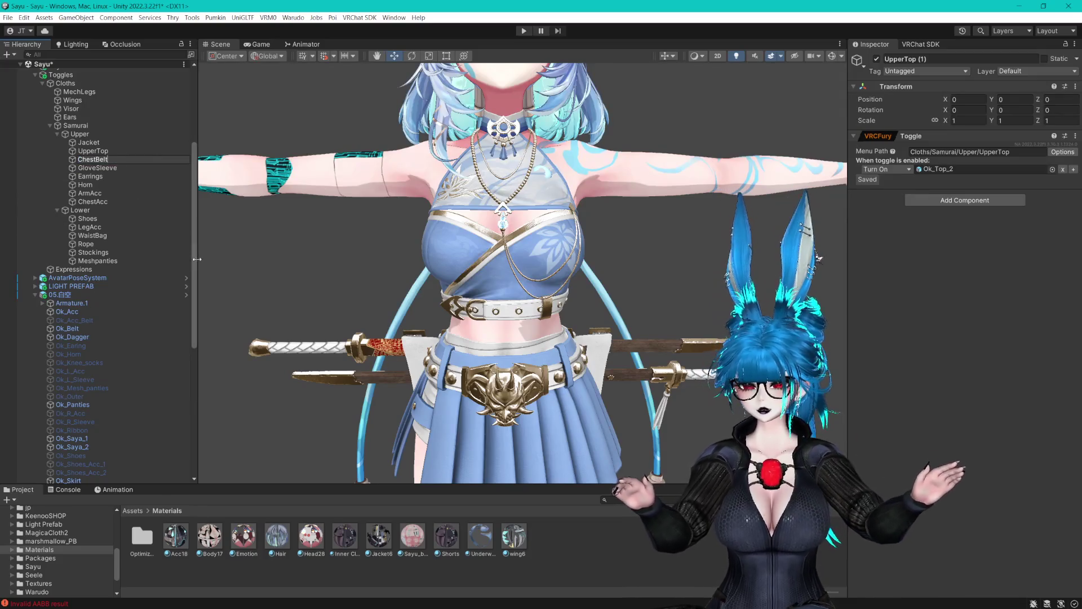
# Give ChestBelt its own menu path entry and make it turn on Ok_Belt instead of Ok_Top_2.
pyautogui.doubleClick(990, 151)
pyautogui.write('Be')
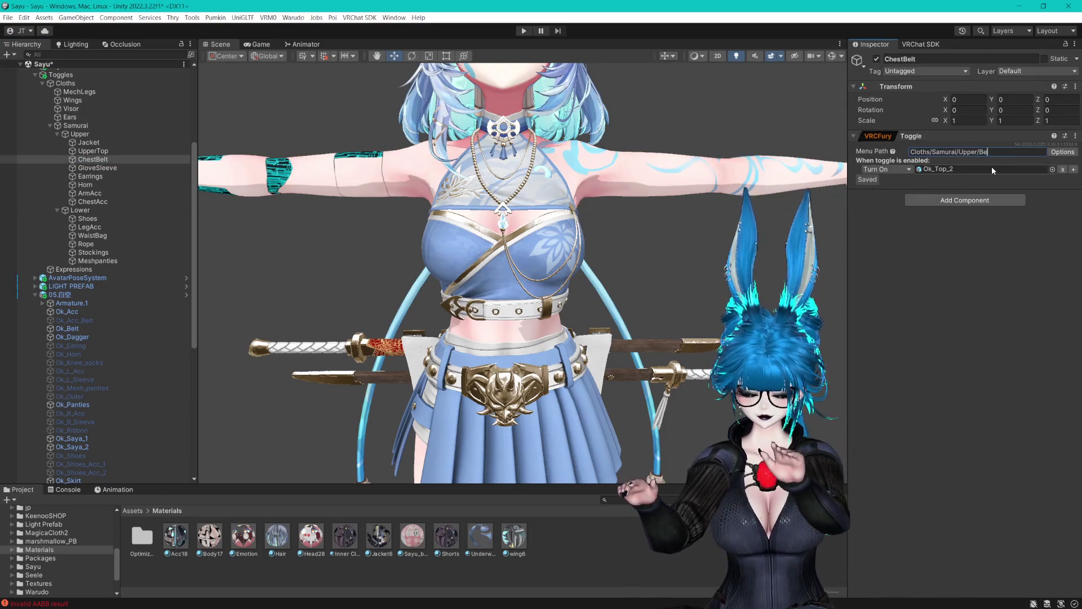
pyautogui.write('ltBelt')
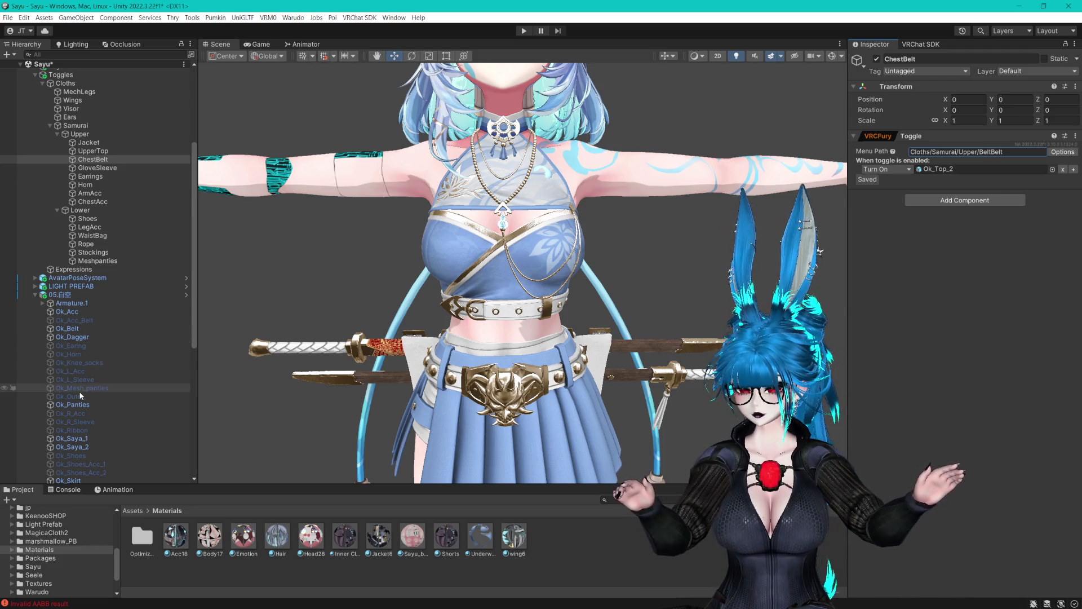
pyautogui.moveTo(80, 329); pyautogui.dragTo(981, 168)
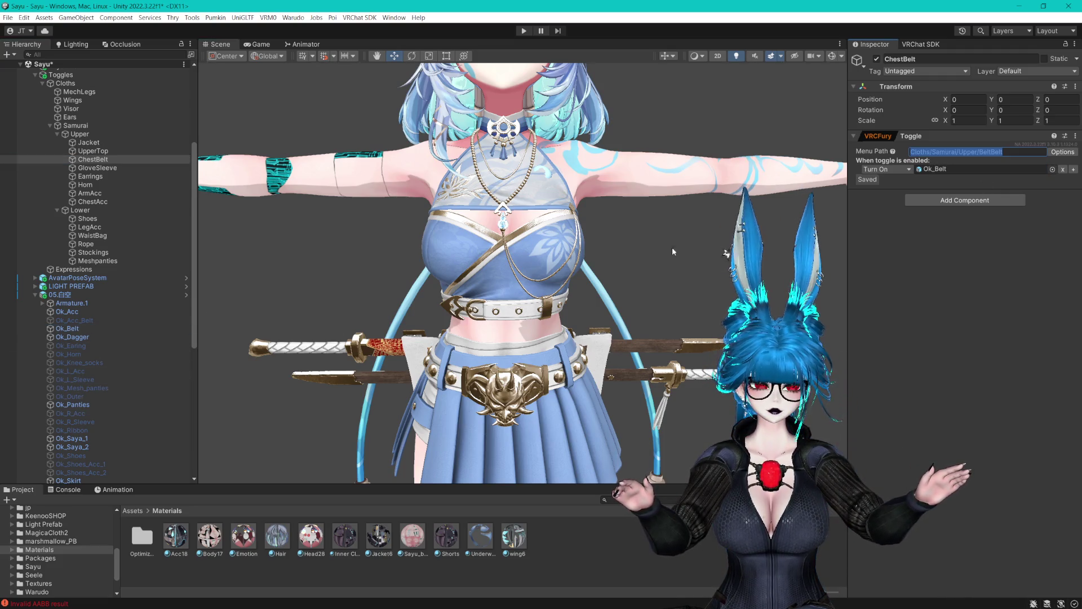
pyautogui.click(127, 321)
pyautogui.scroll(-5, 118, 412)
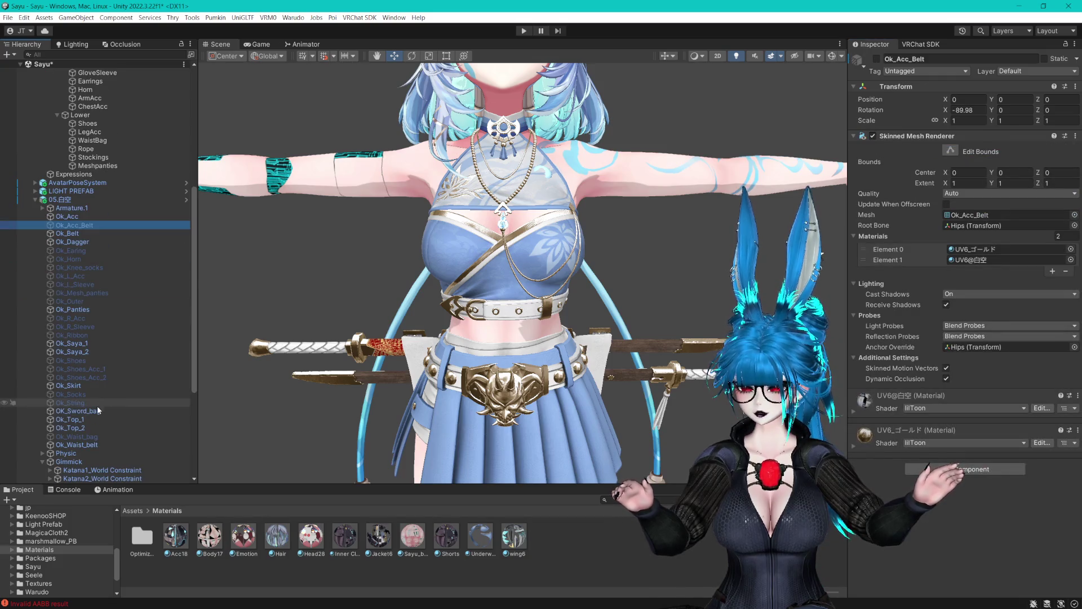
# Activate Ok_Acc_Belt through Ok_Waist_bag, including Ok_L_Sleeve, Ok_Acc, Ok_Skirt and Ok_Ribbon.
pyautogui.keyDown('shift'); pyautogui.click(87, 432); pyautogui.keyUp('shift')
pyautogui.click(877, 58)
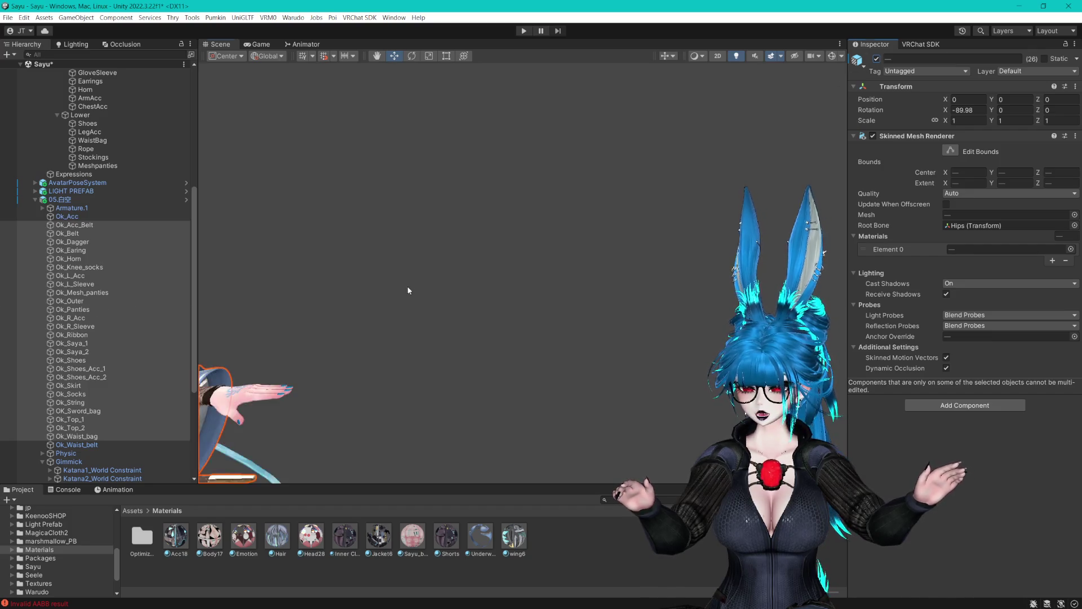
pyautogui.click(75, 284)
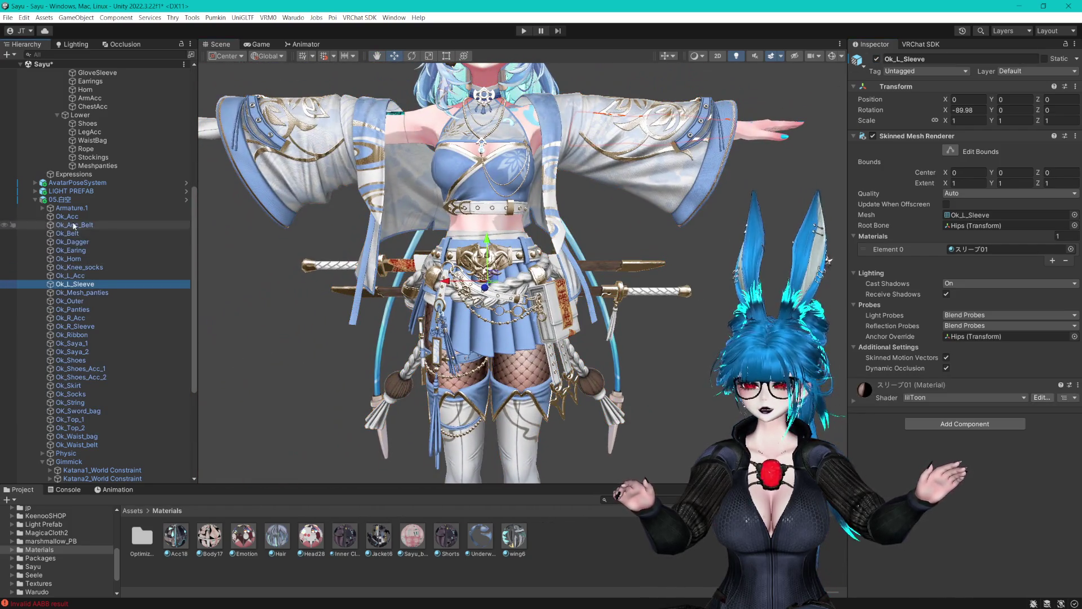
pyautogui.click(82, 217)
pyautogui.click(79, 385)
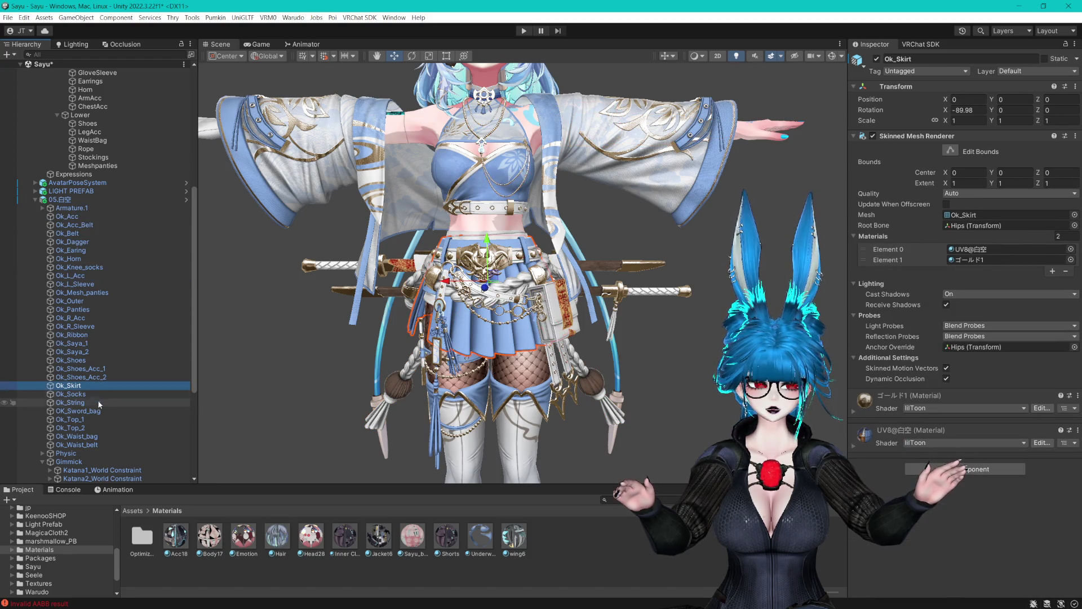
pyautogui.click(79, 411)
pyautogui.click(79, 436)
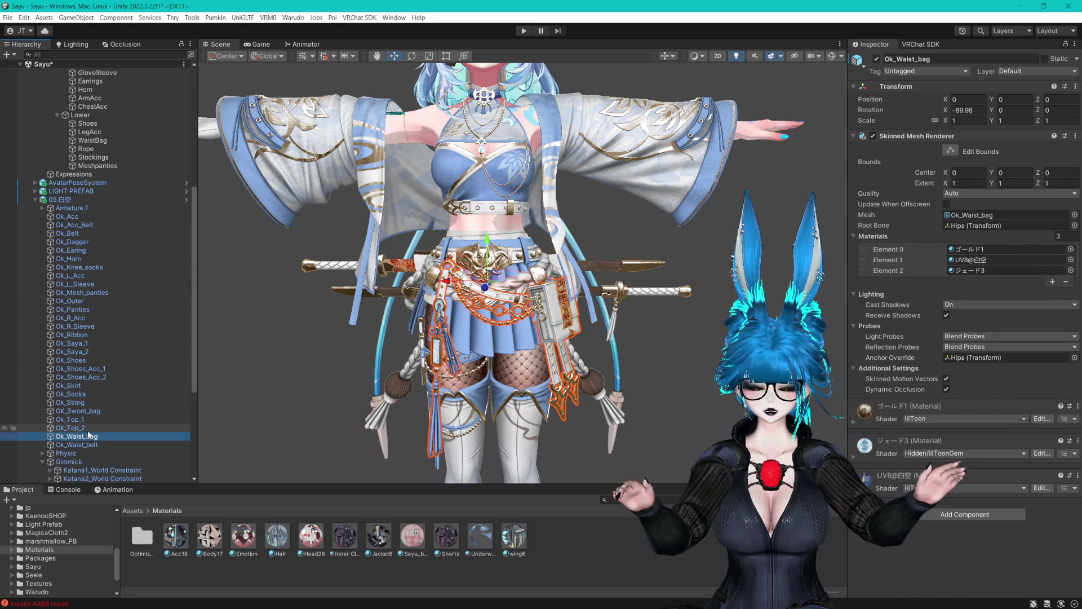
pyautogui.click(93, 334)
# Collapse the Samurai group and frame the whole avatar in the Scene view.
pyautogui.scroll(5, 99, 335)
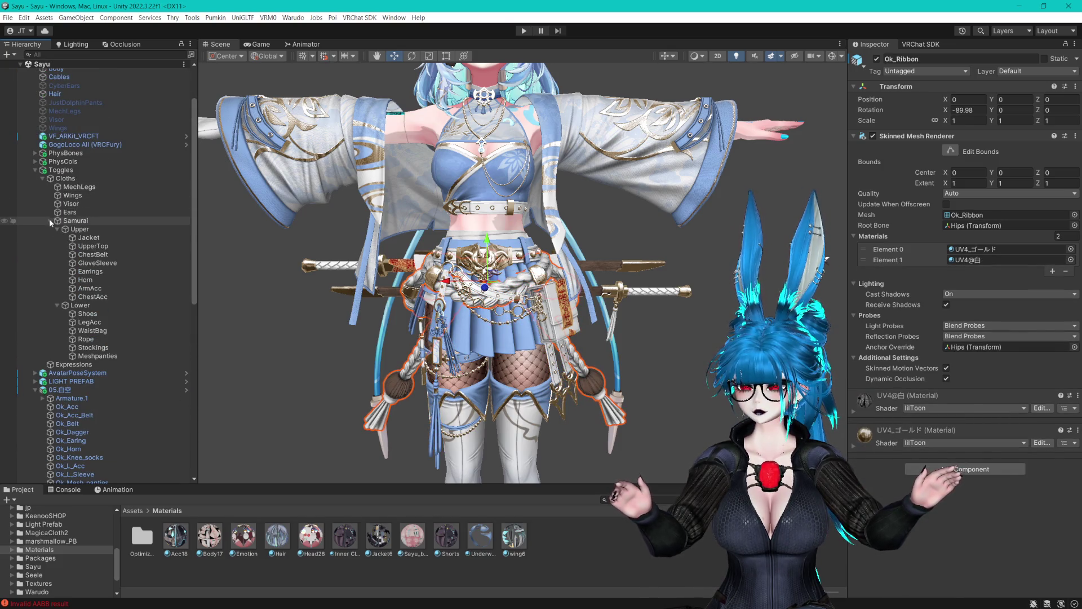
pyautogui.click(50, 221)
pyautogui.press('f')
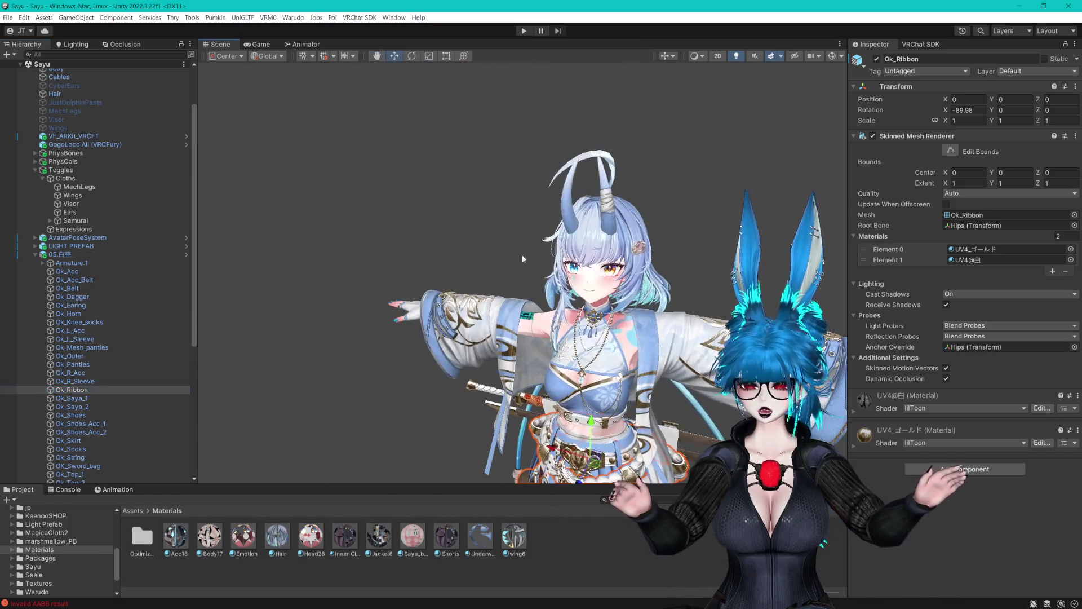
pyautogui.scroll(5, 519, 252)
pyautogui.scroll(-3, 383, 229)
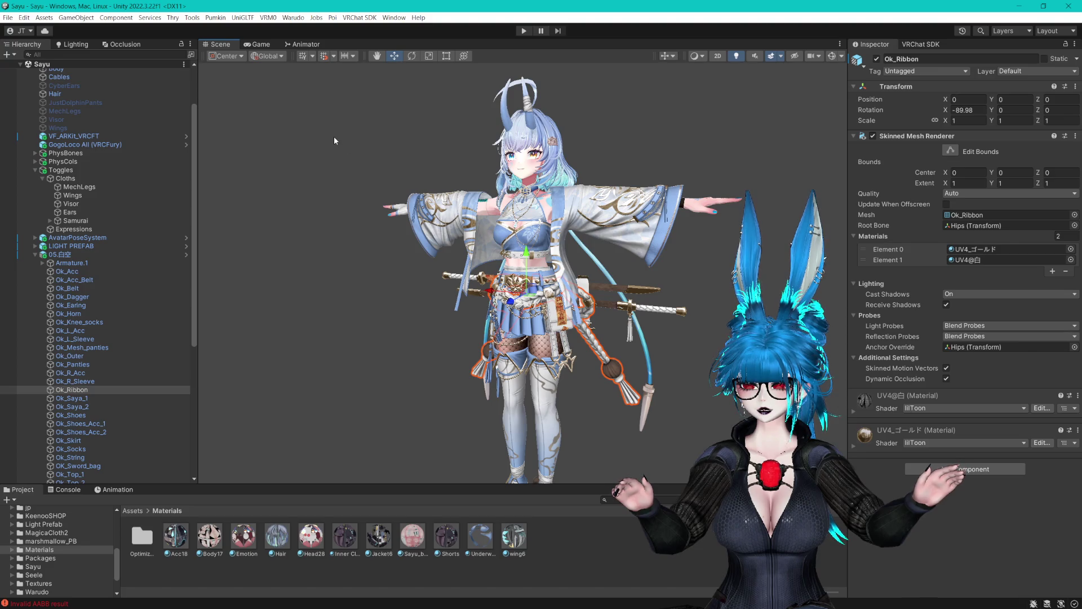
pyautogui.scroll(-9, 100, 282)
pyautogui.click(67, 435)
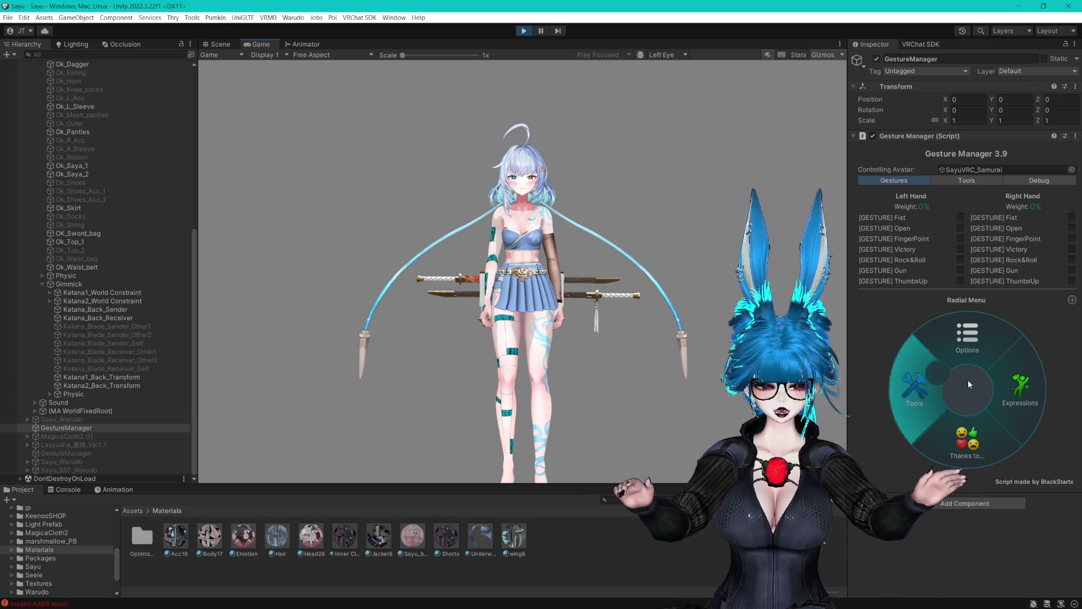
pyautogui.click(1018, 393)
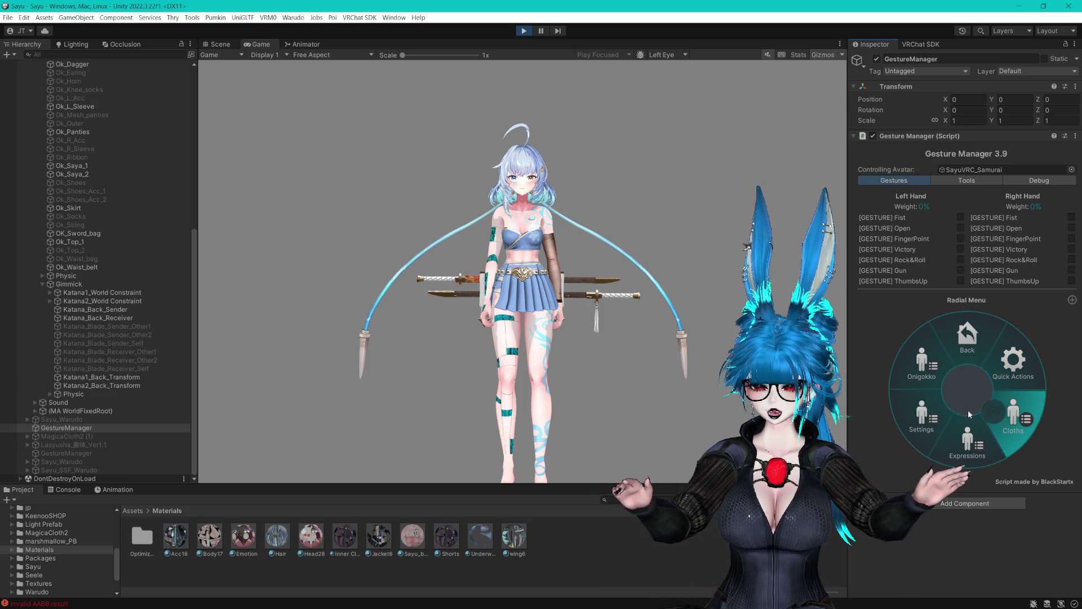
pyautogui.click(523, 31)
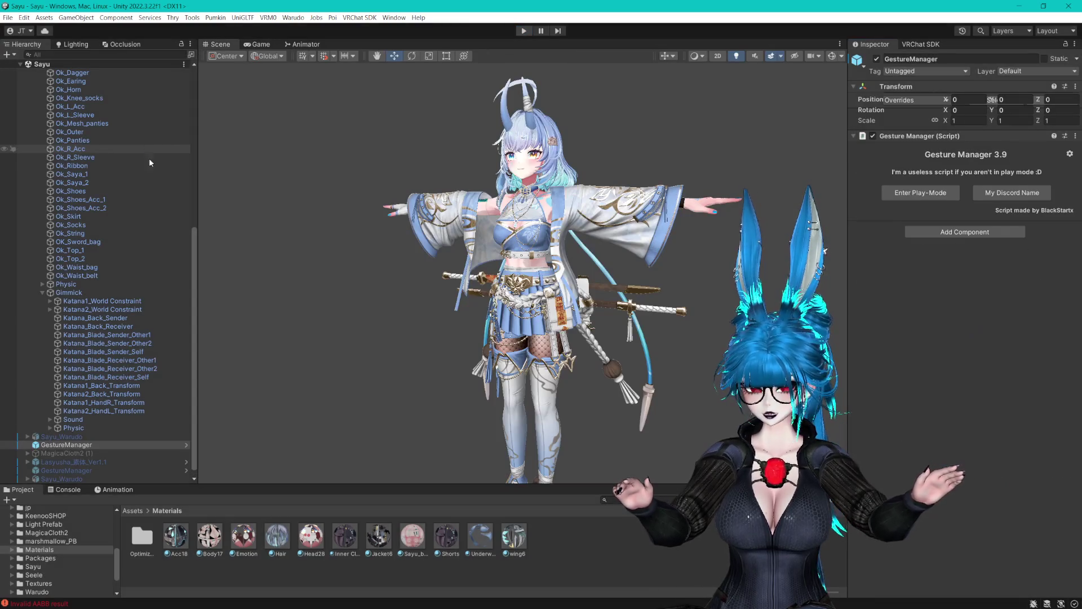
# Expand the Samurai group and enable Default On for the Jacket toggle.
pyautogui.click(41, 291)
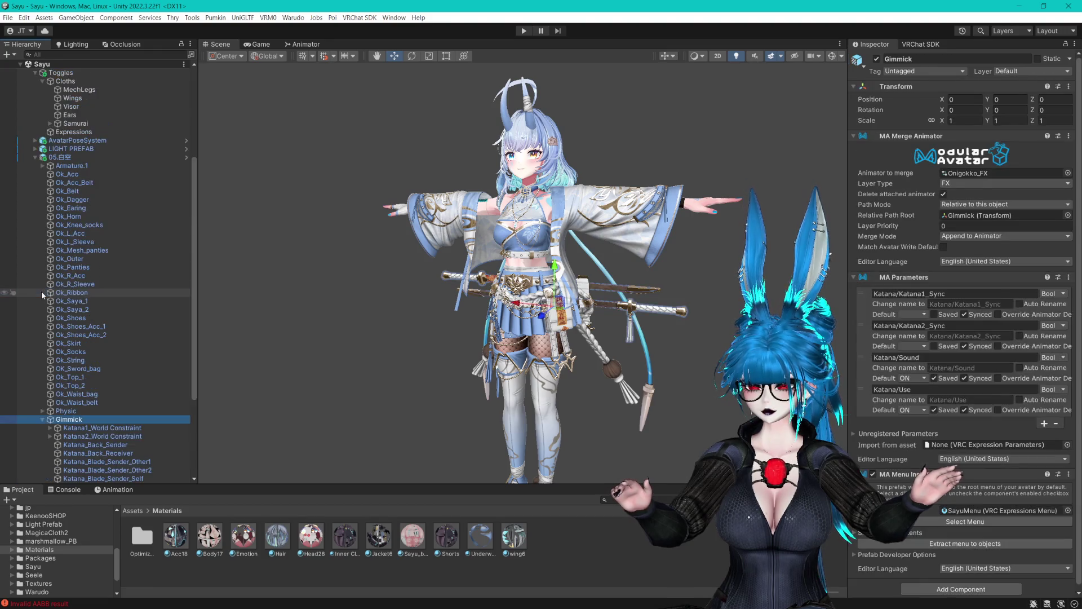
pyautogui.scroll(10, 41, 291)
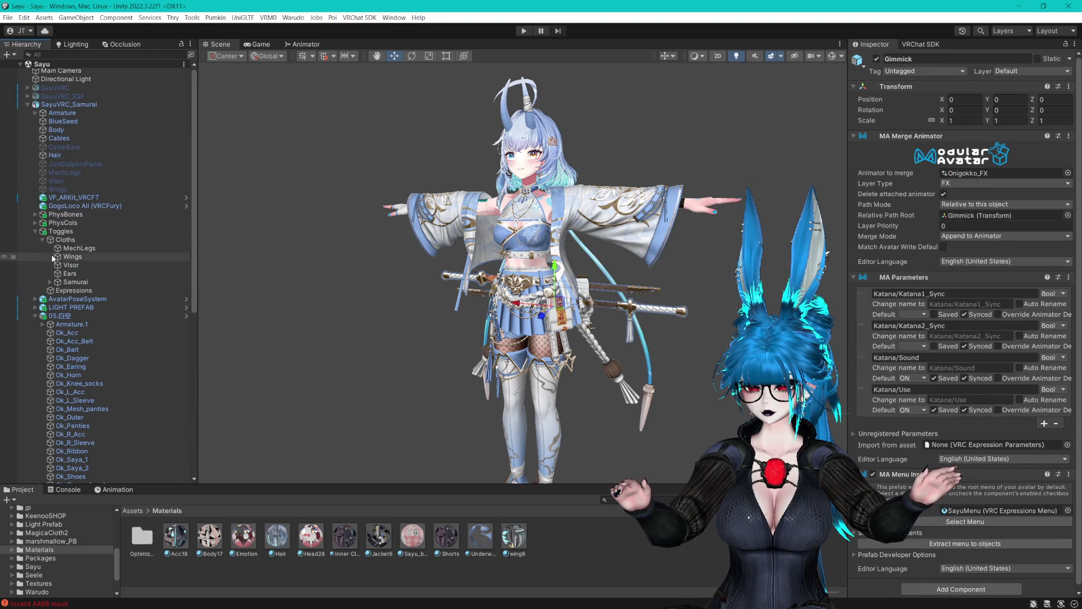
pyautogui.click(50, 282)
pyautogui.click(89, 299)
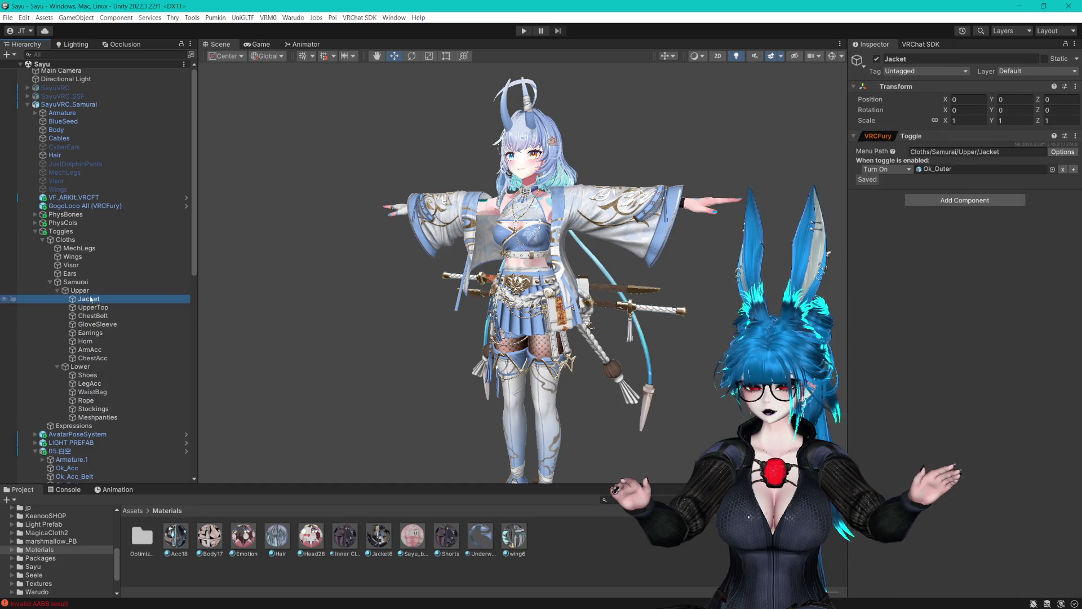
pyautogui.click(1052, 153)
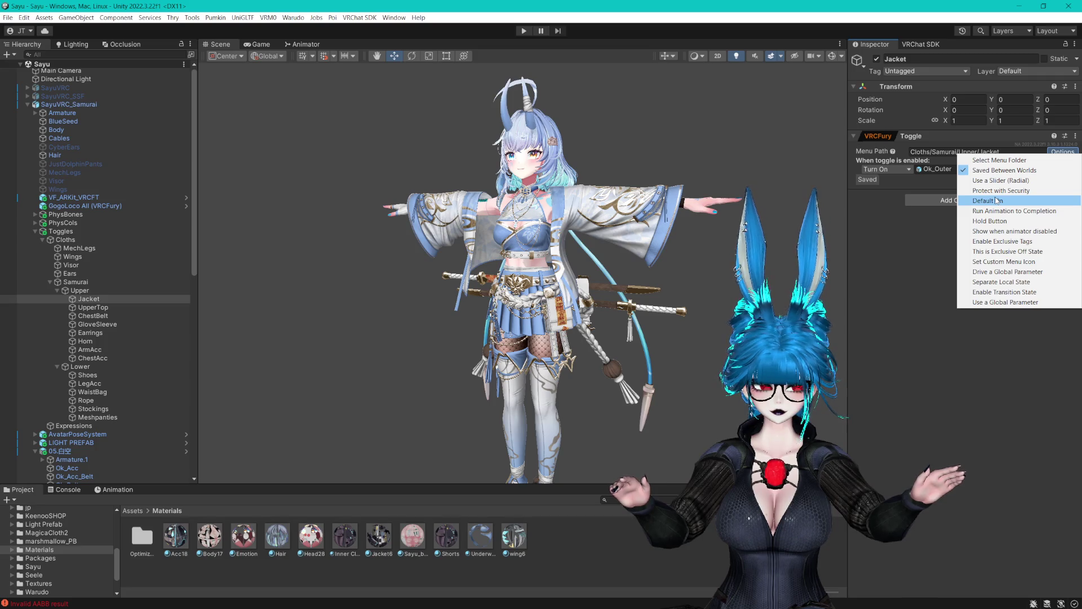
pyautogui.click(997, 201)
# Enable Default On for the UpperTop, ChestBelt and GloveSleeve toggles.
pyautogui.click(103, 309)
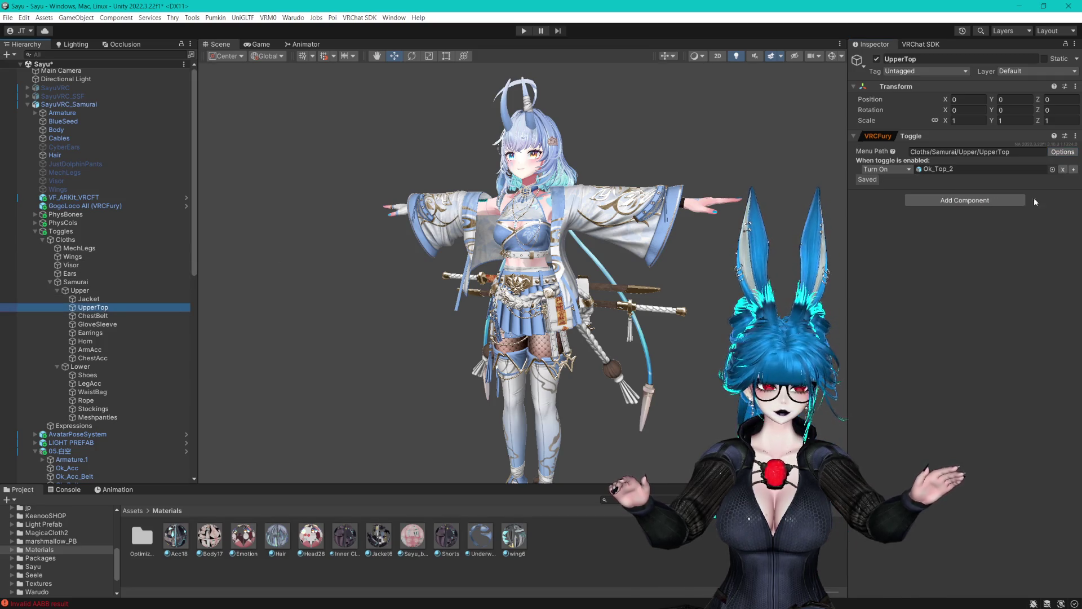
pyautogui.click(1058, 152)
pyautogui.click(988, 200)
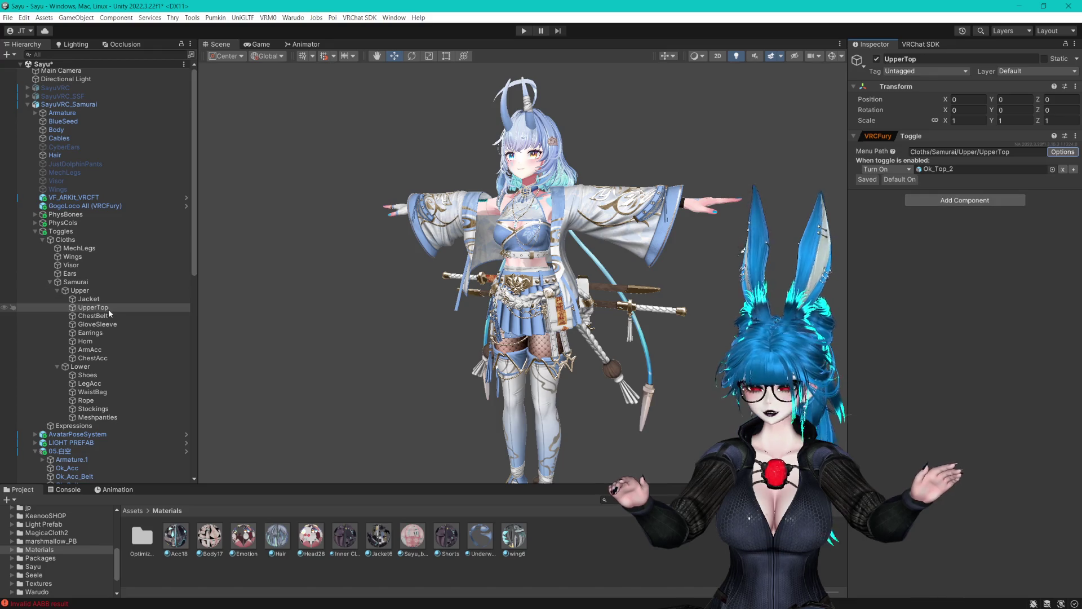
pyautogui.click(135, 316)
pyautogui.click(1060, 151)
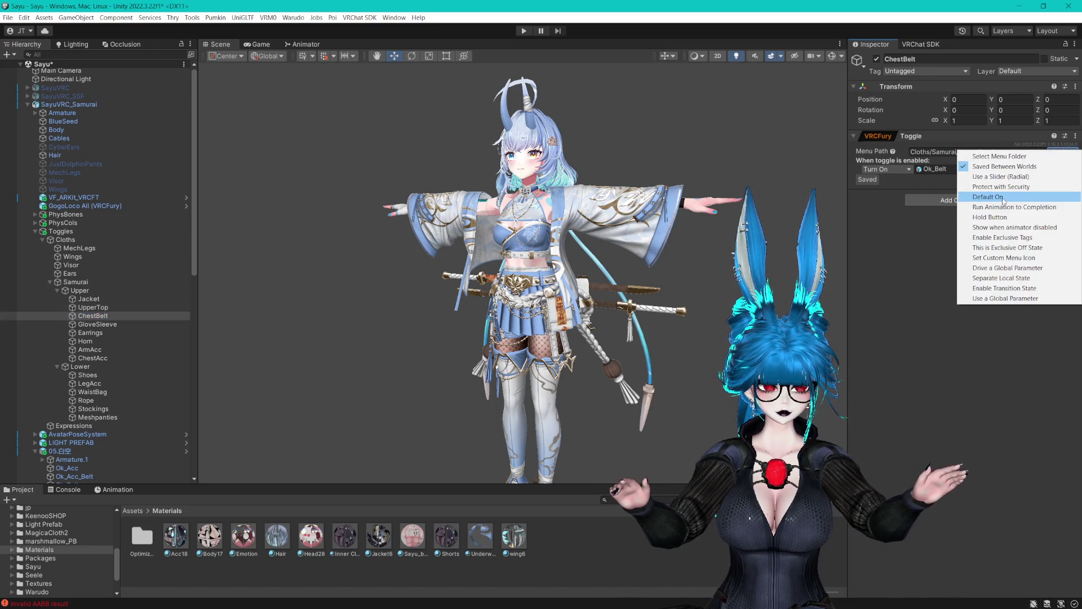
pyautogui.click(992, 200)
pyautogui.click(96, 325)
pyautogui.click(1051, 152)
pyautogui.click(992, 200)
# Enable Default On for the Earrings, Horn, ArmAcc and ChestAcc toggles.
pyautogui.click(90, 332)
pyautogui.click(1051, 152)
pyautogui.click(992, 192)
pyautogui.click(85, 341)
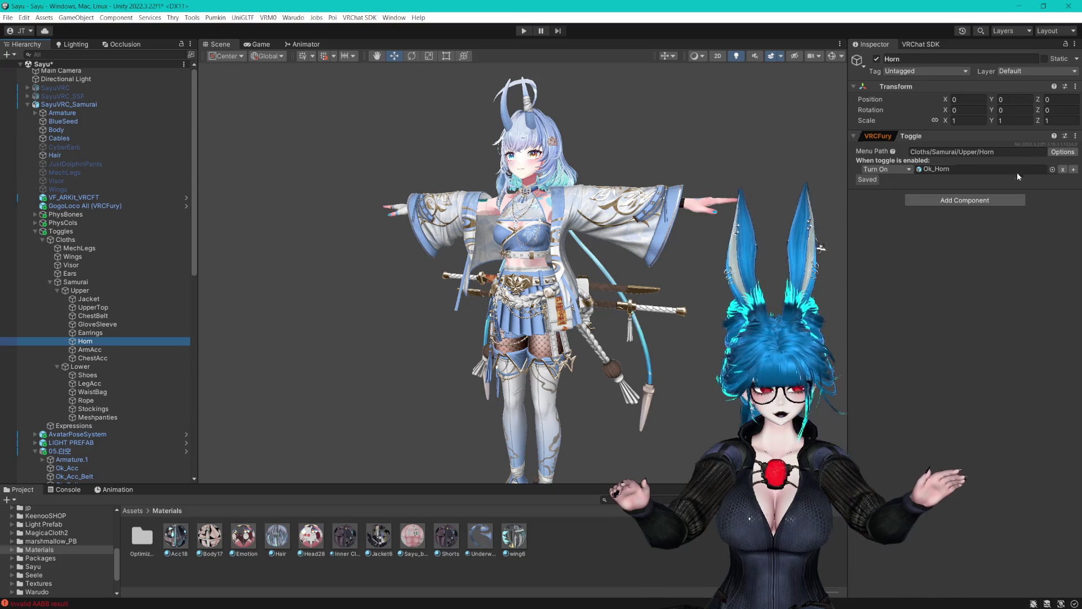
pyautogui.click(1062, 152)
pyautogui.click(992, 195)
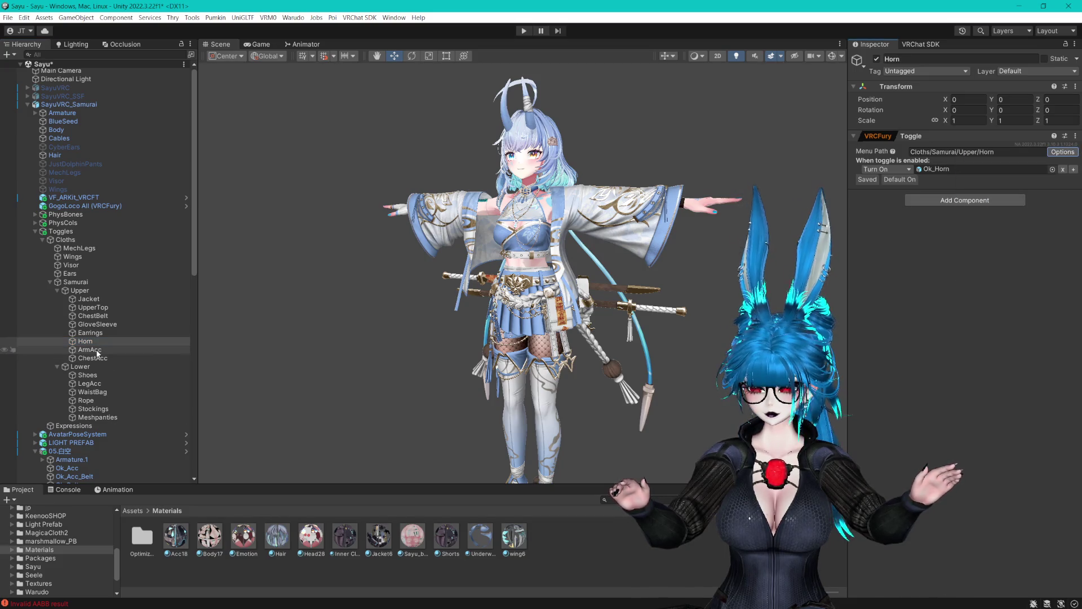
pyautogui.click(90, 349)
pyautogui.click(1063, 152)
pyautogui.click(991, 194)
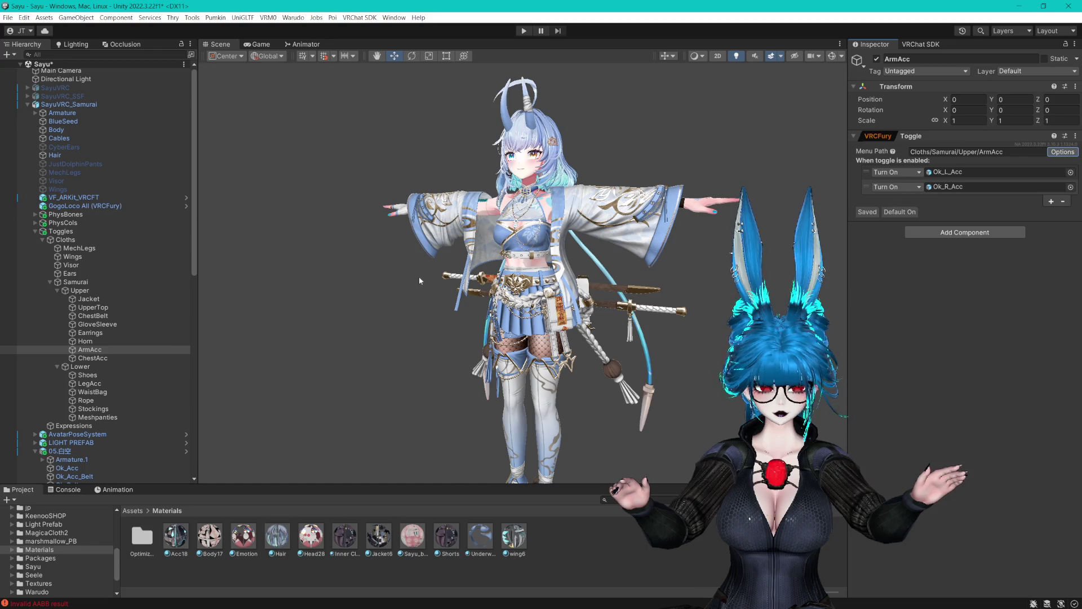
pyautogui.click(93, 358)
pyautogui.click(1061, 152)
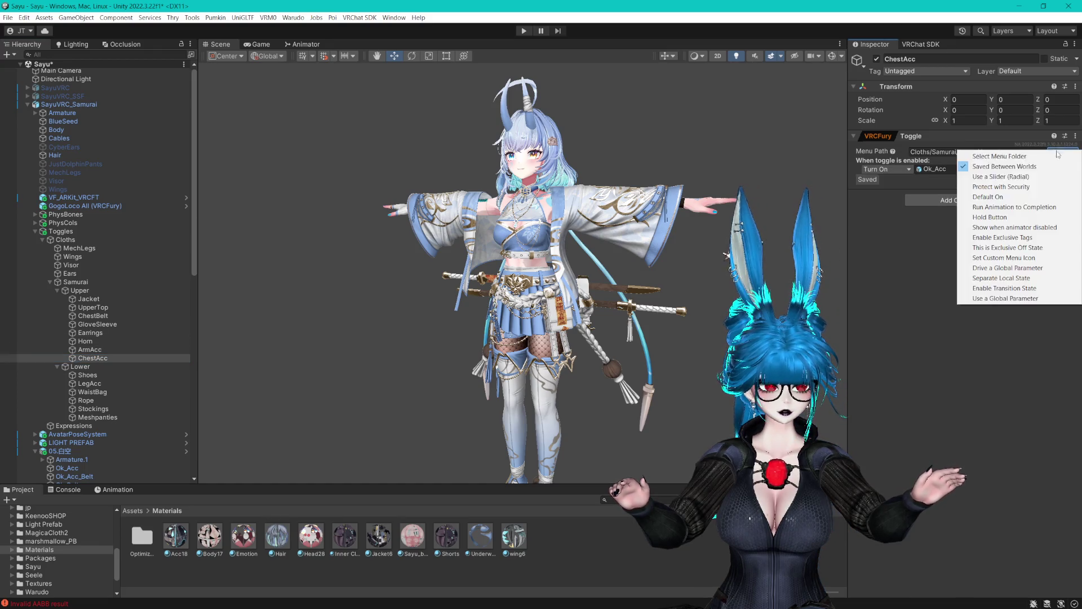
pyautogui.click(1009, 197)
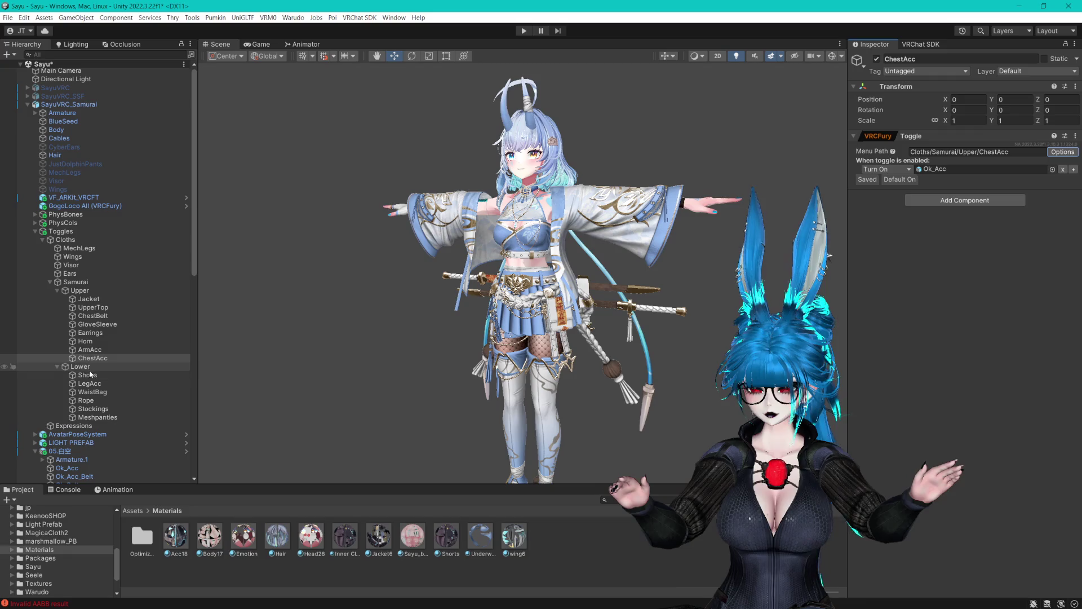
# Enable Default On for the Shoes, LegAcc and WaistBag toggles.
pyautogui.click(88, 375)
pyautogui.click(1062, 152)
pyautogui.click(1009, 196)
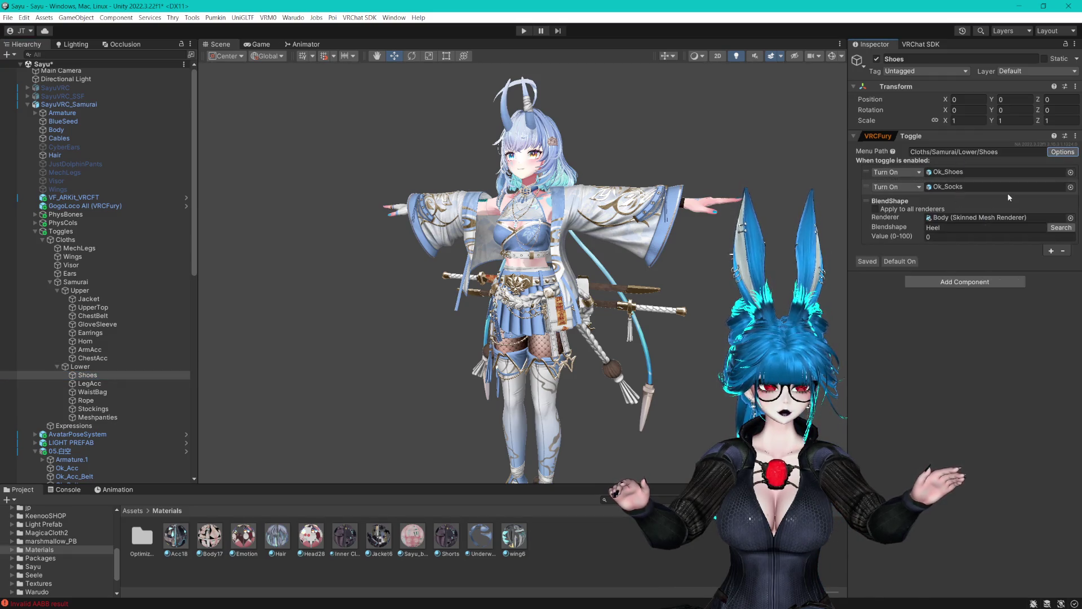
pyautogui.click(88, 383)
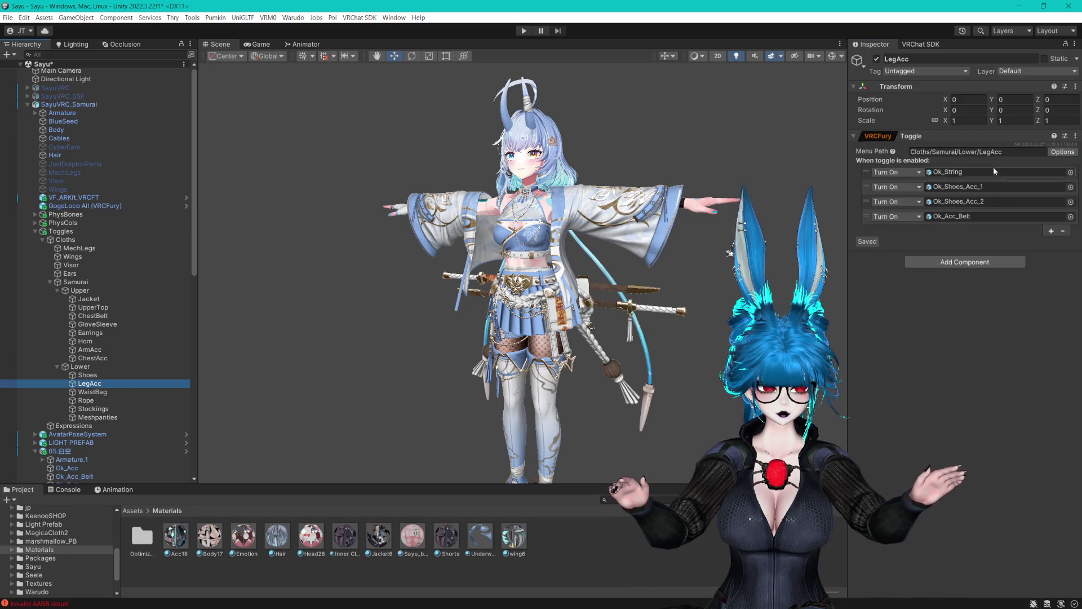
pyautogui.click(1061, 152)
pyautogui.click(1006, 200)
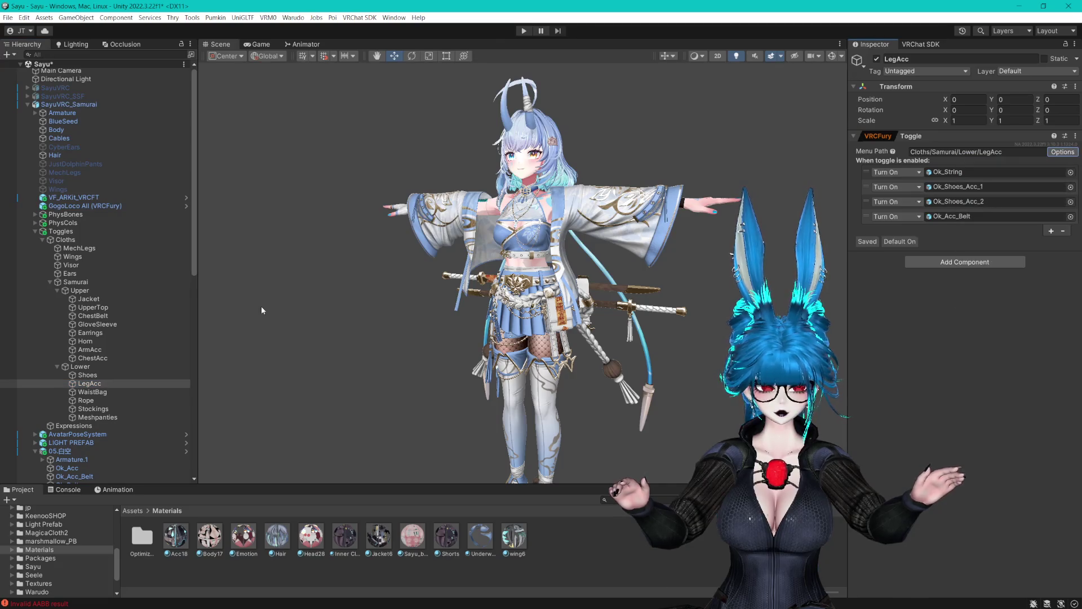
pyautogui.click(92, 392)
pyautogui.click(1059, 153)
pyautogui.click(1009, 202)
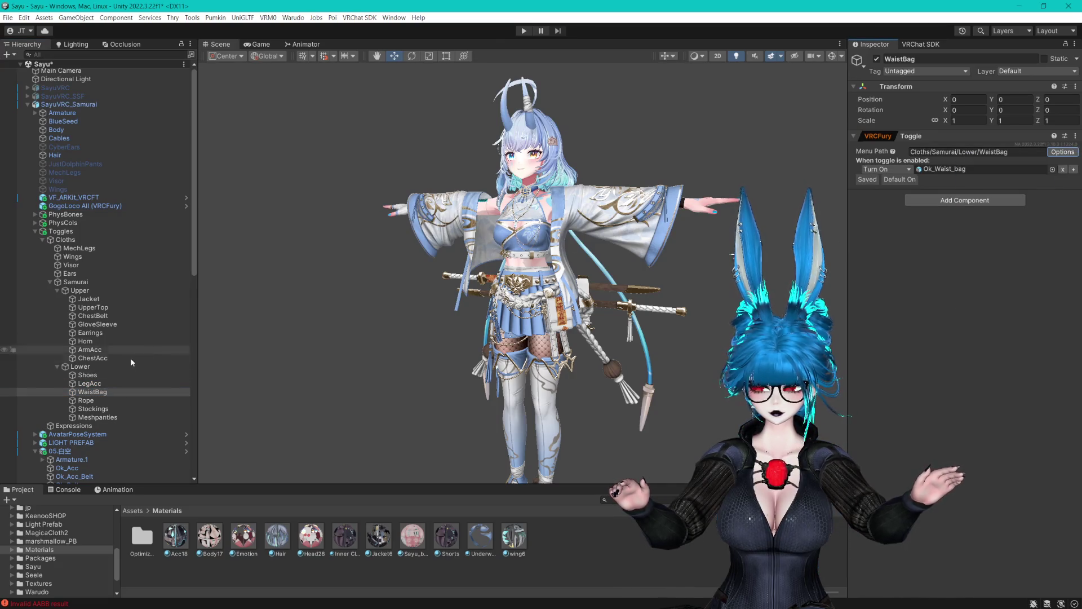
# Enable Default On for the Rope, Stockings and Meshpanties toggles.
pyautogui.click(86, 400)
pyautogui.click(1065, 151)
pyautogui.press('Escape')
pyautogui.press('Down')
pyautogui.click(1063, 152)
pyautogui.press('Escape')
pyautogui.press('Down')
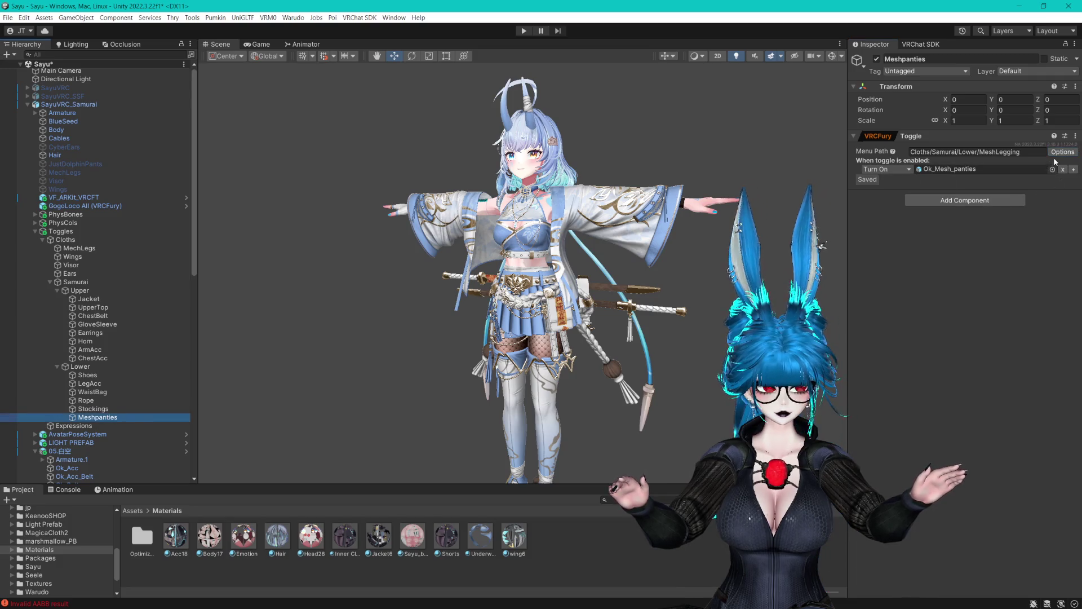
pyautogui.click(1063, 152)
pyautogui.click(998, 198)
# Set the Shoes toggle's Heel blendshape to 100 and the Body mesh's Heel blendshape to 0.
pyautogui.click(89, 376)
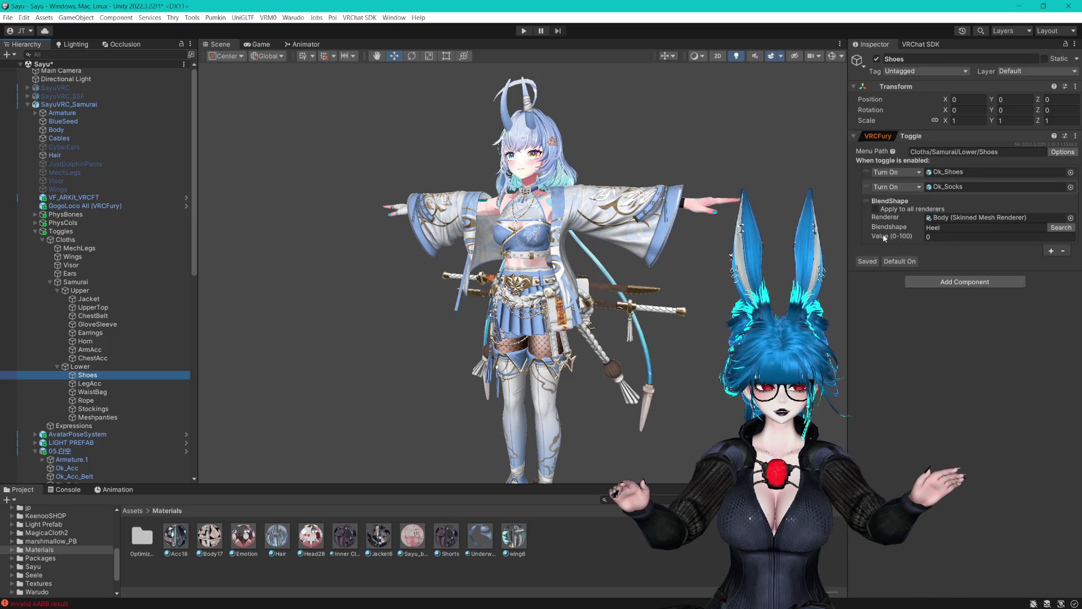
pyautogui.click(931, 236)
pyautogui.write('100')
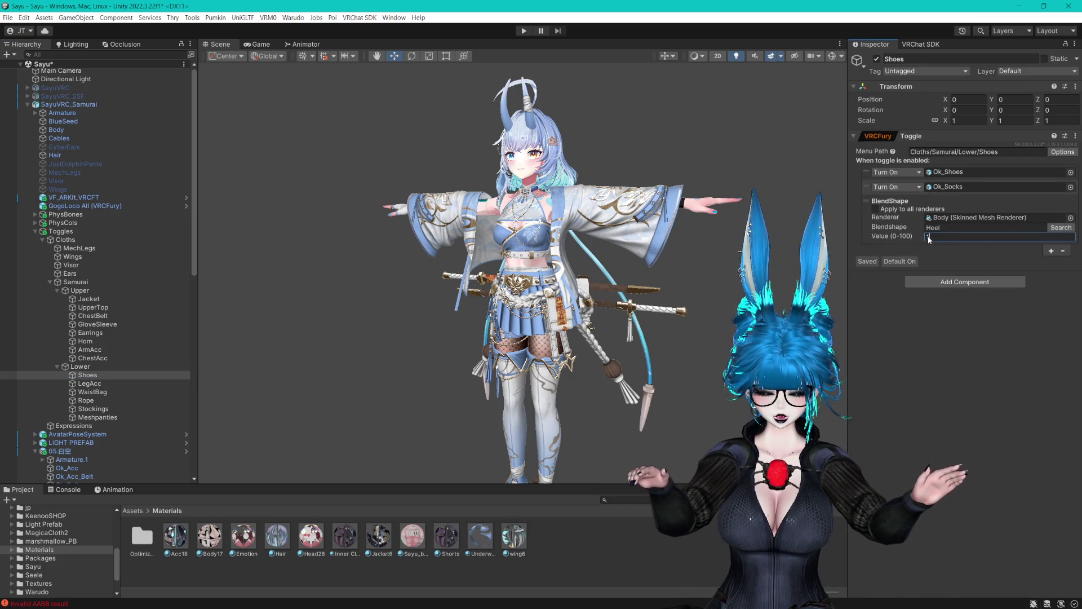
pyautogui.scroll(2, 611, 310)
pyautogui.scroll(1, 94, 181)
pyautogui.click(110, 132)
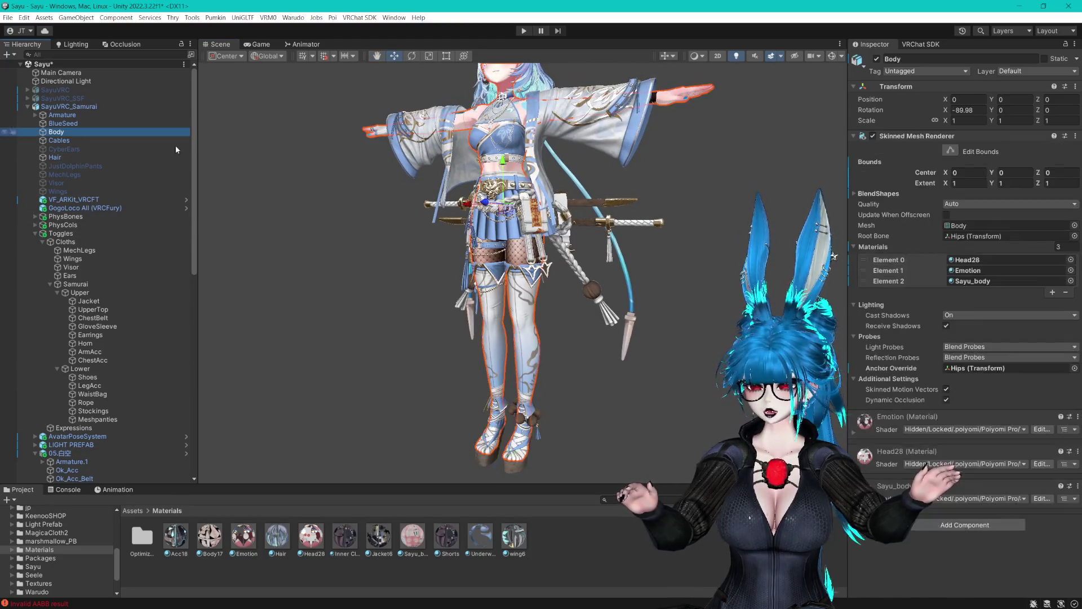
pyautogui.click(858, 194)
pyautogui.scroll(-10, 880, 312)
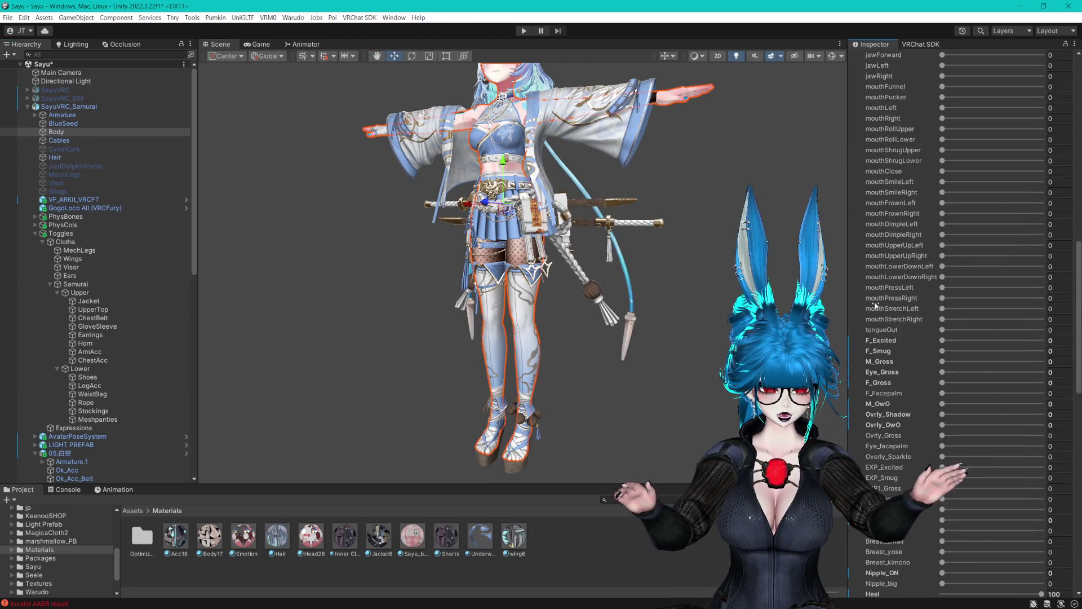
pyautogui.scroll(-5, 879, 312)
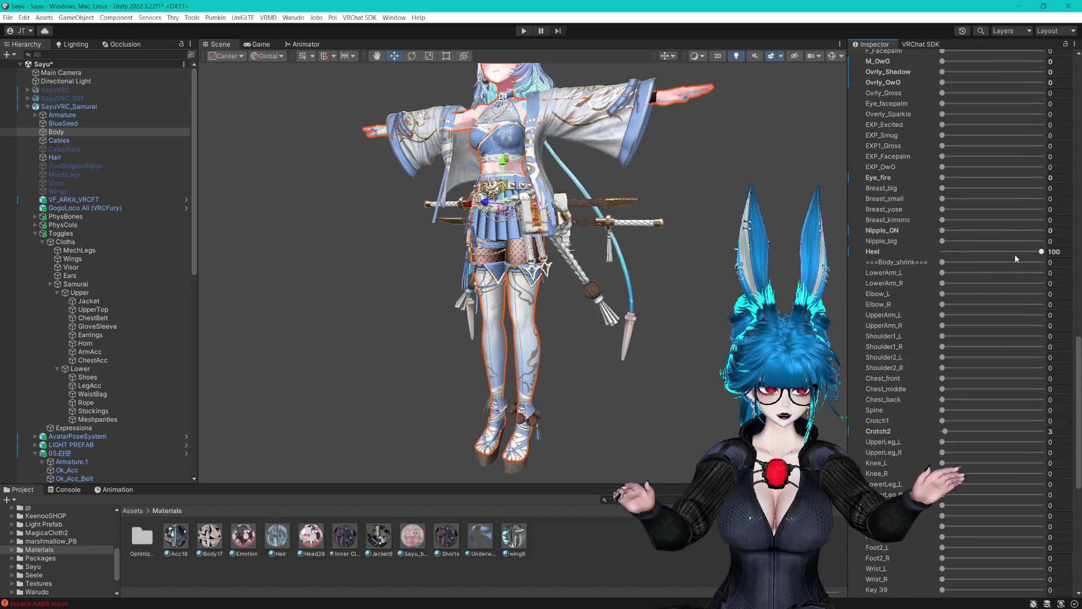
pyautogui.moveTo(1015, 255); pyautogui.dragTo(930, 253)
# Collapse the Toggles and 05.白空 branches, save the scene, and enter Play mode through GestureManager.
pyautogui.scroll(2, 507, 339)
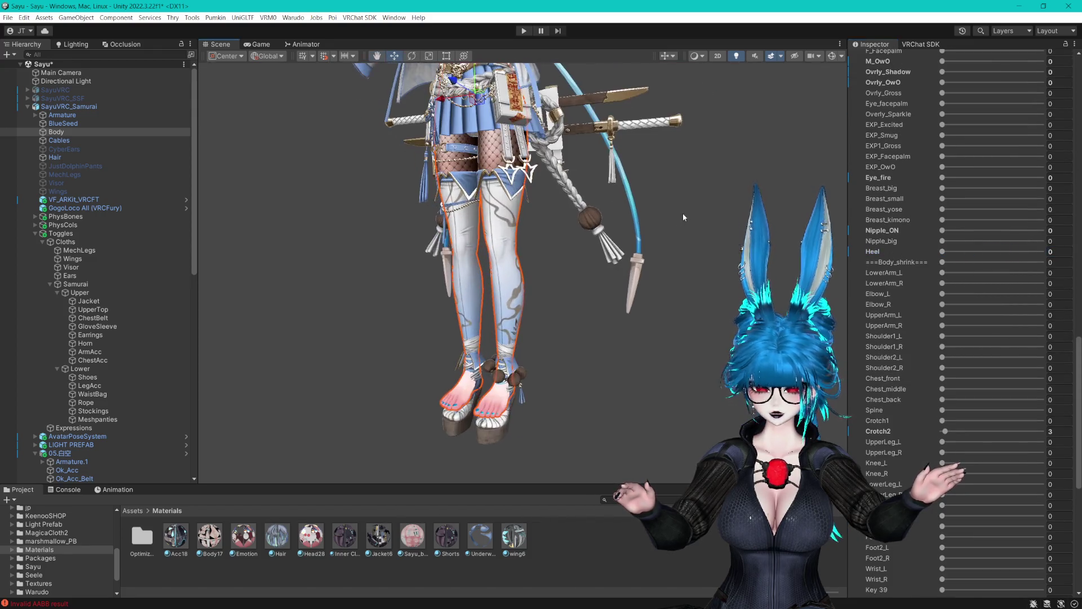
pyautogui.click(35, 233)
pyautogui.click(35, 259)
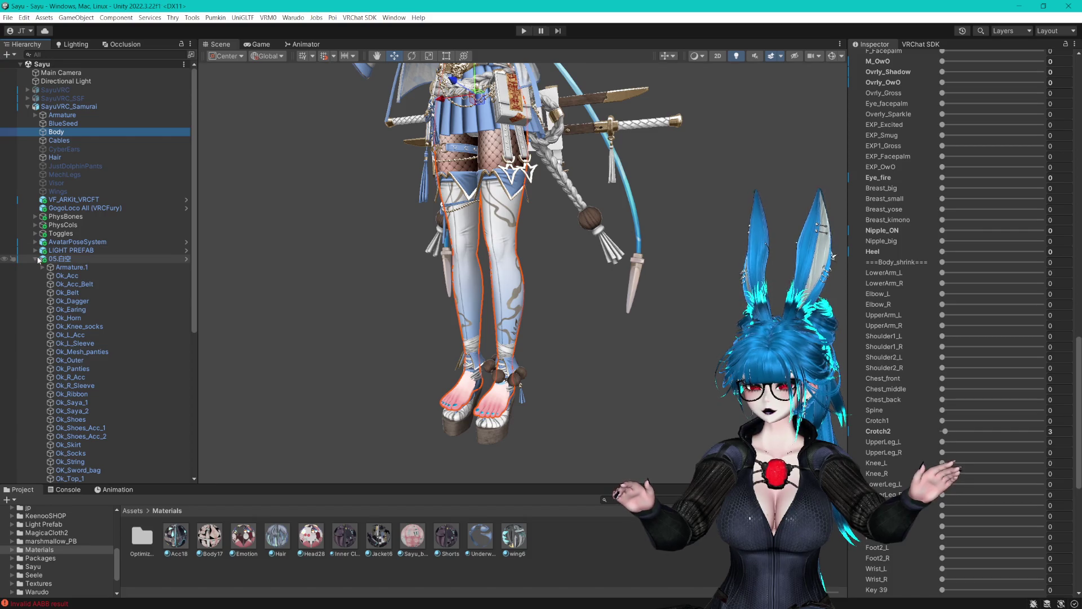
pyautogui.click(103, 370)
pyautogui.hotkey('ctrl', 's')
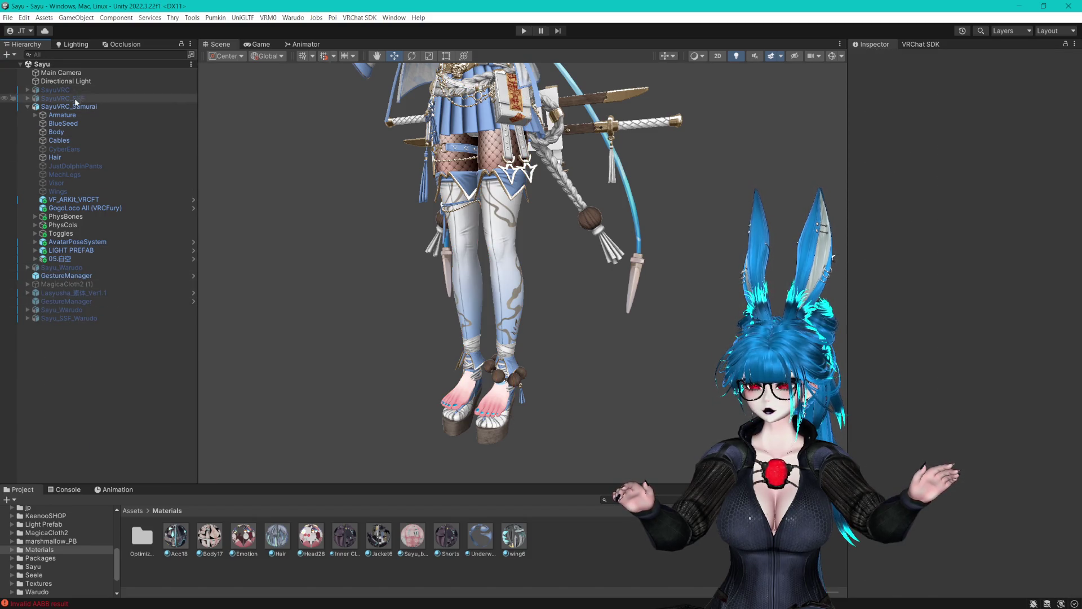
pyautogui.moveTo(66, 283); pyautogui.dragTo(76, 277)
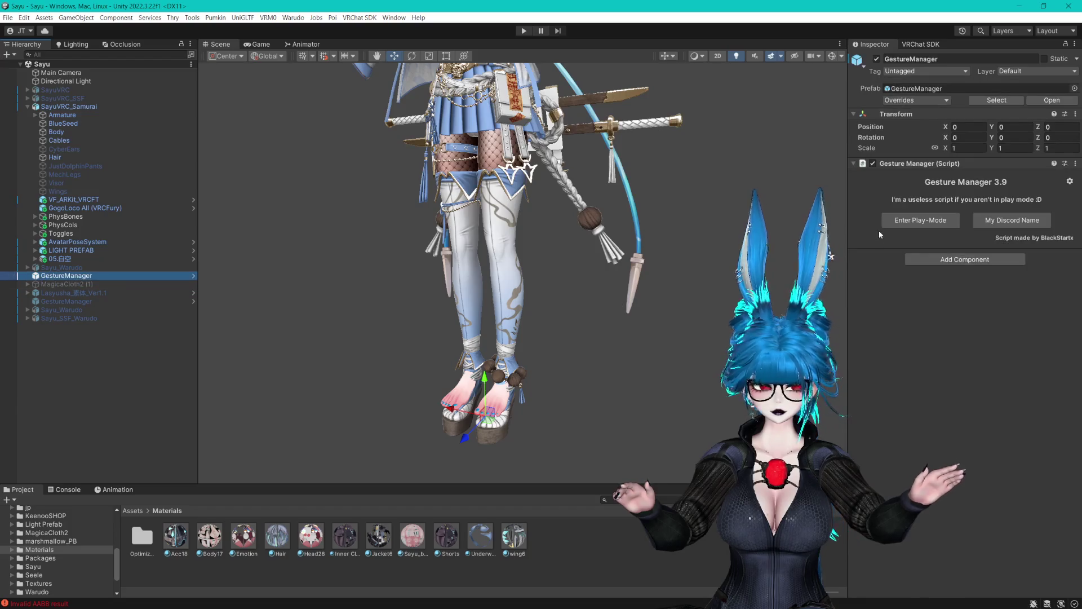
pyautogui.click(894, 226)
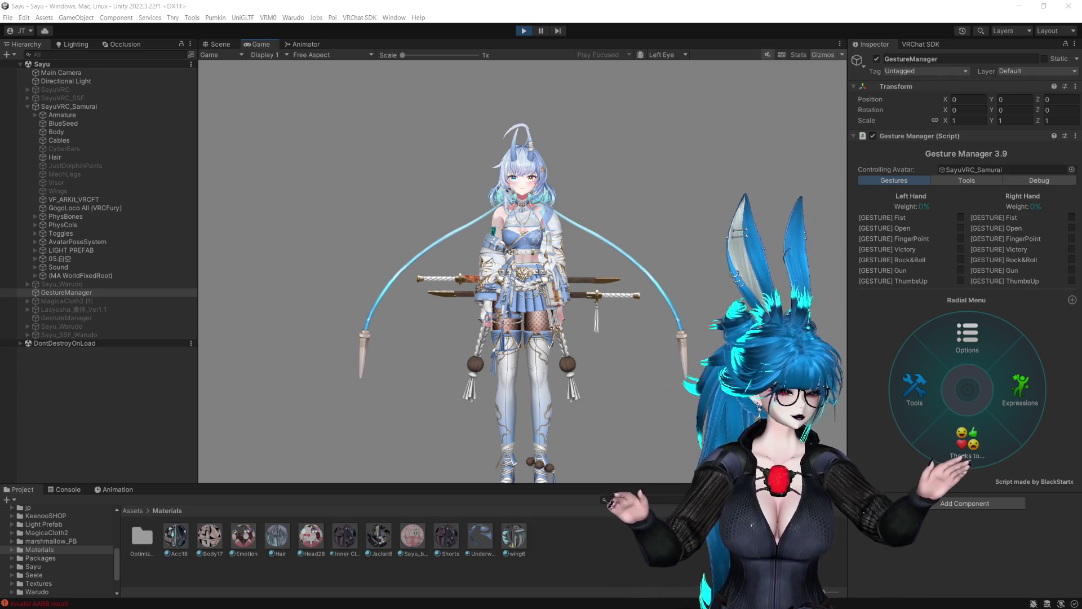
# In the radial menu, go to Expressions > Cloths and switch the Sound toggle off.
pyautogui.click(1008, 391)
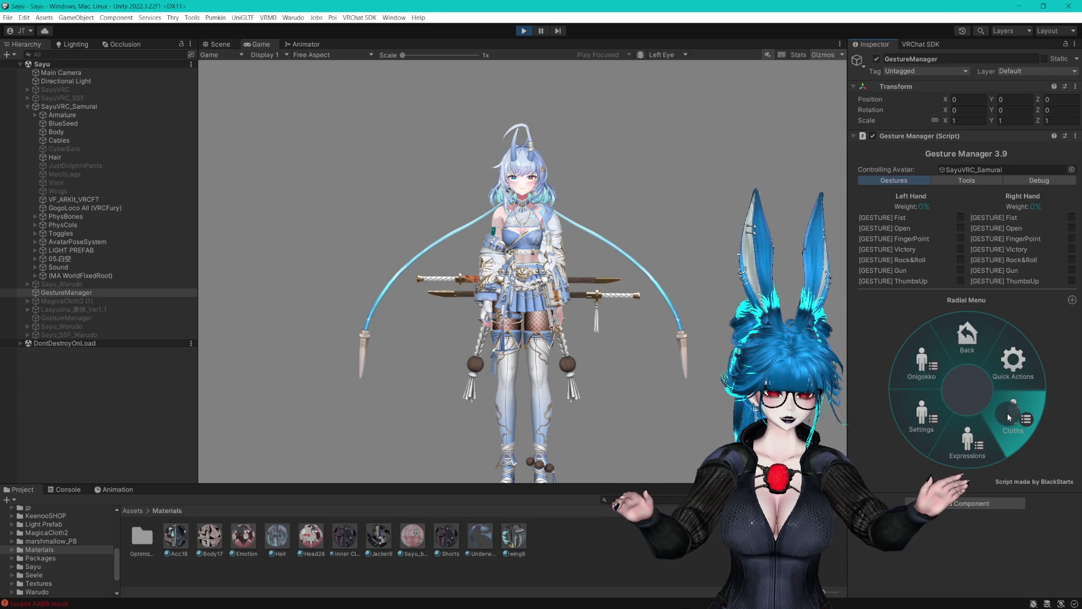
pyautogui.click(1008, 415)
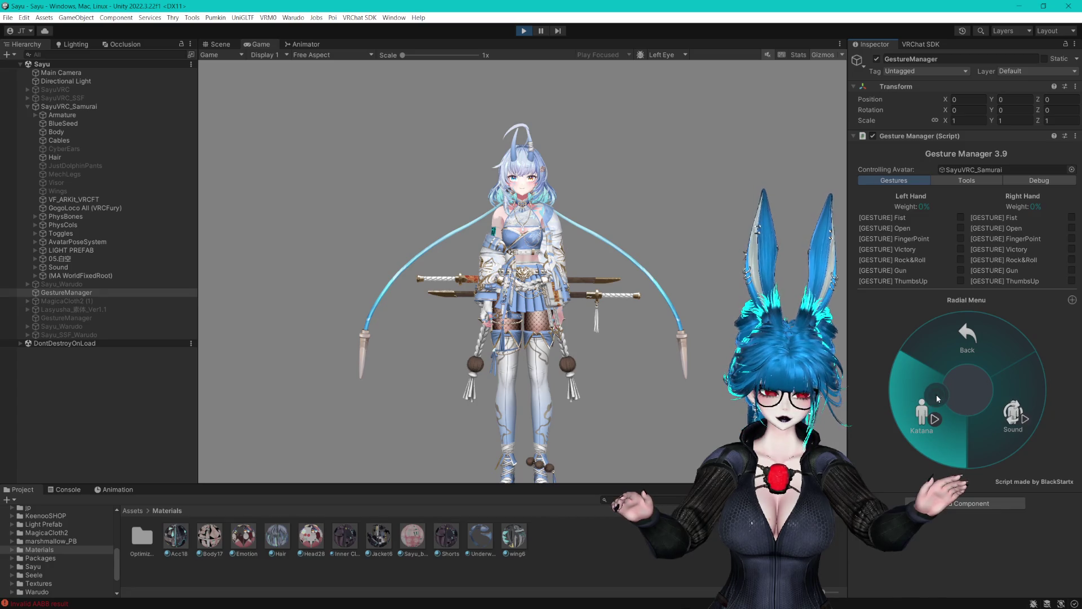
pyautogui.click(992, 410)
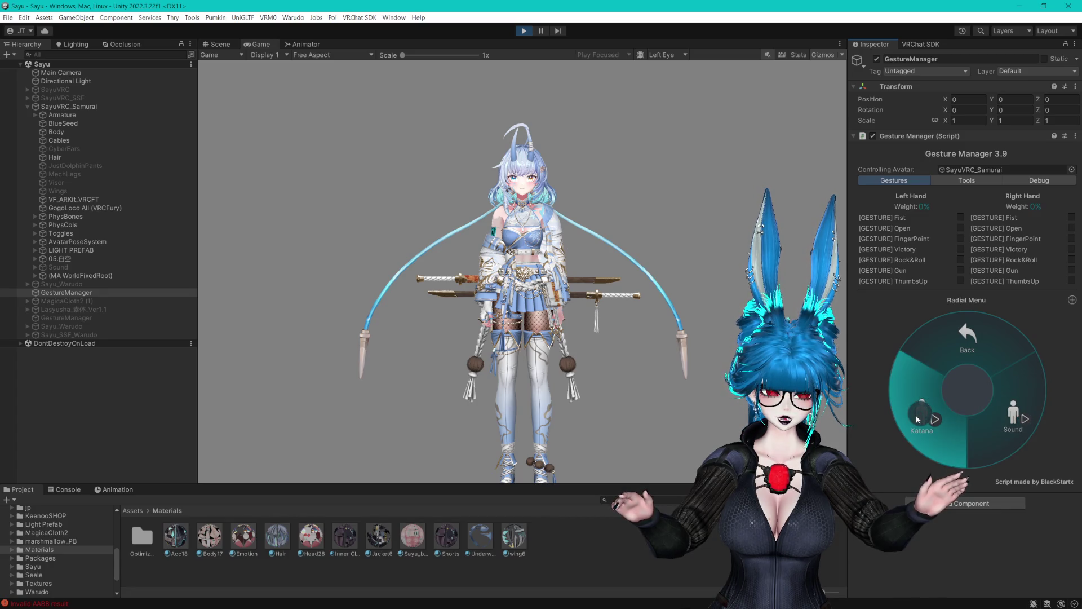
pyautogui.click(966, 340)
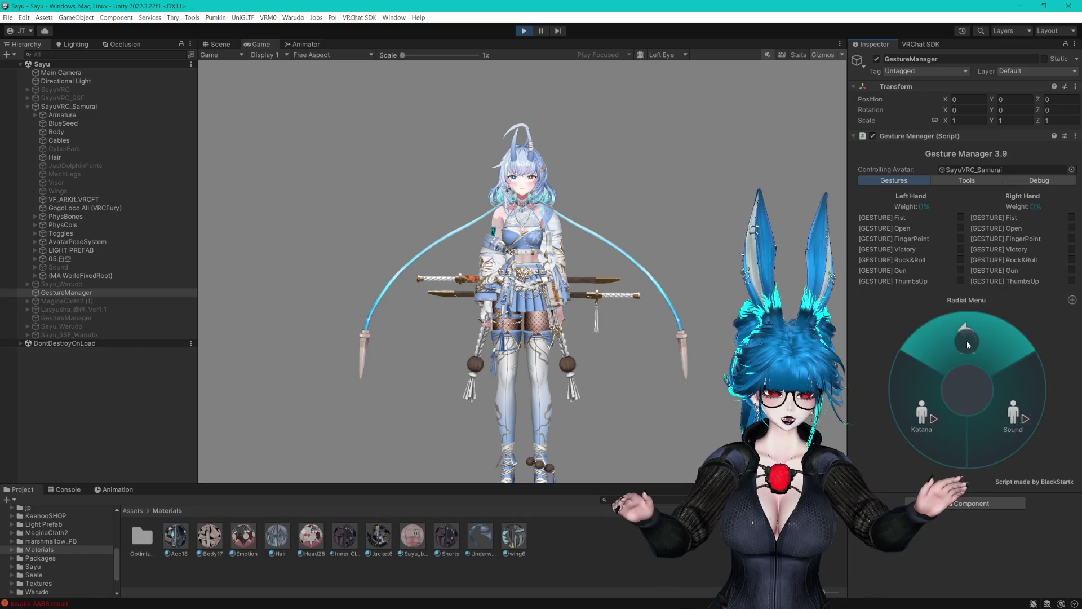
# Flip the Katana toggle in the Cloths submenu, then exit Play mode.
pyautogui.click(220, 44)
pyautogui.click(933, 374)
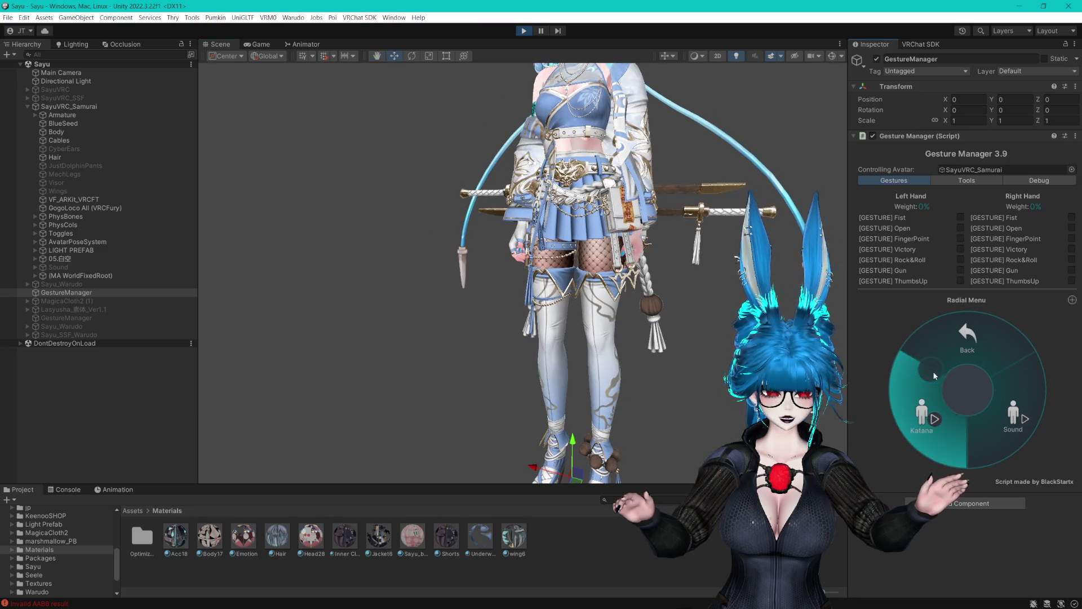
pyautogui.click(955, 429)
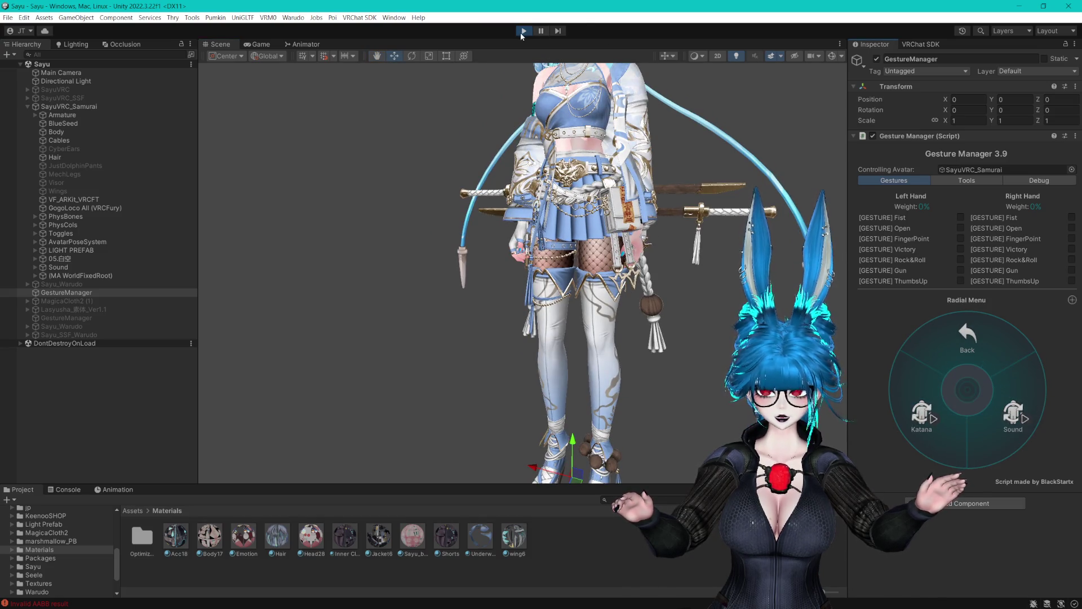
pyautogui.hotkey('ctrl', 'p')
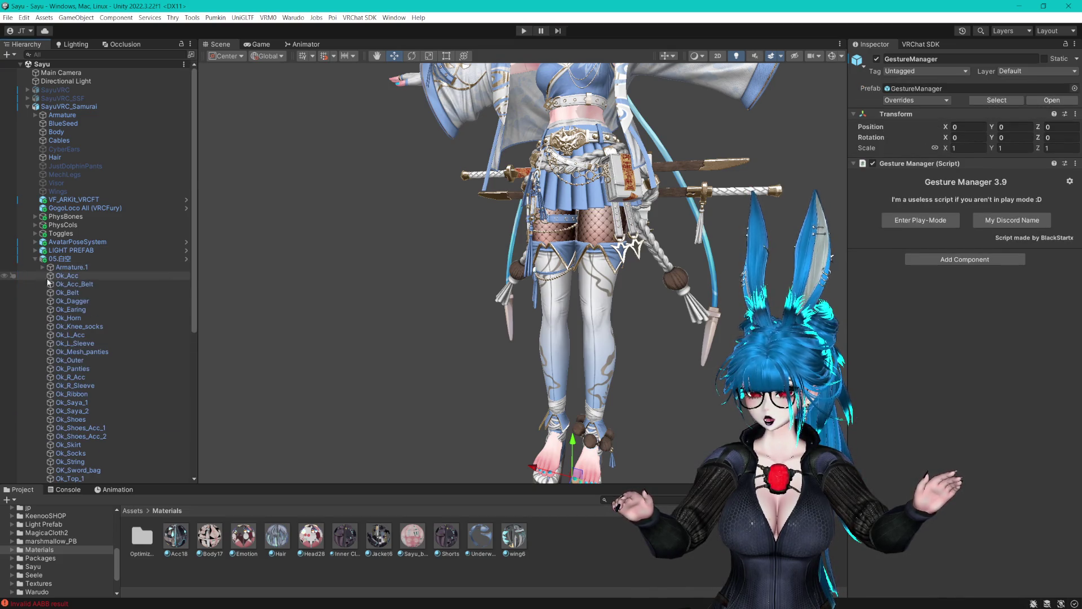
# Inspect the Gimmick object's katana constraint, sender and transform children, then return to Gimmick.
pyautogui.click(69, 284)
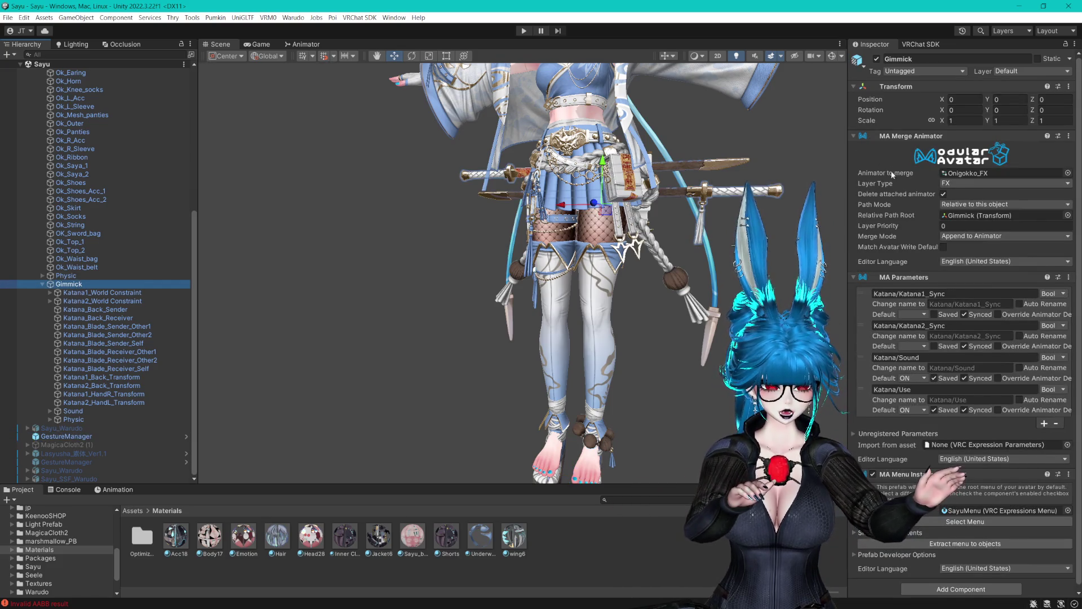
pyautogui.scroll(-1, 891, 168)
pyautogui.click(123, 294)
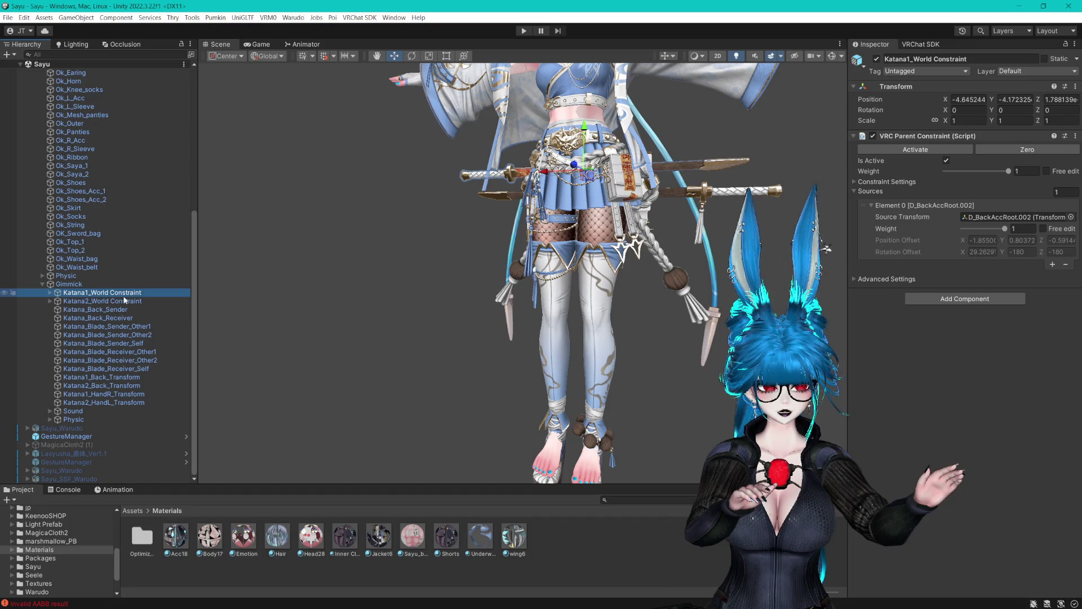
pyautogui.click(125, 300)
pyautogui.press('Down')
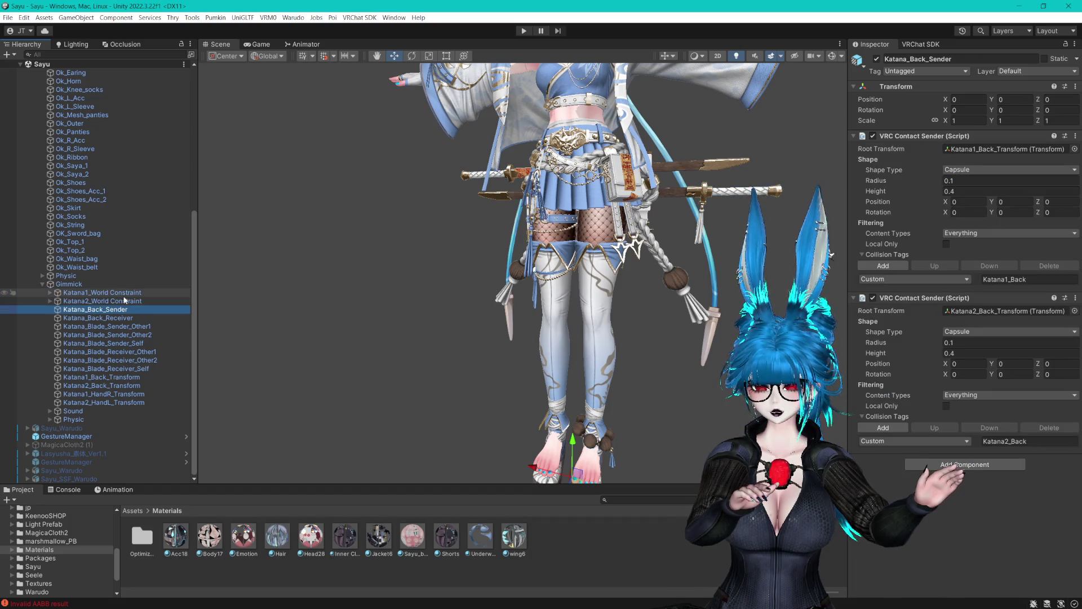
pyautogui.press('Down')
pyautogui.press('Down')
pyautogui.press('Down')
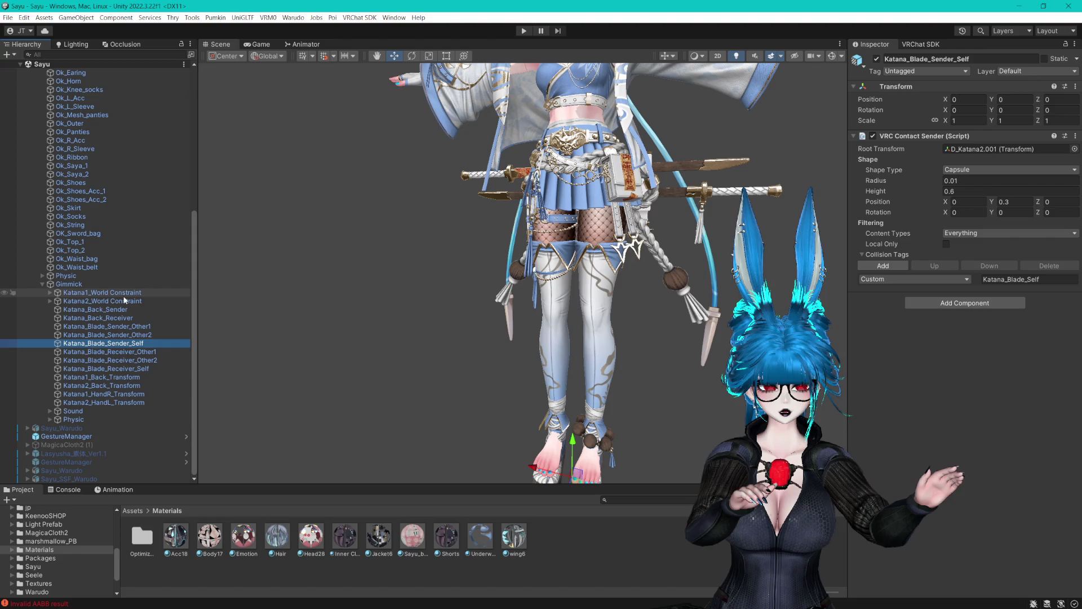
pyautogui.press('Down')
pyautogui.press('Down')
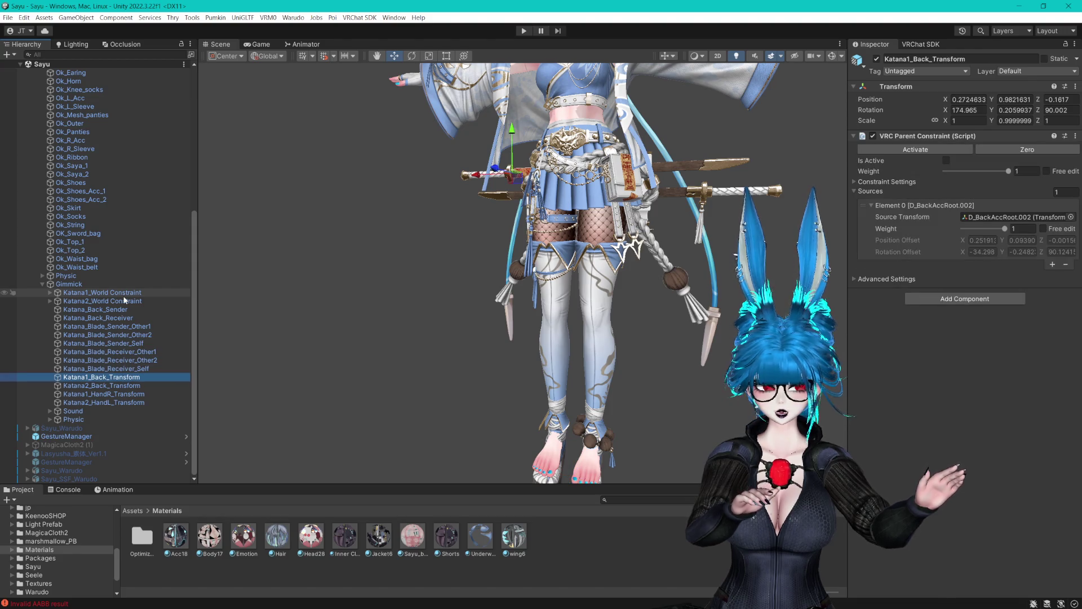
pyautogui.press('Down')
pyautogui.press('Down')
pyautogui.press('Down')
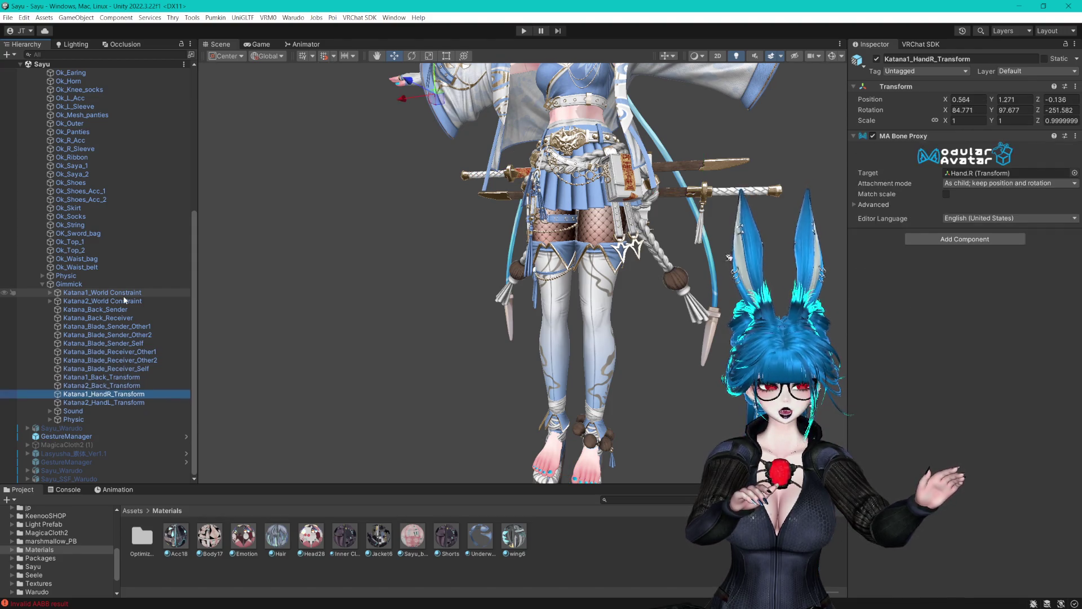
pyautogui.press('Down')
pyautogui.press('Down')
pyautogui.press('Up')
pyautogui.press('Up')
pyautogui.press('Up')
pyautogui.press('Up')
pyautogui.press('Up')
pyautogui.press('Up')
pyautogui.press('Up')
pyautogui.press('Up')
pyautogui.press('Up')
pyautogui.press('Up')
pyautogui.press('Left')
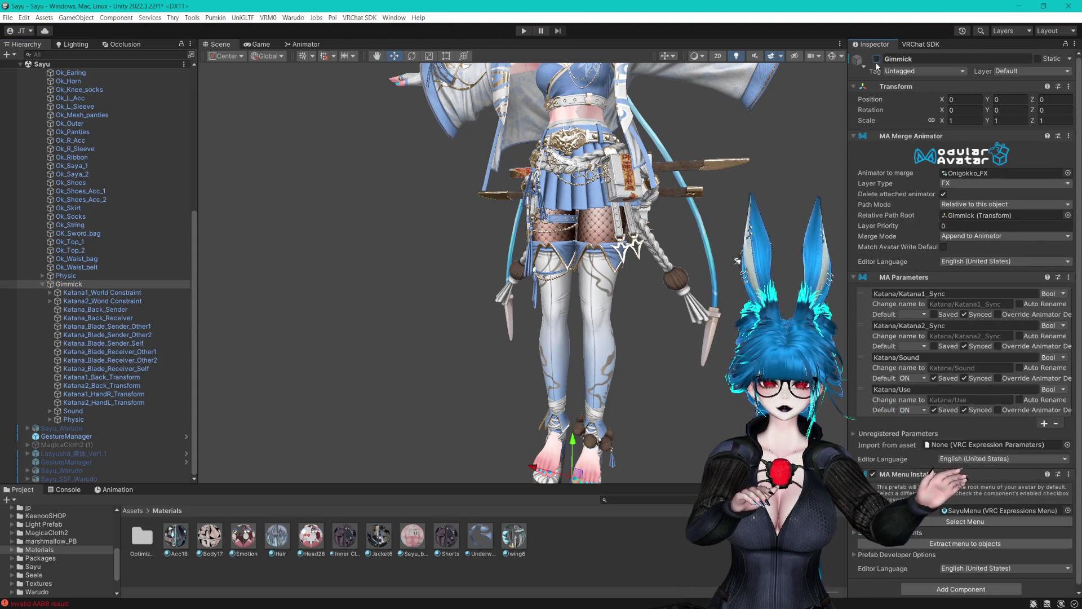
# Pan the Scene view to the avatar's upper body and briefly expand and collapse Physic.
pyautogui.moveTo(766, 91); pyautogui.dragTo(694, 154)
pyautogui.scroll(6, 661, 182)
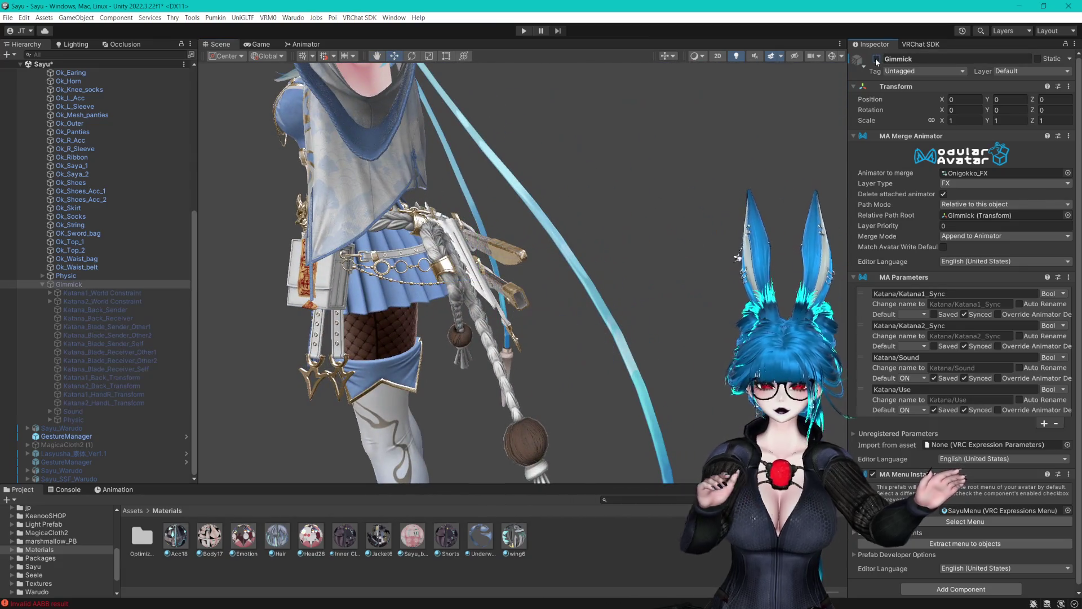
pyautogui.scroll(-2, 588, 174)
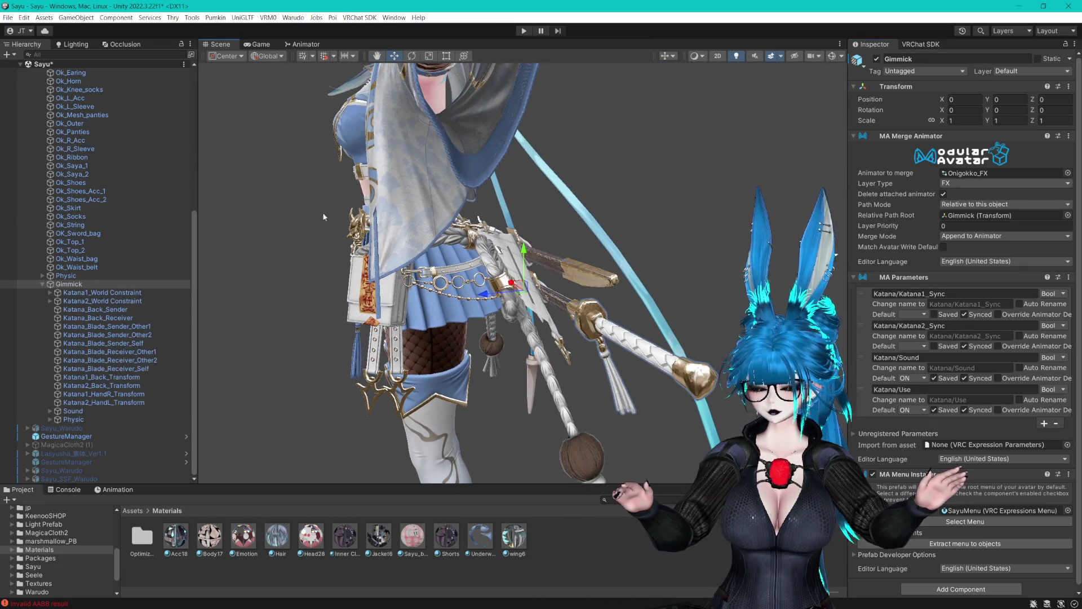
pyautogui.scroll(9, 127, 228)
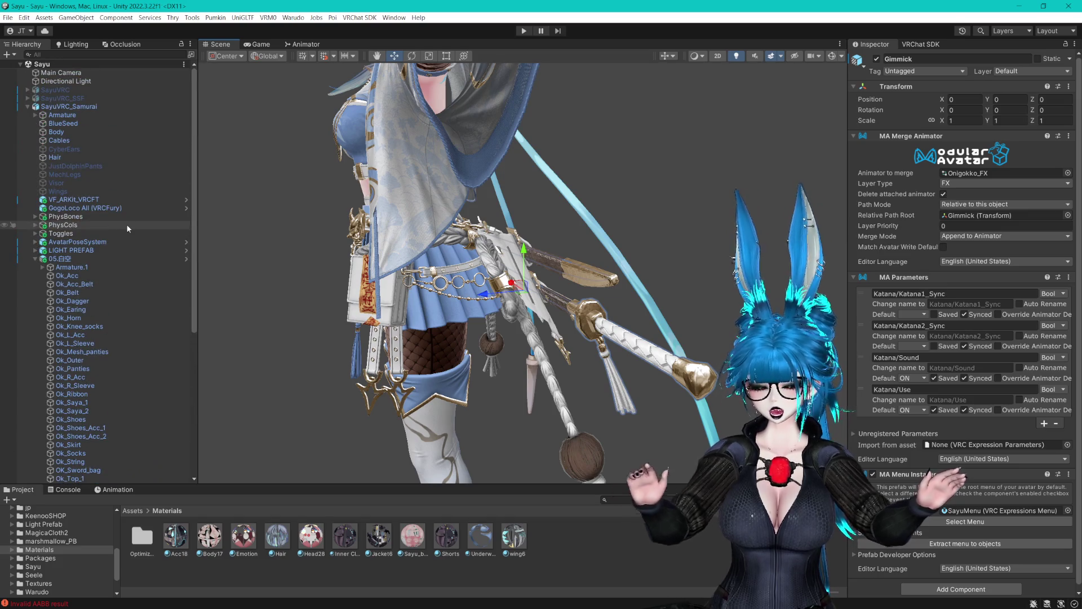
pyautogui.scroll(-6, 133, 253)
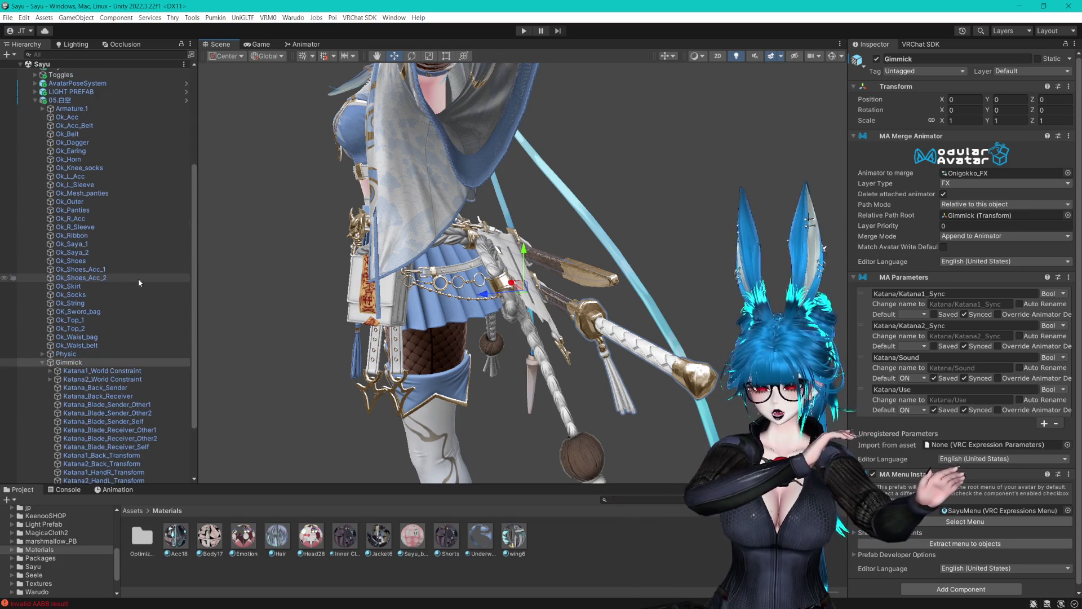
pyautogui.scroll(-3, 138, 279)
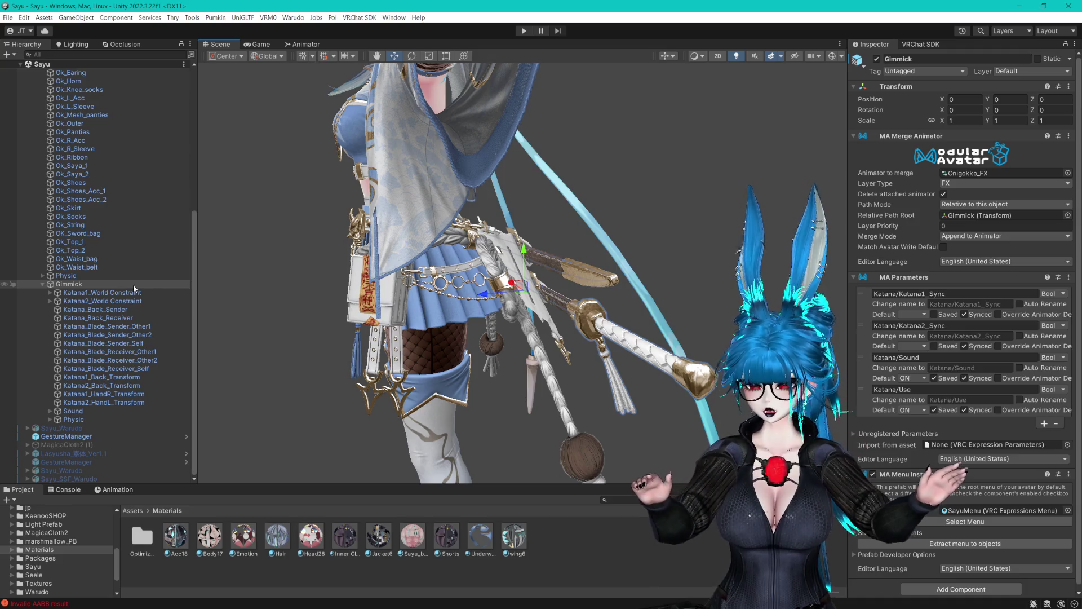
pyautogui.click(43, 275)
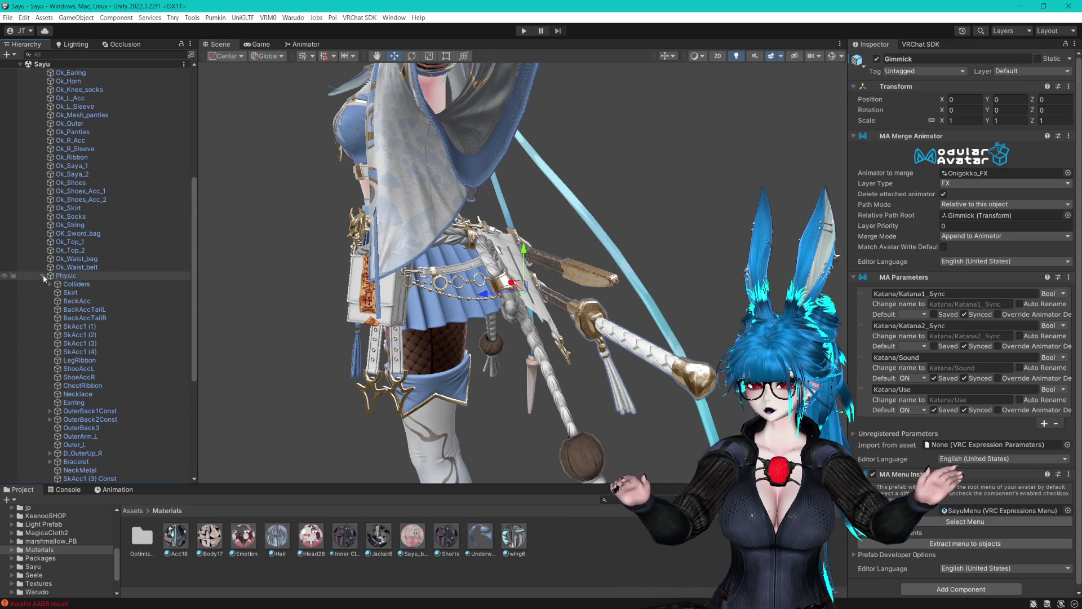
pyautogui.click(42, 275)
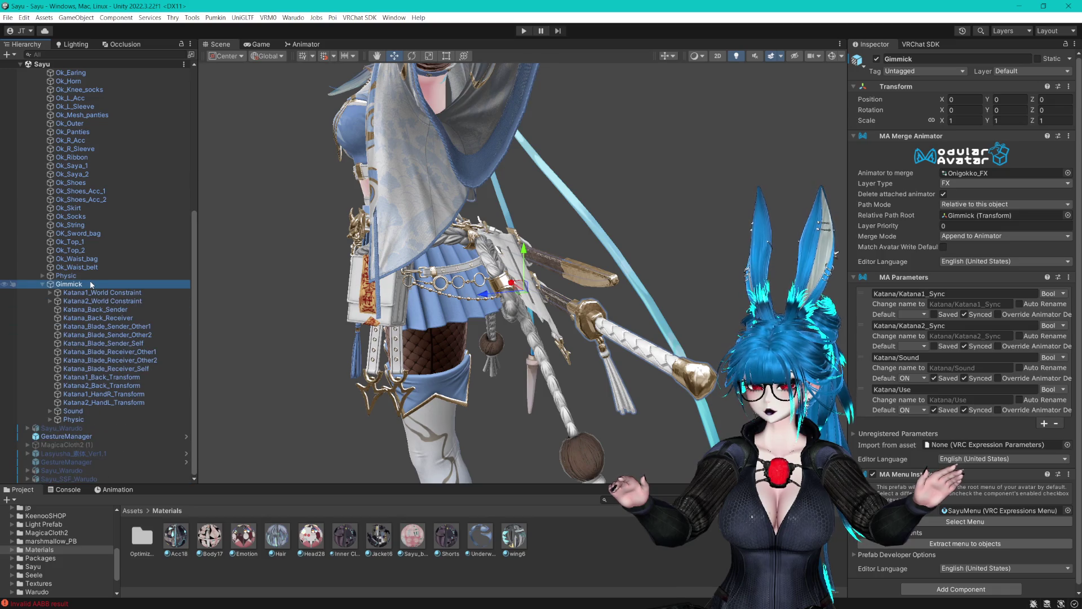
# Orbit the Scene view to face the whole avatar and expand the Toggles object.
pyautogui.scroll(5, 90, 237)
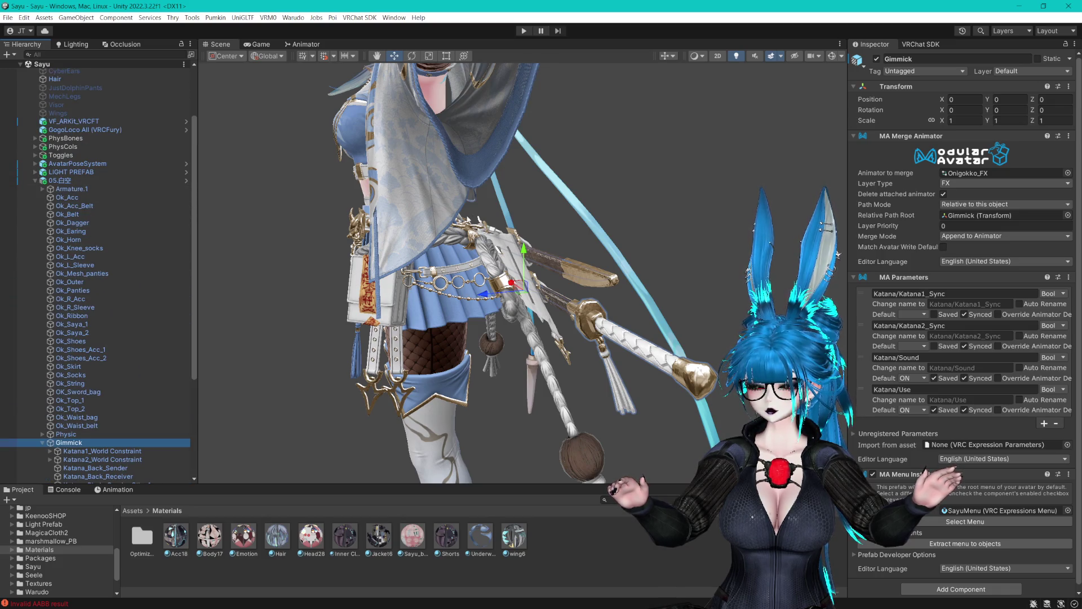
pyautogui.scroll(-5, 554, 240)
pyautogui.moveTo(556, 248); pyautogui.dragTo(525, 244)
pyautogui.scroll(2, 476, 254)
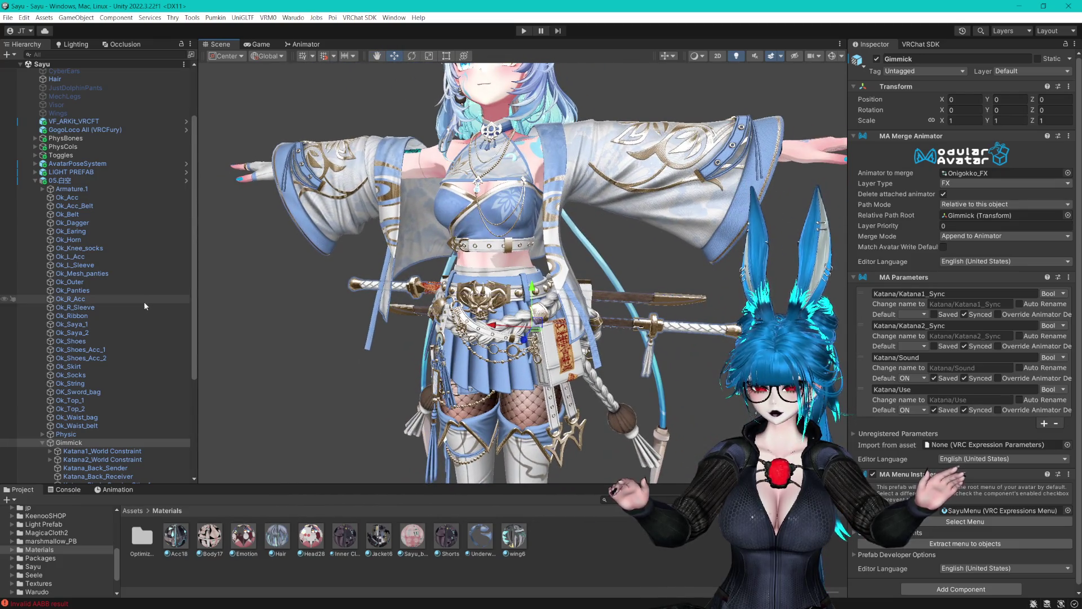
pyautogui.scroll(-1, 150, 305)
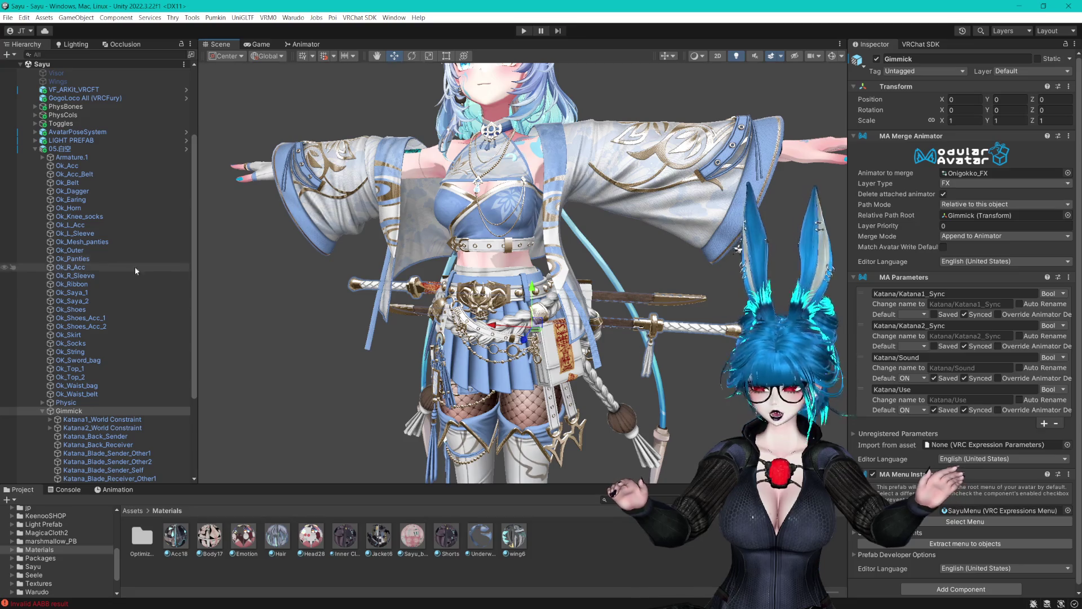
pyautogui.scroll(3, 85, 242)
pyautogui.click(36, 219)
# Create an empty child object named 'Gimmicks' under the Samurai group.
pyautogui.rightClick(83, 268)
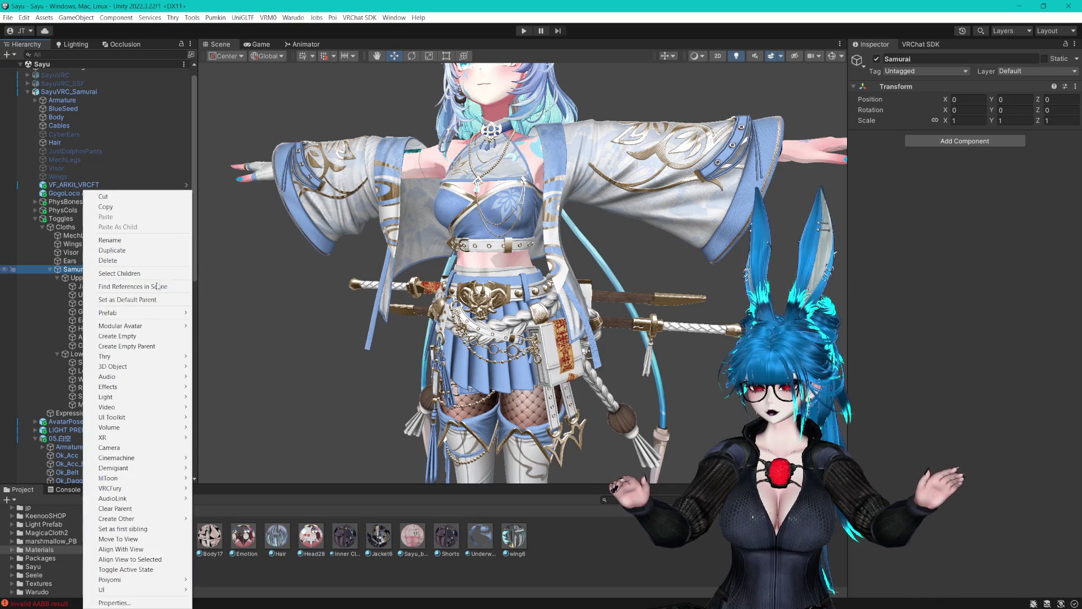
pyautogui.click(147, 336)
pyautogui.write('Gimmicks')
pyautogui.press('Return')
pyautogui.scroll(-7, 140, 350)
pyautogui.scroll(-6, 141, 385)
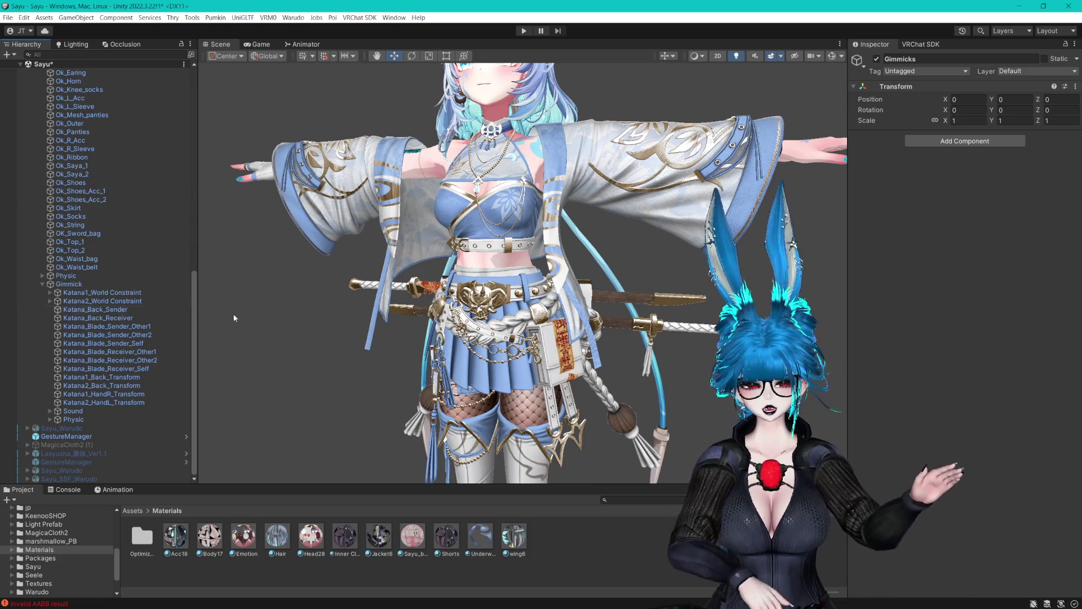
pyautogui.scroll(5, 543, 214)
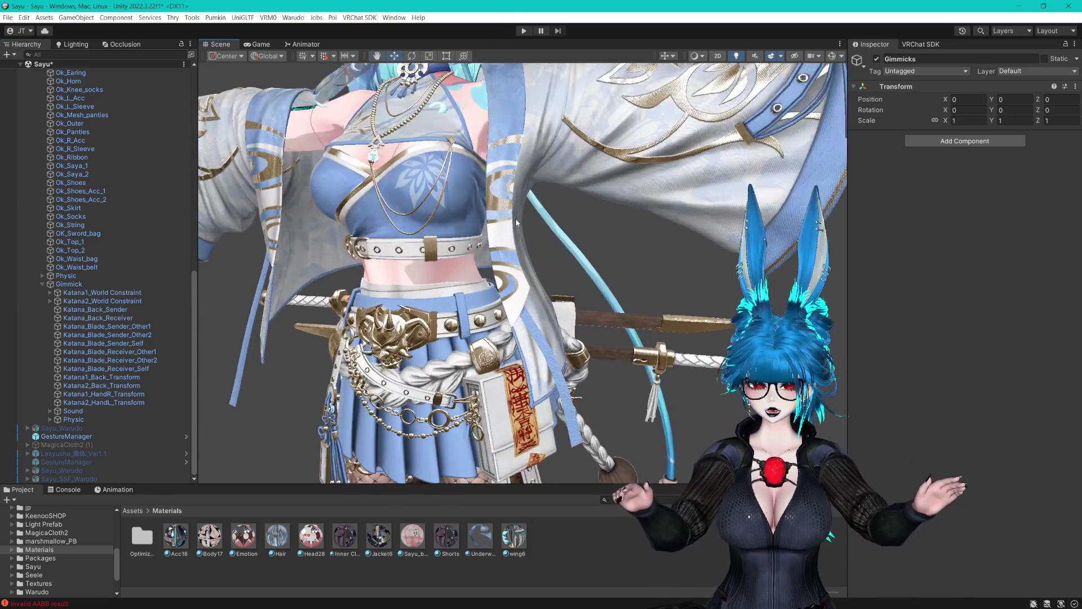
pyautogui.scroll(-2, 543, 215)
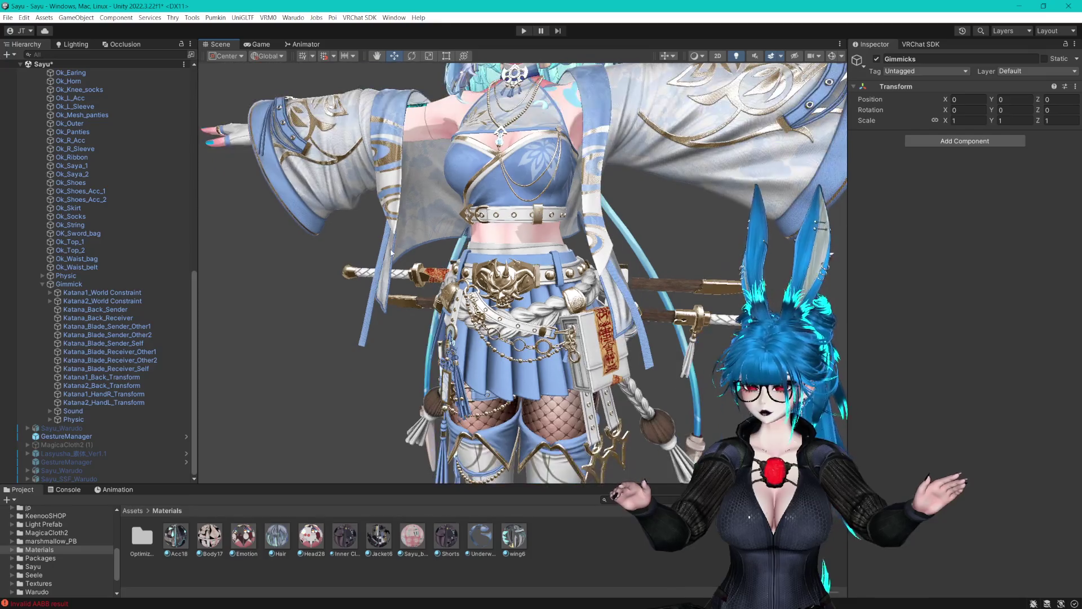
# Inspect Gimmick and the Ok_Waist_belt, Ok_Waist_bag and OK_Sword_bag meshes, then save the scene.
pyautogui.click(79, 284)
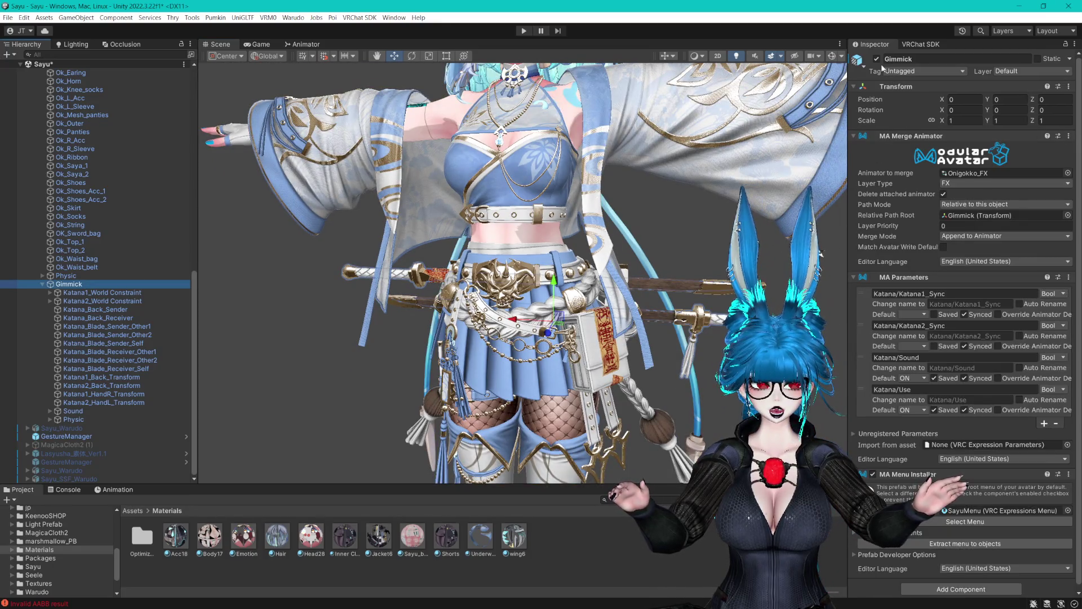
pyautogui.click(878, 59)
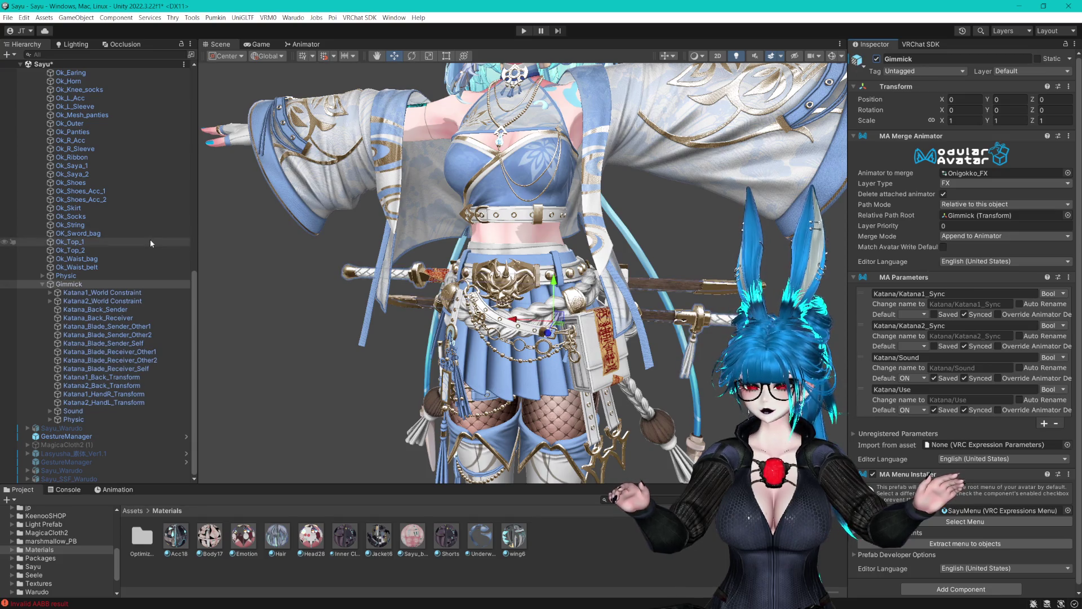
pyautogui.click(101, 267)
pyautogui.click(96, 259)
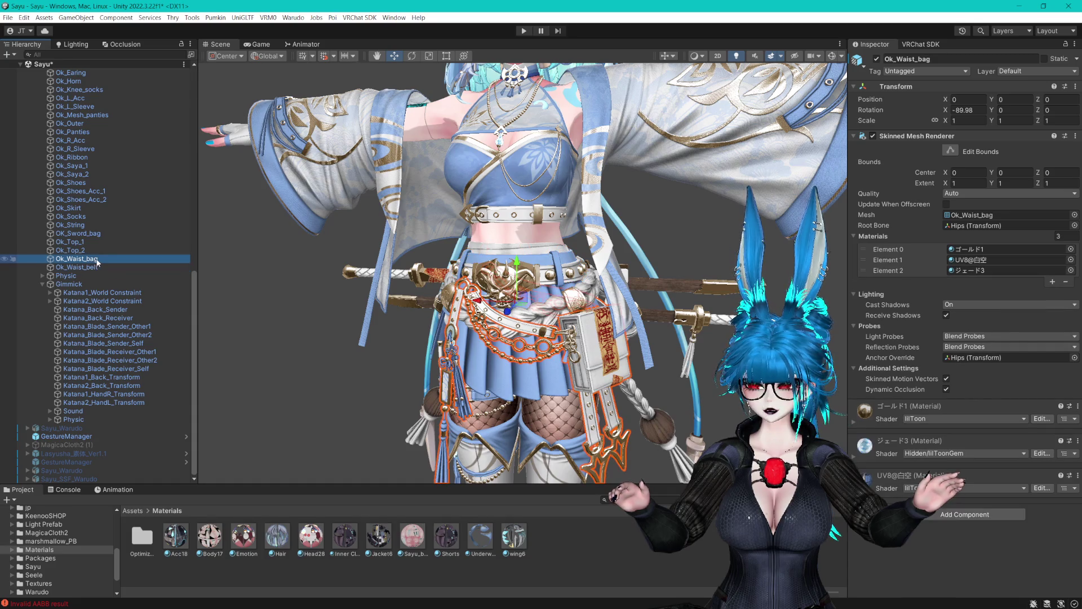
pyautogui.press('f')
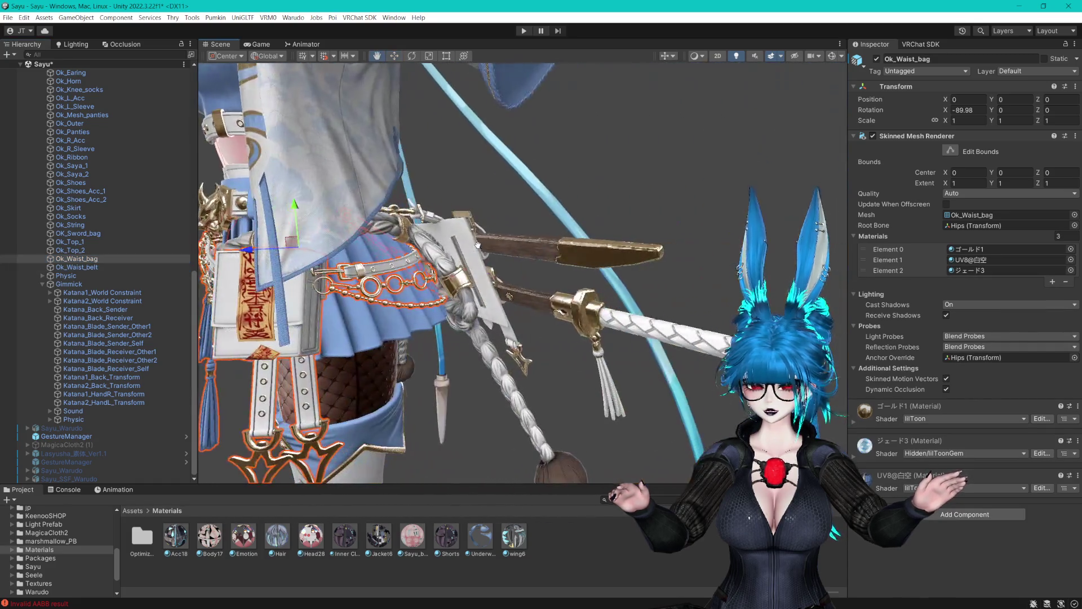
pyautogui.click(460, 238)
pyautogui.click(497, 241)
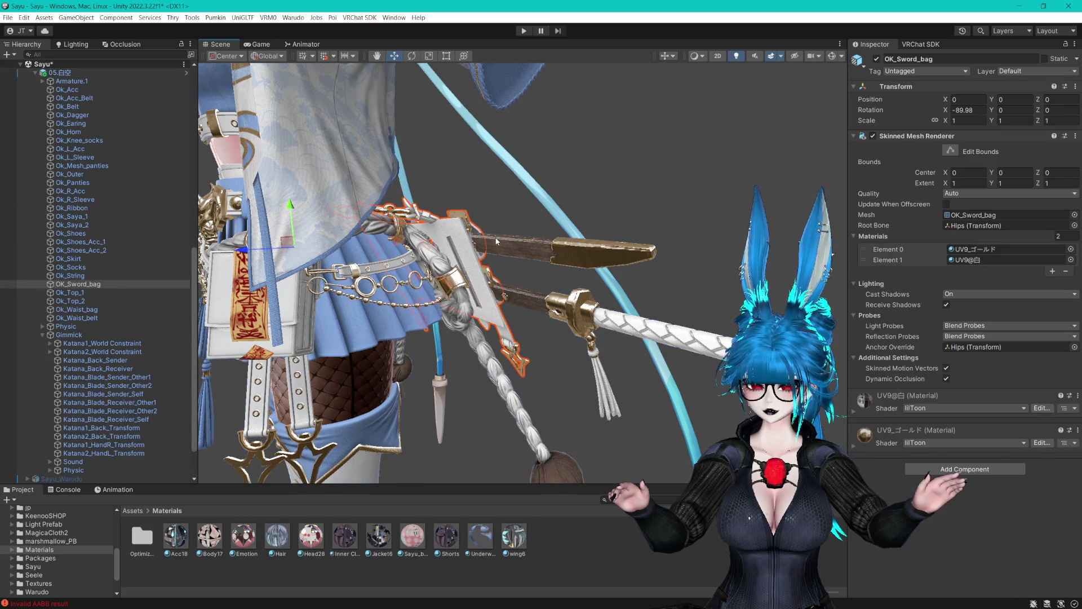
pyautogui.hotkey('ctrl', 's')
# Duplicate the WaistBag toggle and move the WaistBag (1) copy into Gimmicks.
pyautogui.scroll(4, 104, 275)
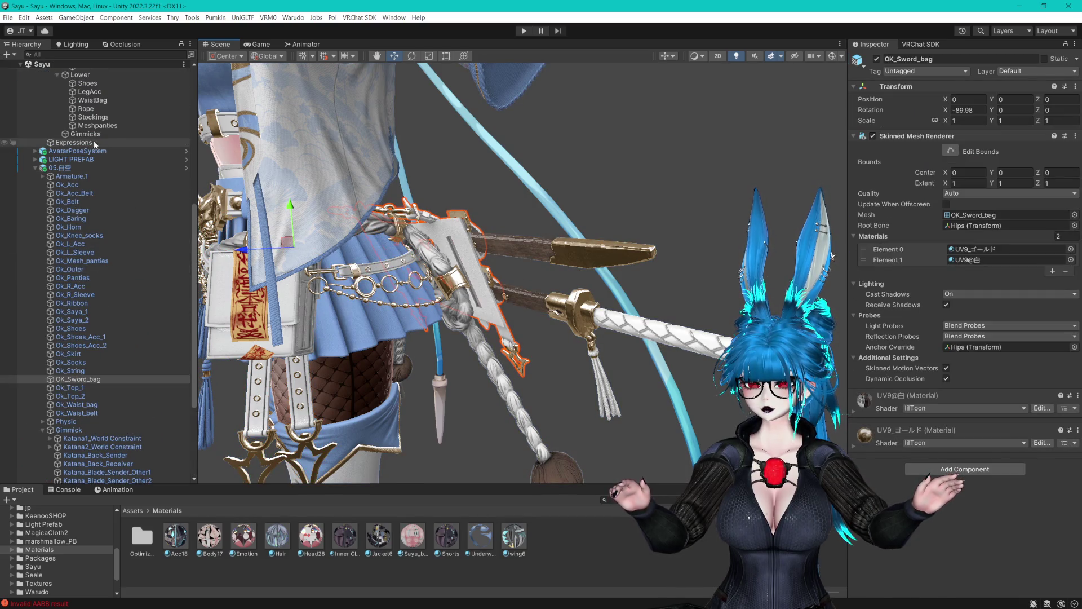
pyautogui.click(92, 100)
pyautogui.hotkey('ctrl', 'd')
pyautogui.moveTo(93, 109); pyautogui.dragTo(99, 145)
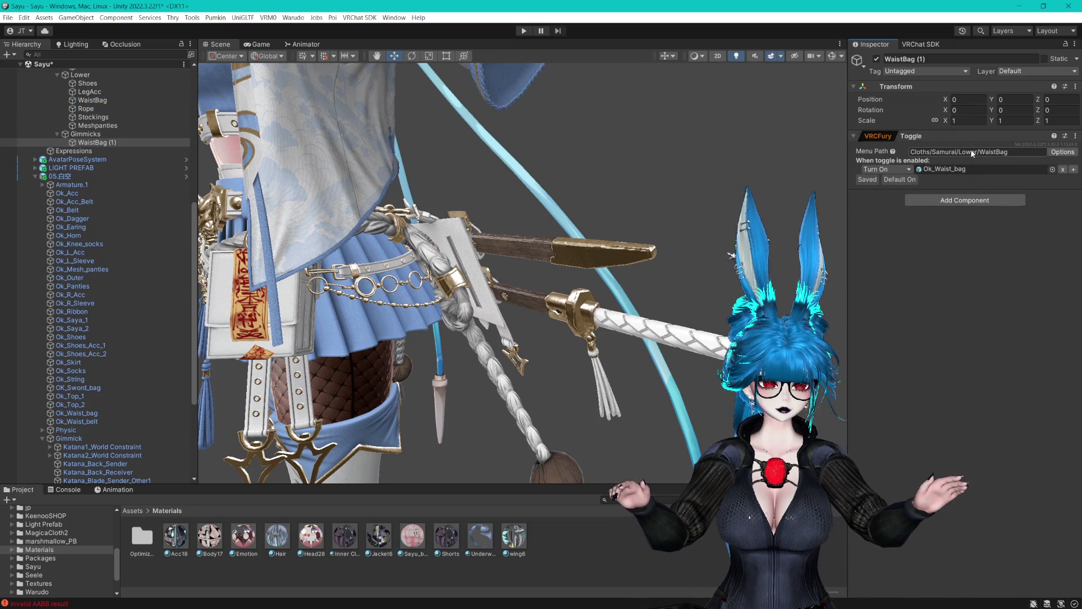
pyautogui.scroll(-3, 110, 224)
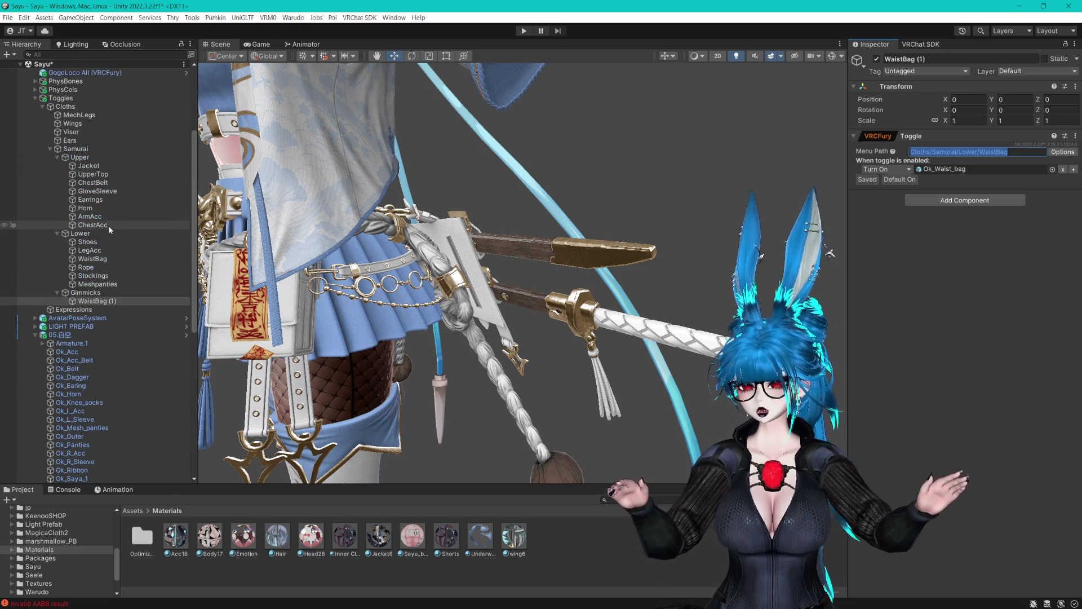
pyautogui.scroll(-3, 109, 225)
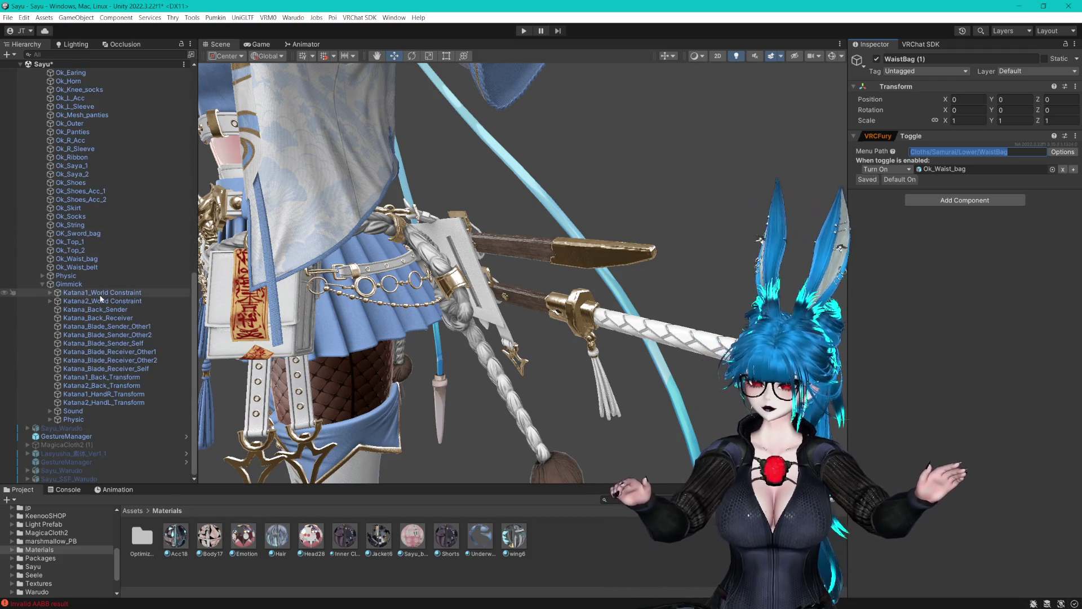
pyautogui.click(71, 284)
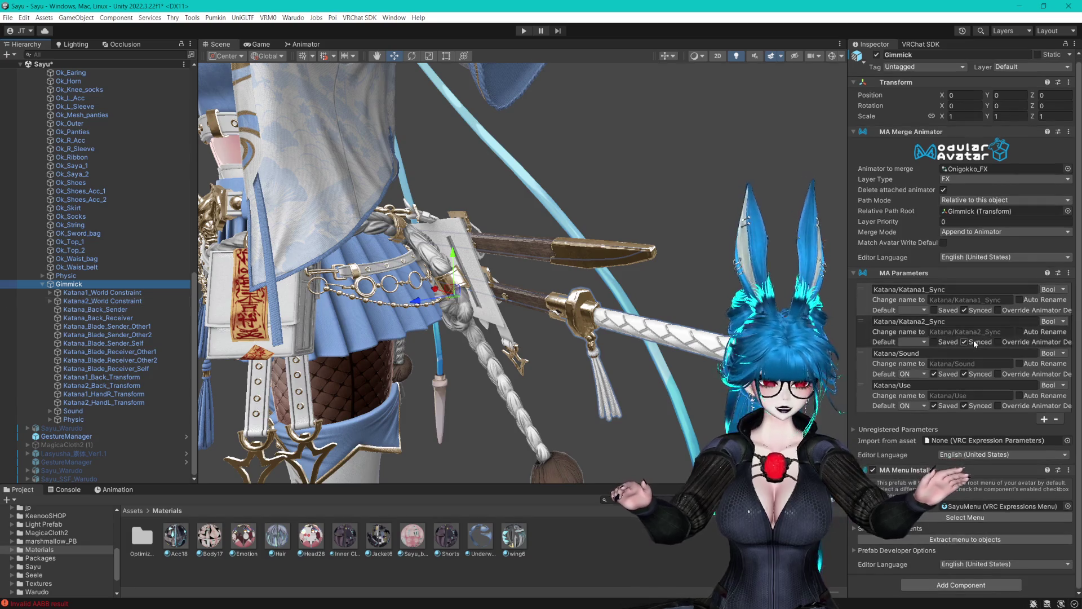
# Check the Gimmick's MA Menu Installer menu picker and expand its menu contents preview.
pyautogui.click(957, 518)
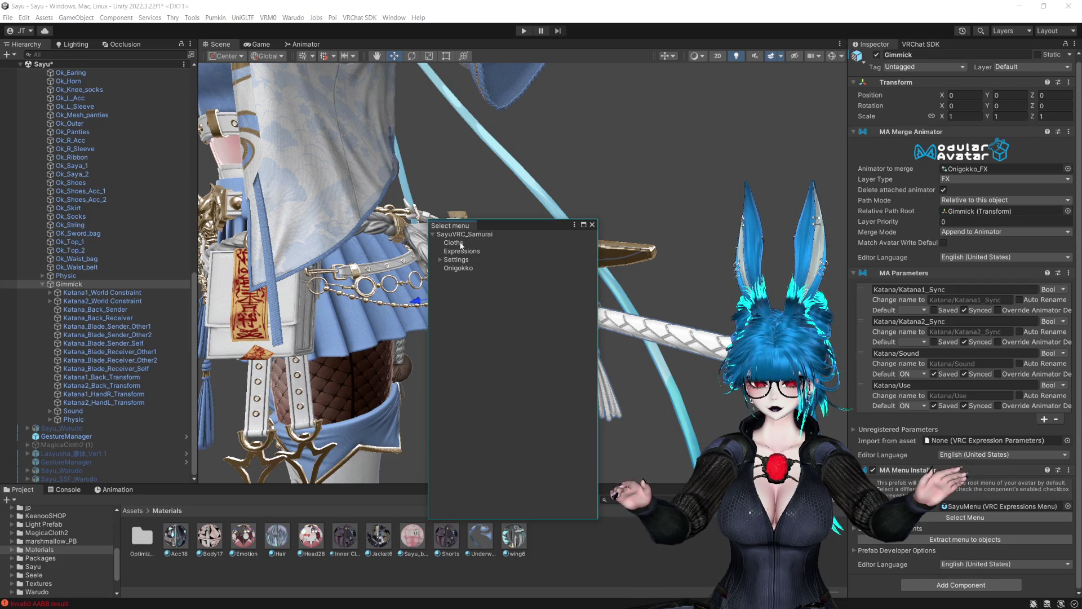
pyautogui.click(592, 225)
pyautogui.click(855, 528)
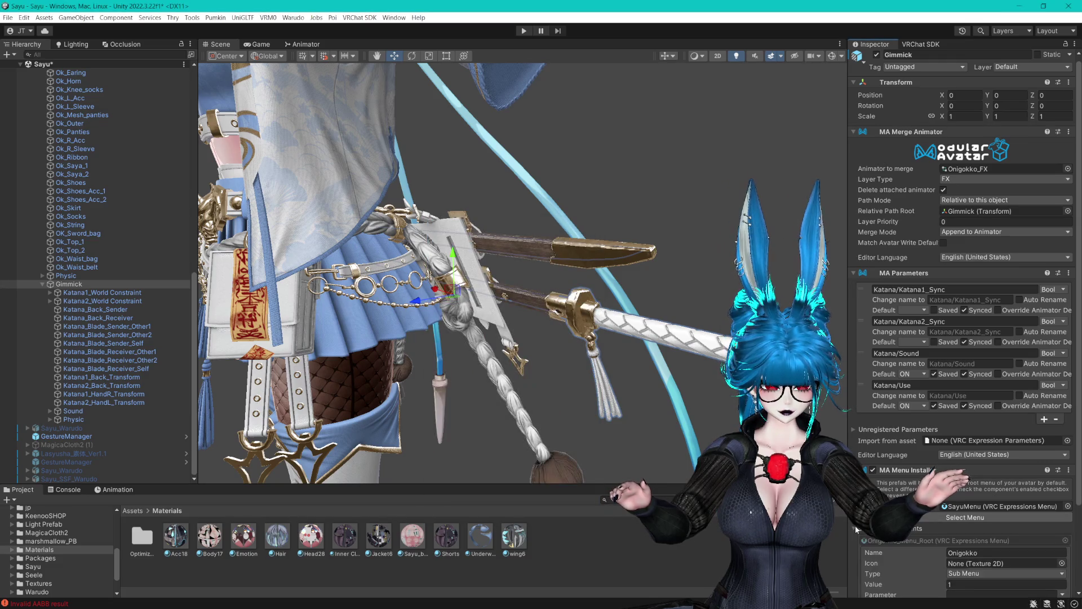
pyautogui.scroll(-3, 854, 525)
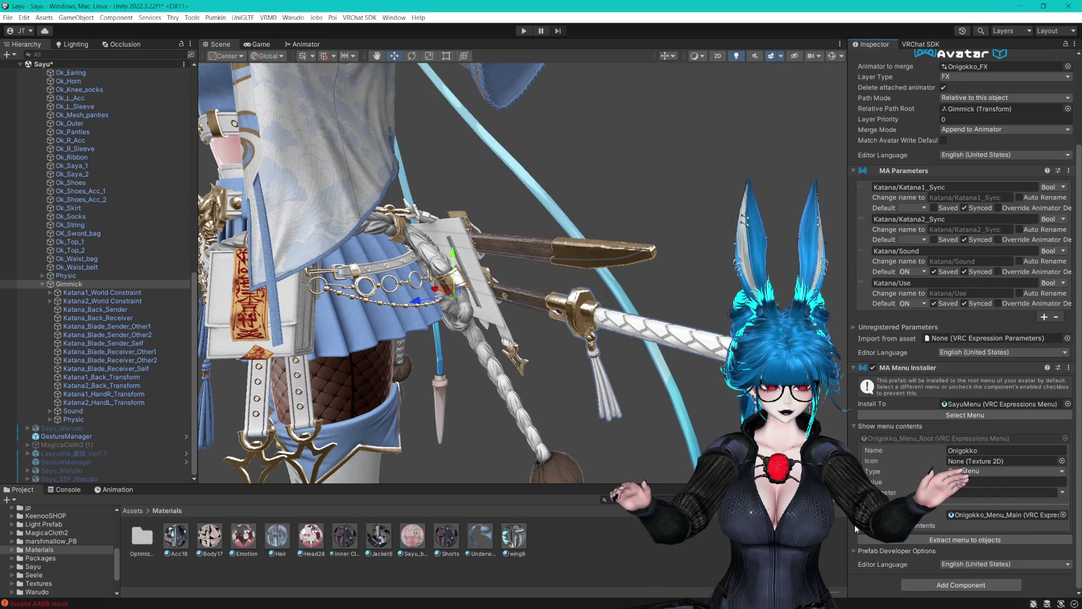
# Locate the Onigokko menu asset and inspect Onigokko_Menu_Main and Onigokko_Menu_Root.
pyautogui.click(971, 515)
pyautogui.click(178, 545)
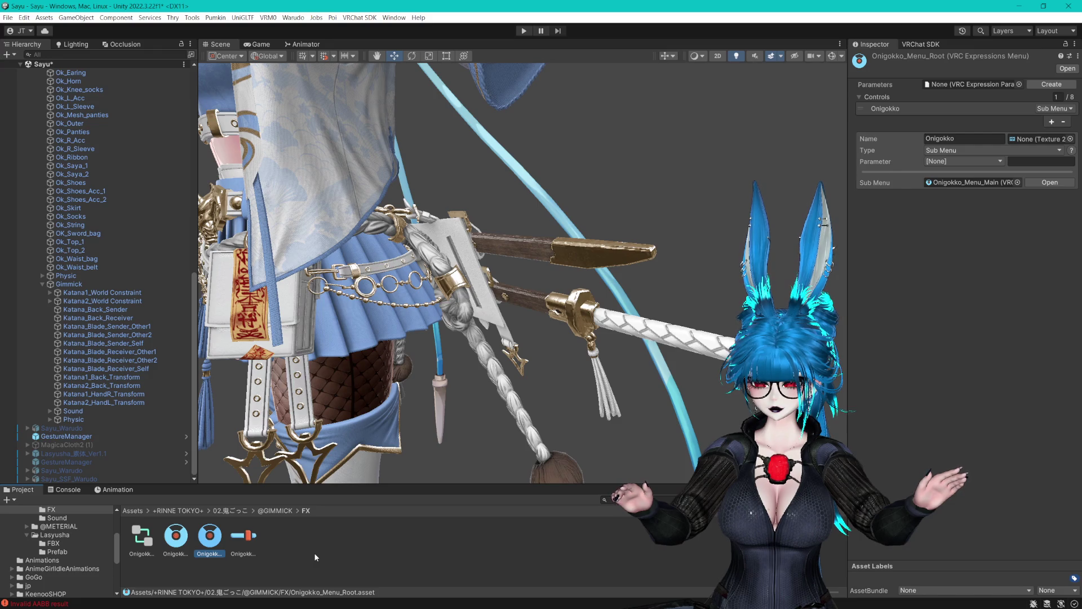
pyautogui.click(184, 545)
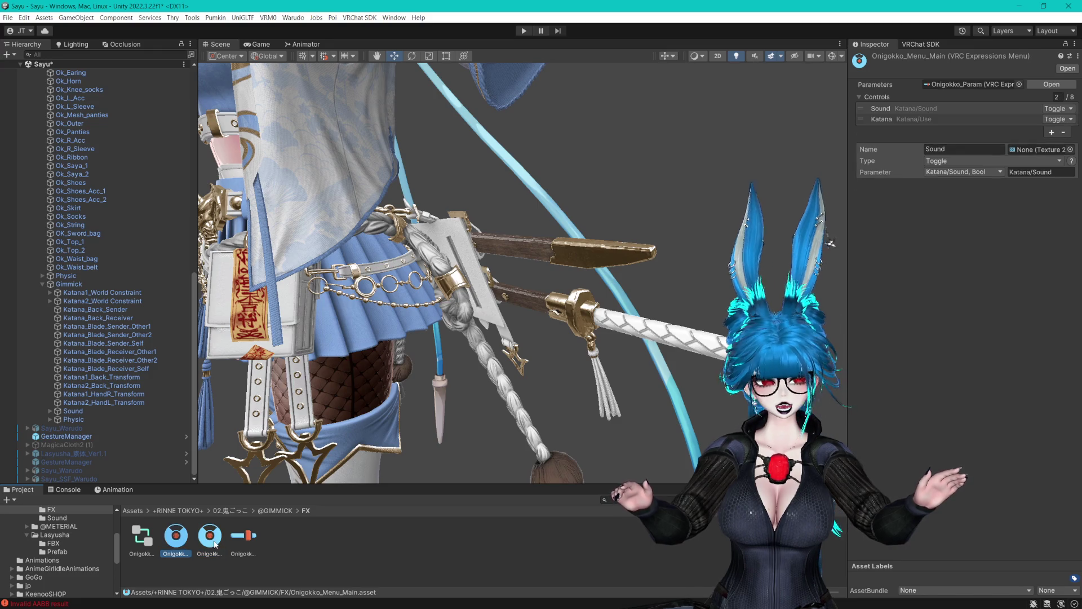
pyautogui.click(213, 540)
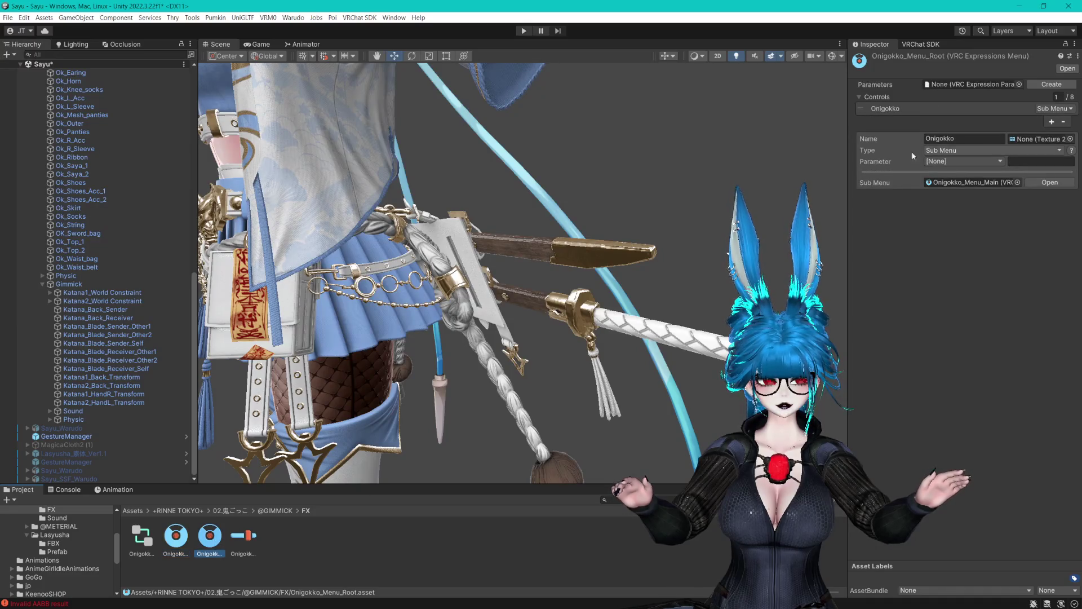
pyautogui.click(677, 214)
pyautogui.scroll(8, 121, 299)
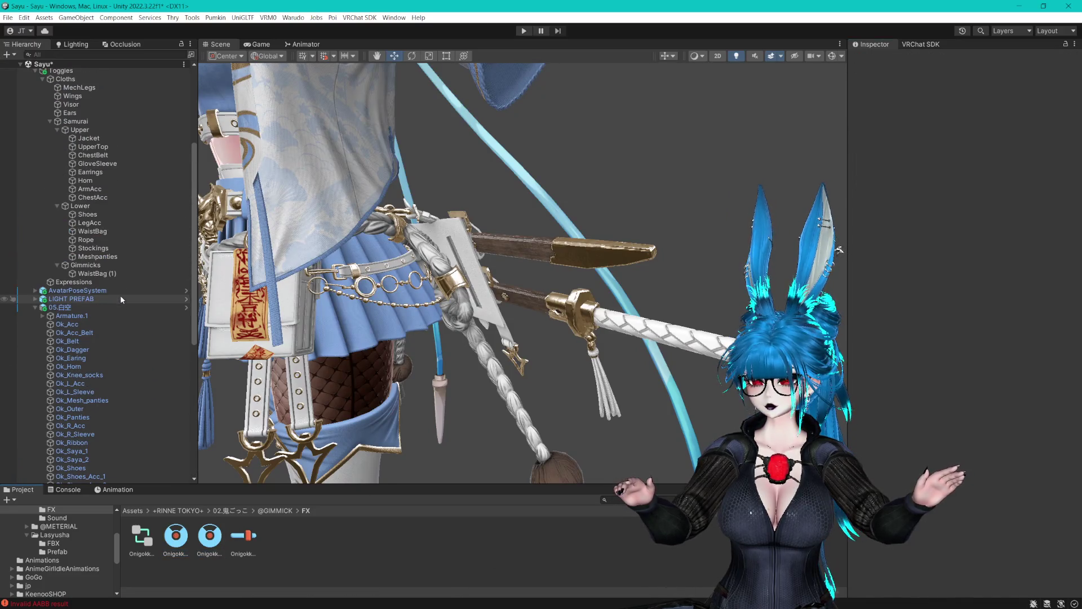
# Set the WaistBag (1) toggle's menu path to Onigokko/DisableWeapons.
pyautogui.click(99, 274)
pyautogui.click(987, 157)
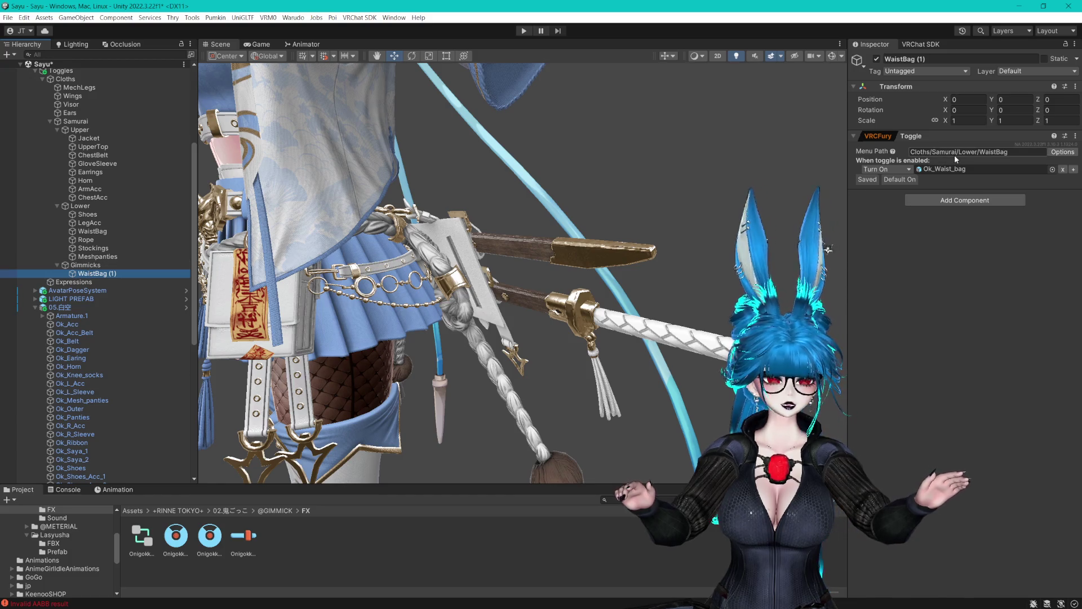
pyautogui.write('Onigokko/Di')
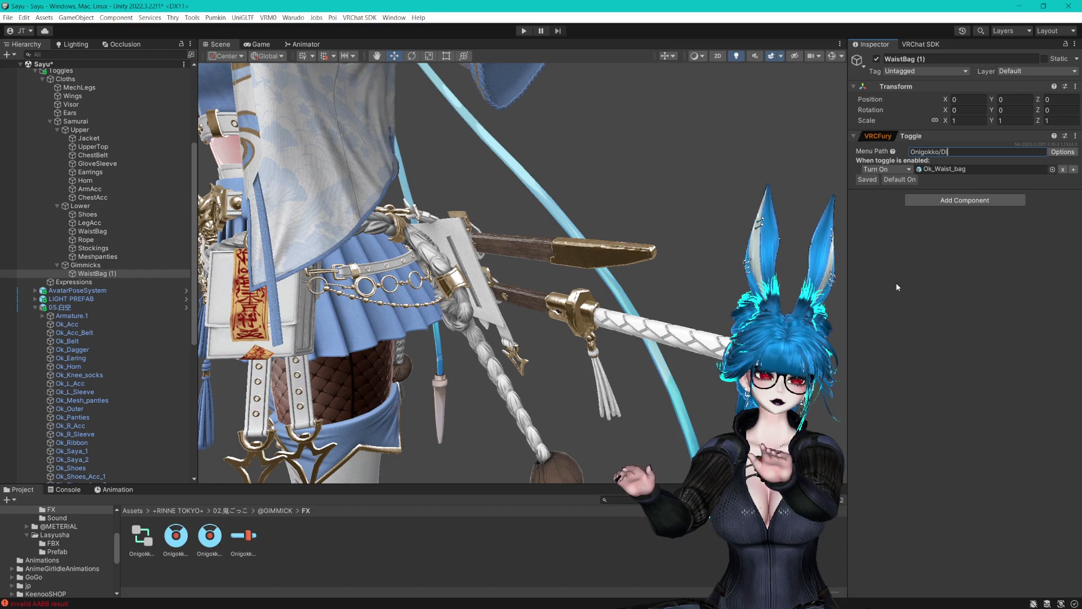
pyautogui.write('sableWeapons')
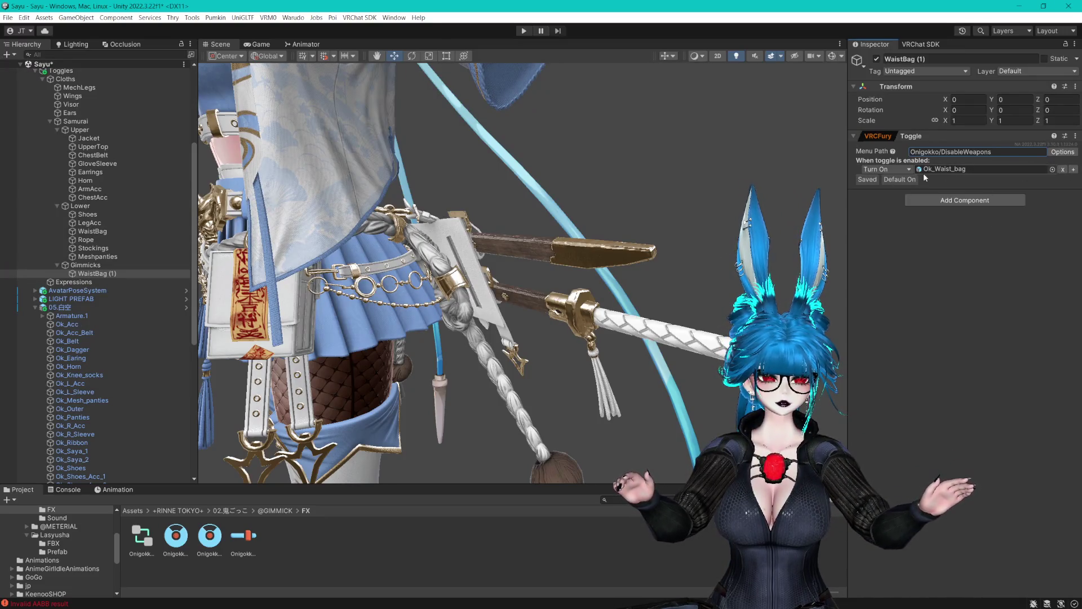
pyautogui.click(1062, 152)
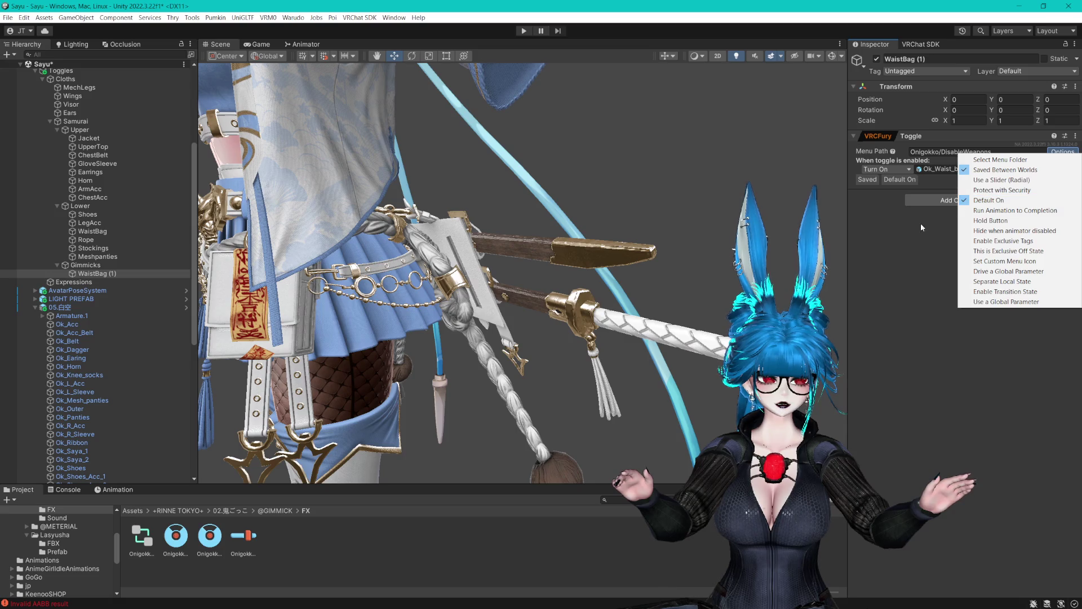
pyautogui.click(907, 172)
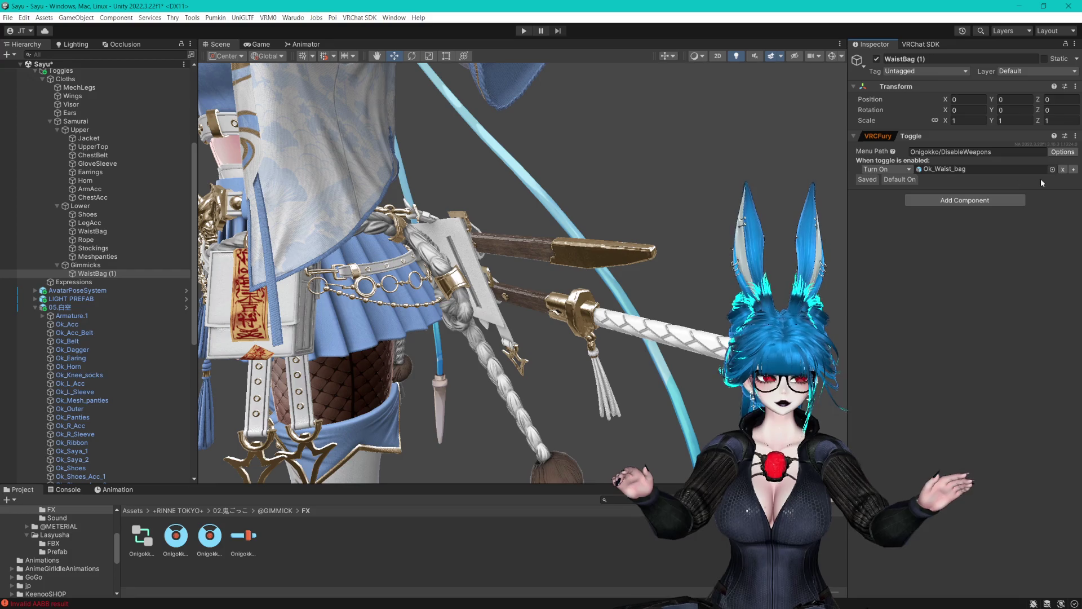
# Add two more object rows and assign Gimmick, OK_Sword_bag and Ok_Dagger to the toggle.
pyautogui.click(1073, 170)
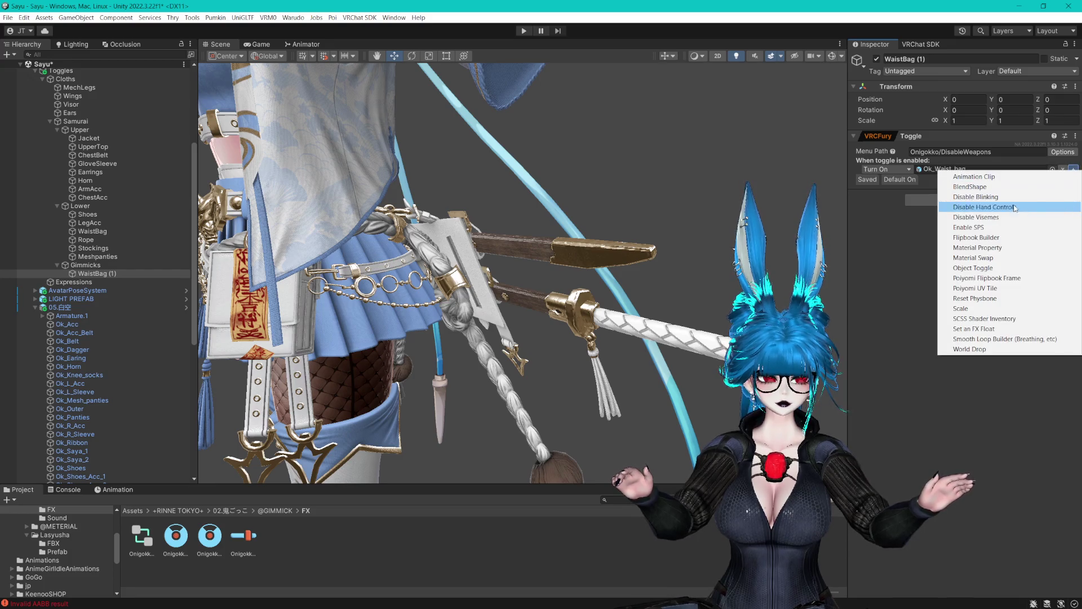
pyautogui.click(981, 268)
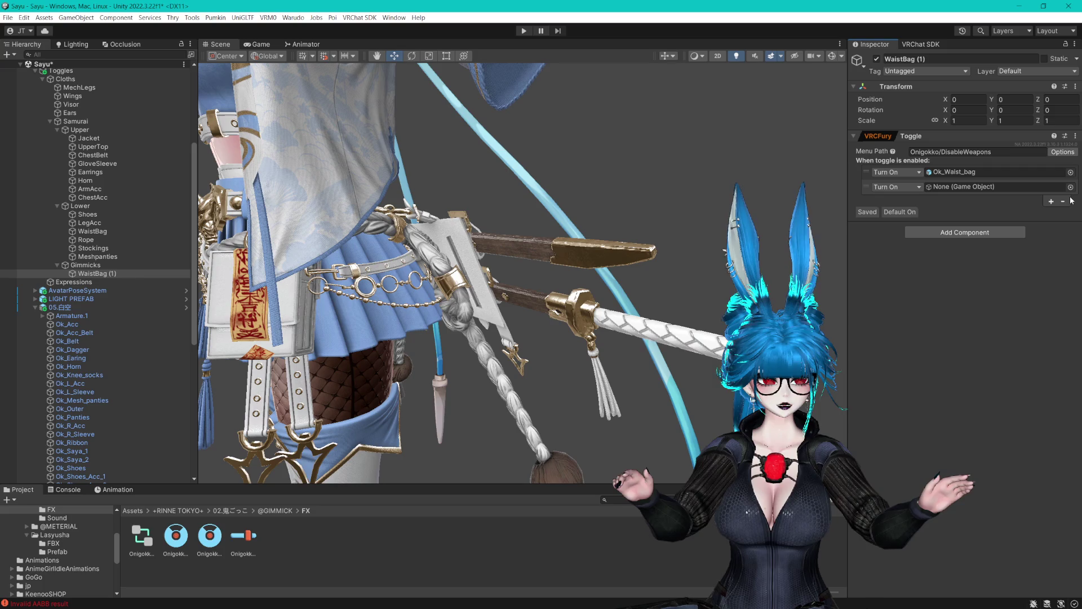
pyautogui.click(1052, 201)
pyautogui.click(981, 293)
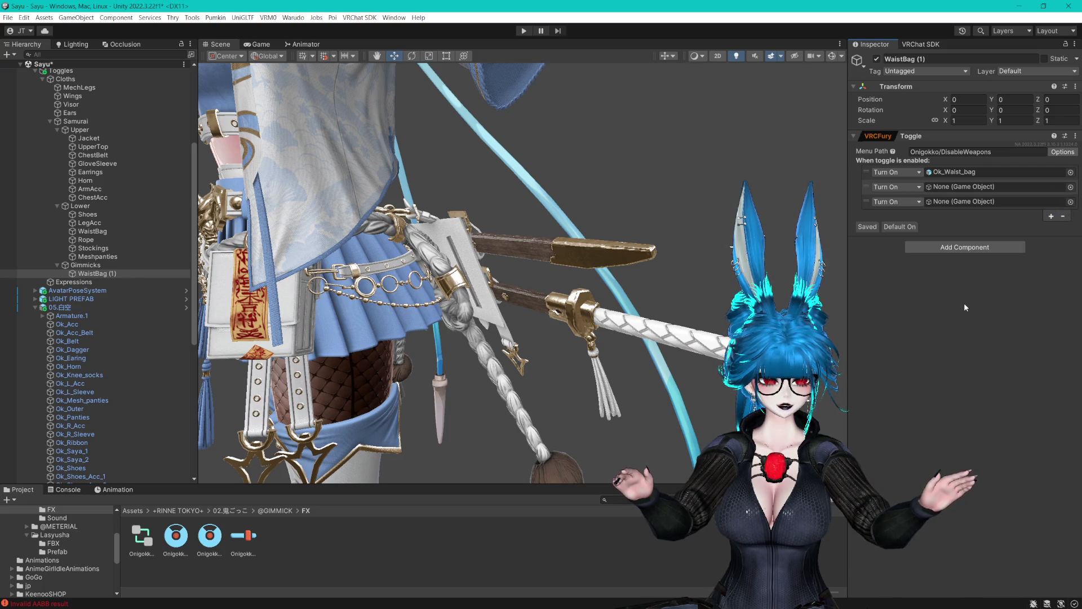
pyautogui.scroll(-10, 88, 220)
pyautogui.moveTo(69, 285)
pyautogui.mouseDown()
pyautogui.moveTo(970, 188)
pyautogui.moveTo(970, 171)
pyautogui.mouseUp()
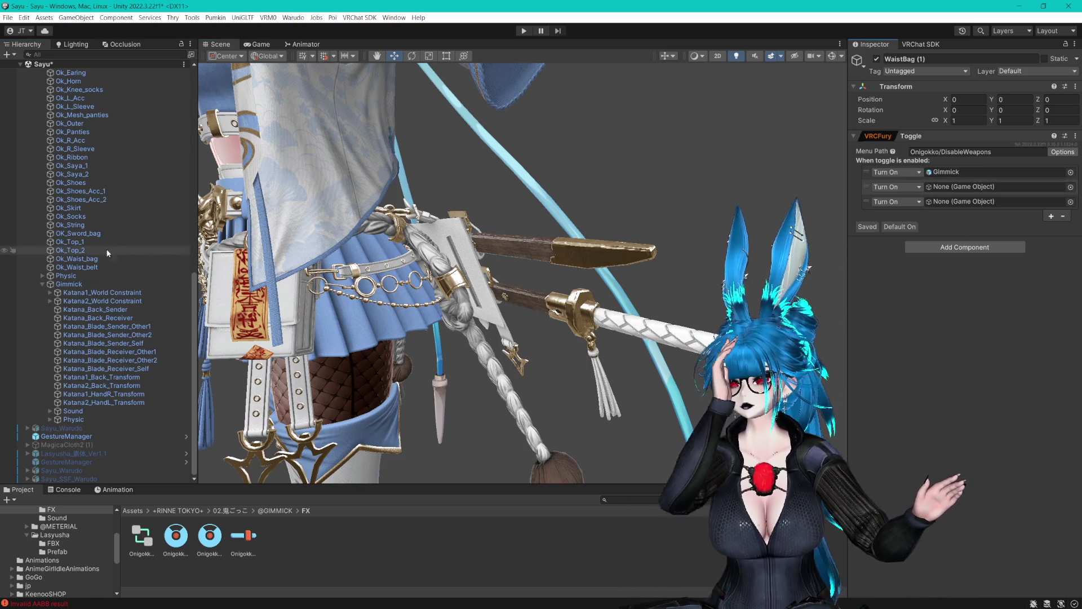
pyautogui.moveTo(90, 236); pyautogui.dragTo(969, 187)
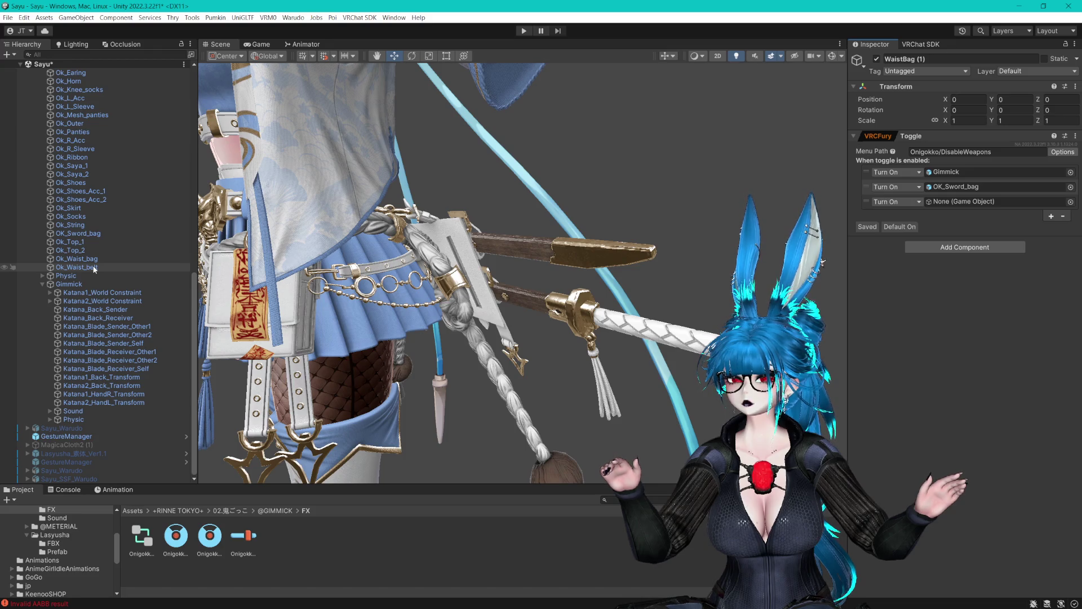
pyautogui.scroll(3, 99, 254)
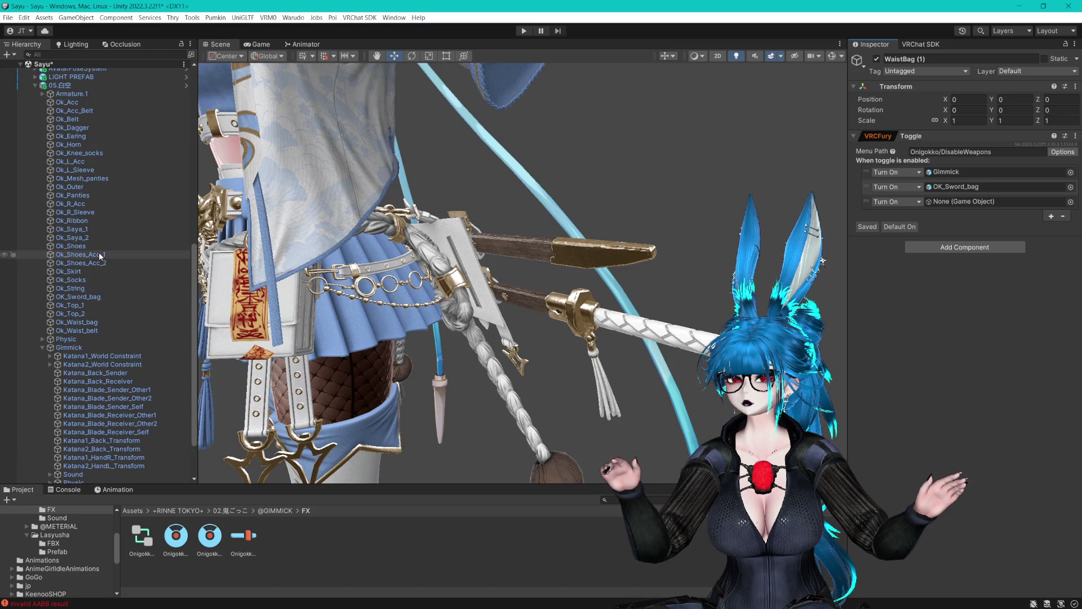
pyautogui.moveTo(952, 183); pyautogui.dragTo(964, 205)
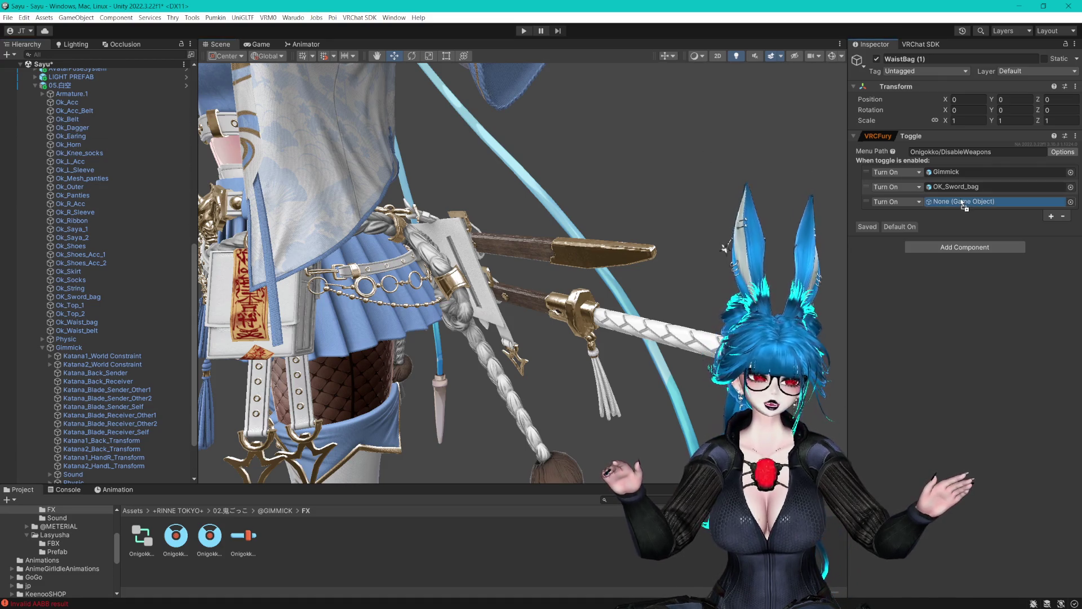
pyautogui.click(72, 127)
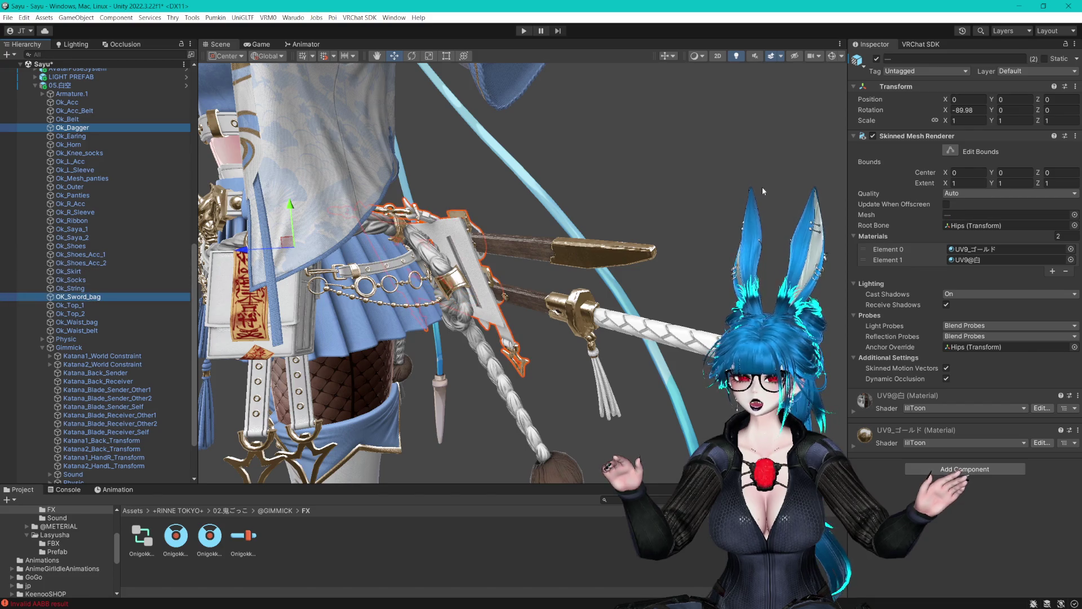
# Deactivate Ok_Dagger and OK_Sword_bag by default, keeping the Ok_Saya sheaths active.
pyautogui.click(876, 59)
pyautogui.click(551, 269)
pyautogui.click(551, 269)
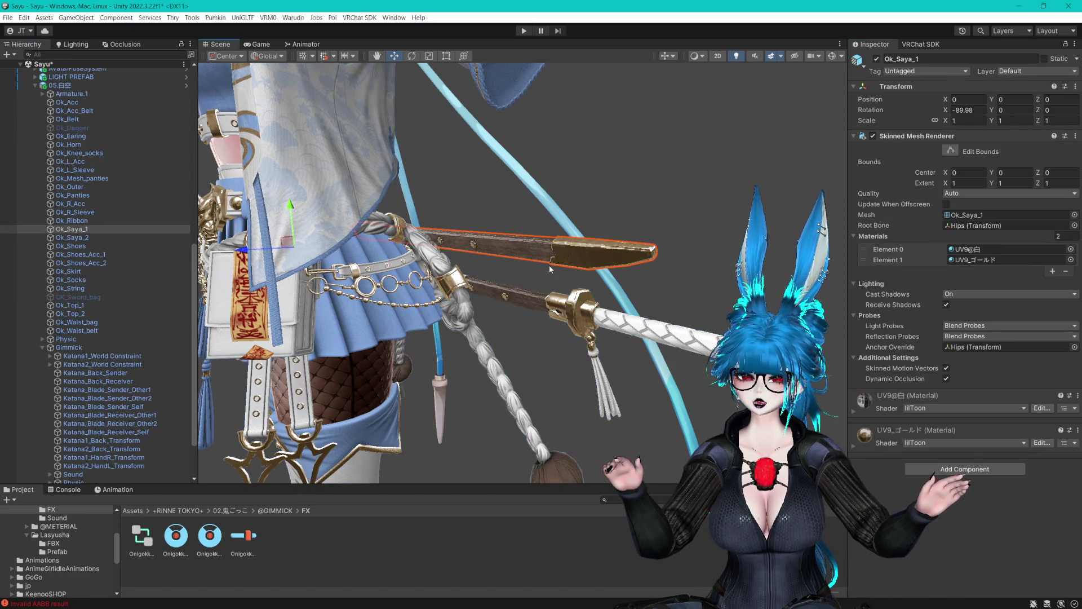
pyautogui.keyDown('ctrl'); pyautogui.click(71, 238); pyautogui.keyUp('ctrl')
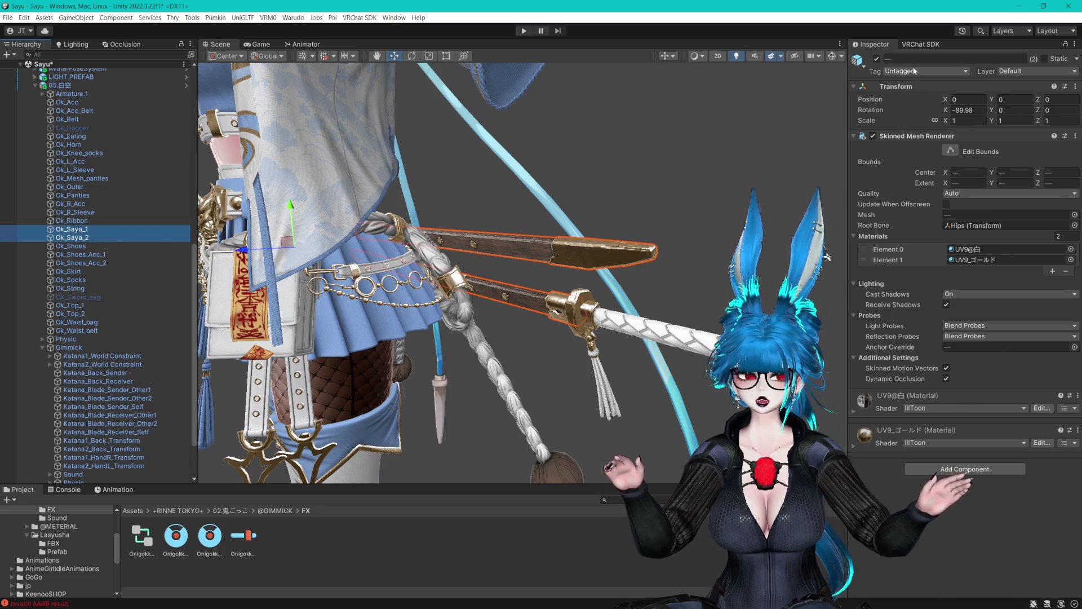
pyautogui.click(877, 58)
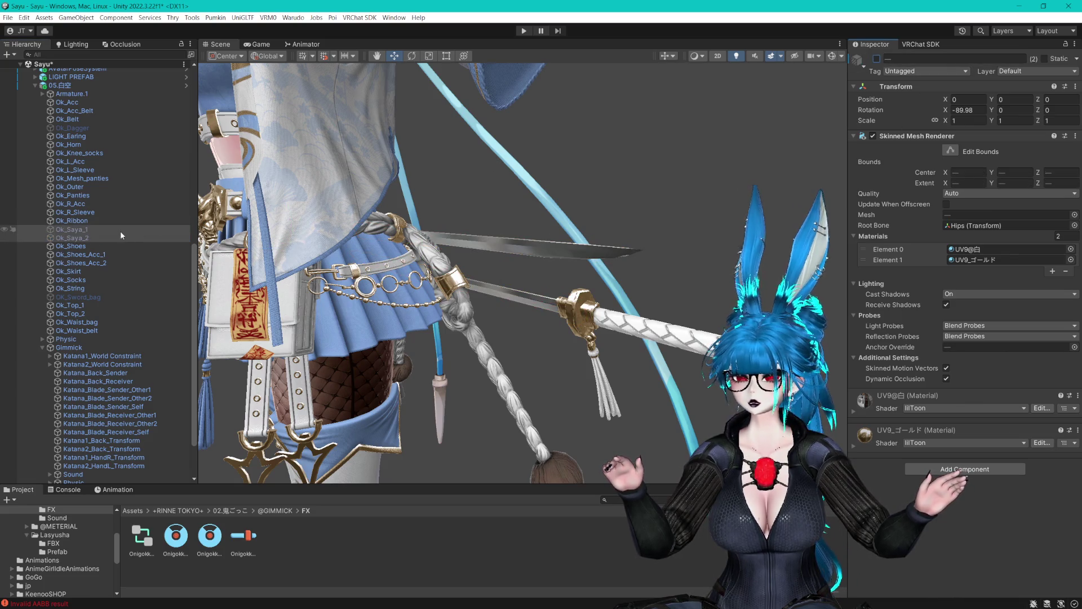
pyautogui.hotkey('ctrl', 'z')
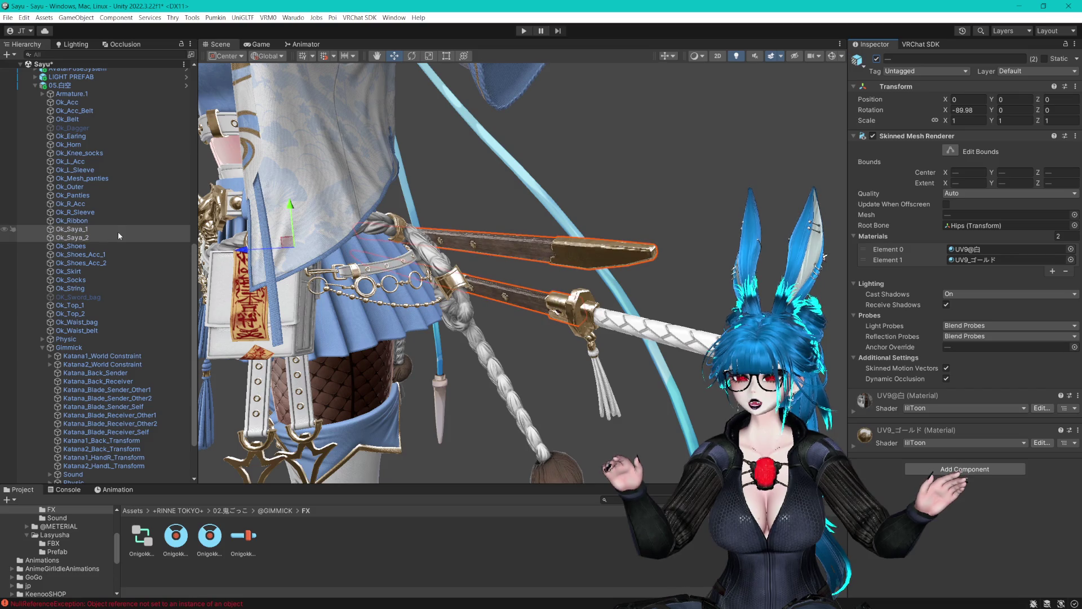
pyautogui.scroll(4, 111, 267)
# Rename WaistBag (1) to 'Gimmicks'.
pyautogui.click(106, 148)
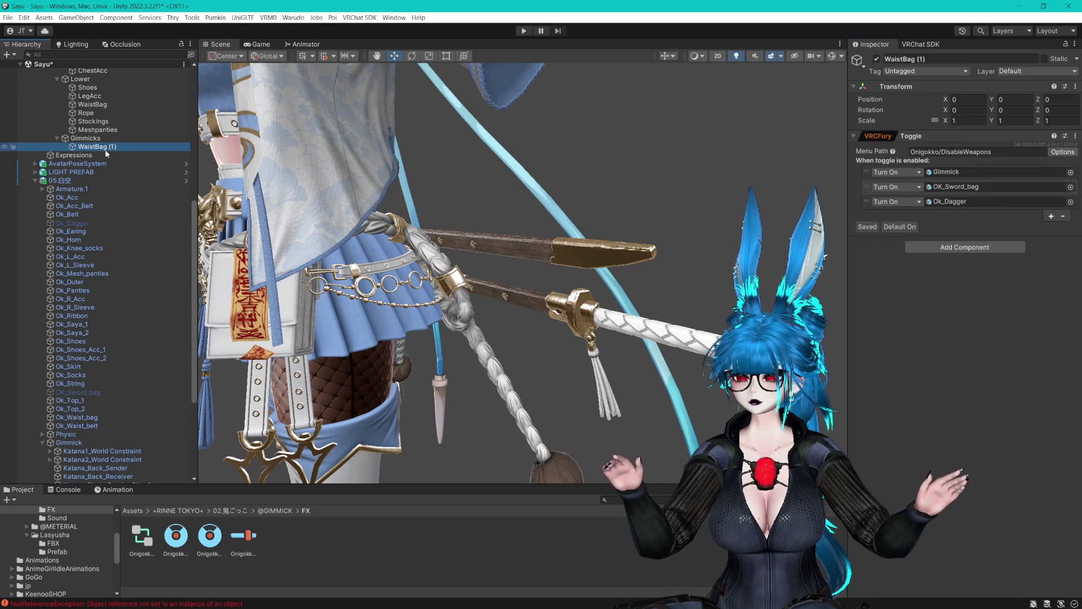
pyautogui.press('F2')
pyautogui.write('Gi')
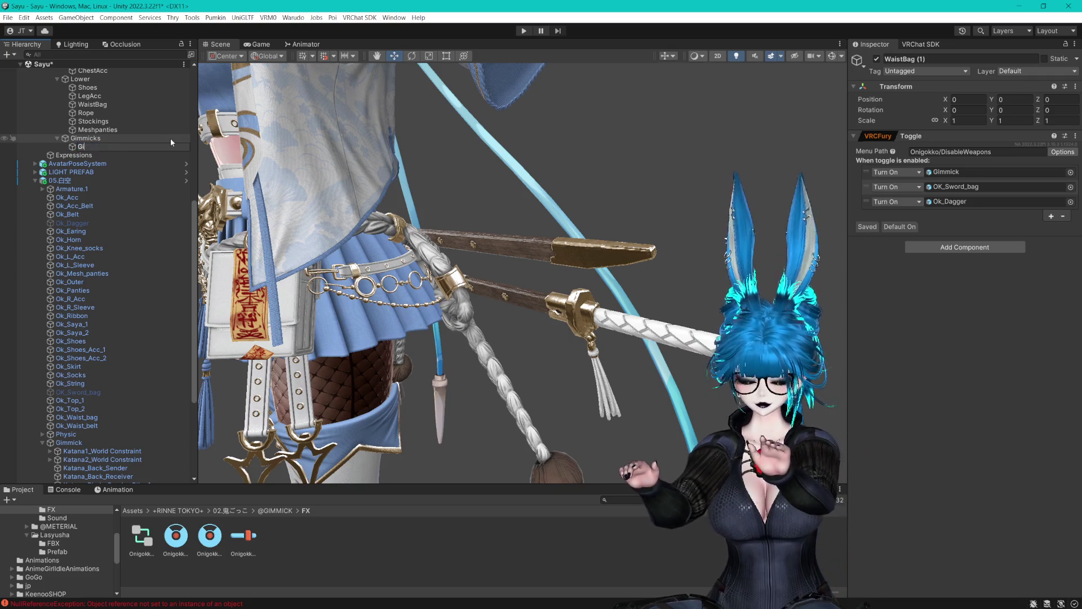
pyautogui.write('mmicks')
pyautogui.press('Return')
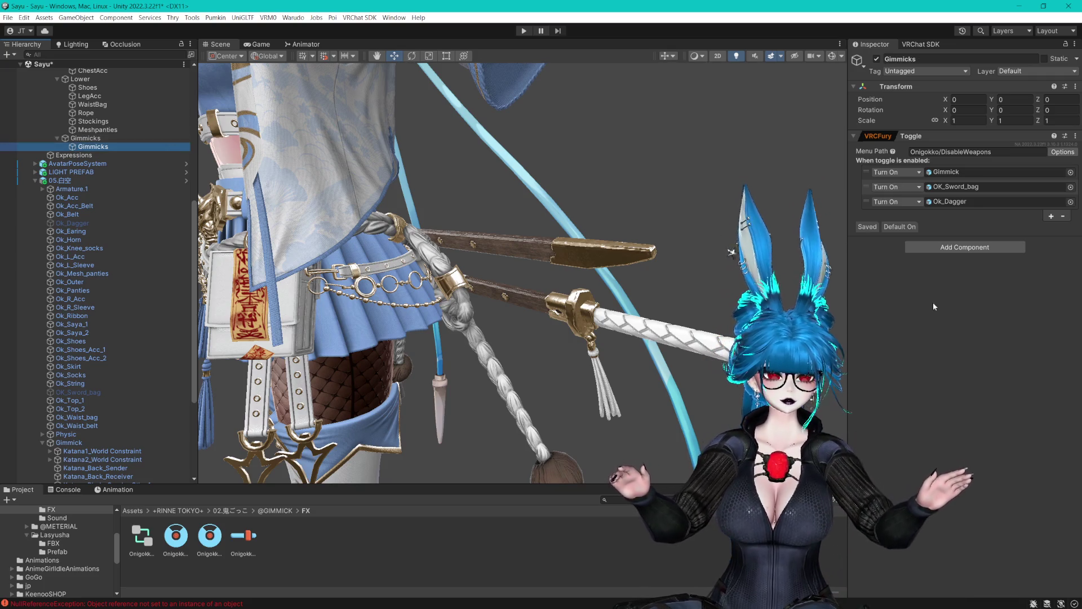
# Add fourth and fifth toggle object rows set to Ok_Saya_1 and Ok_Saya_2.
pyautogui.click(1050, 218)
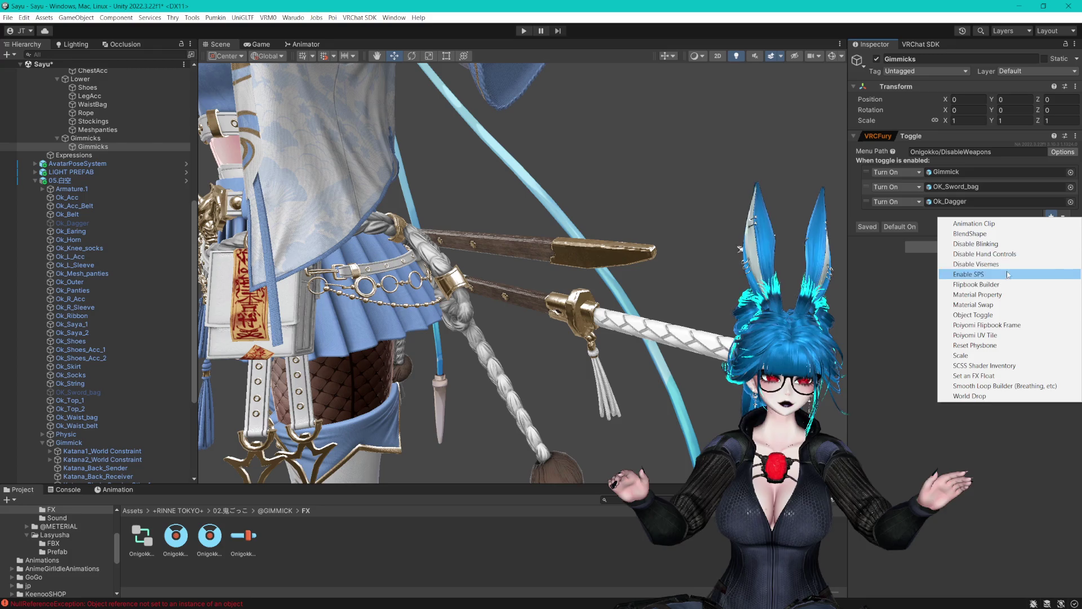
pyautogui.click(1009, 305)
pyautogui.click(1051, 231)
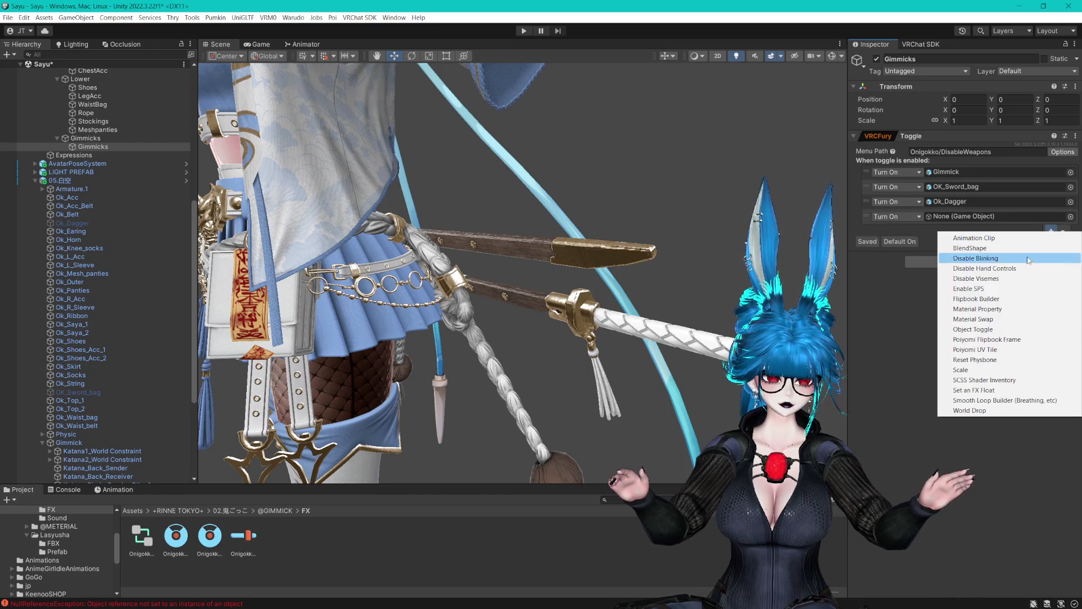
pyautogui.click(967, 323)
pyautogui.scroll(-5, 106, 283)
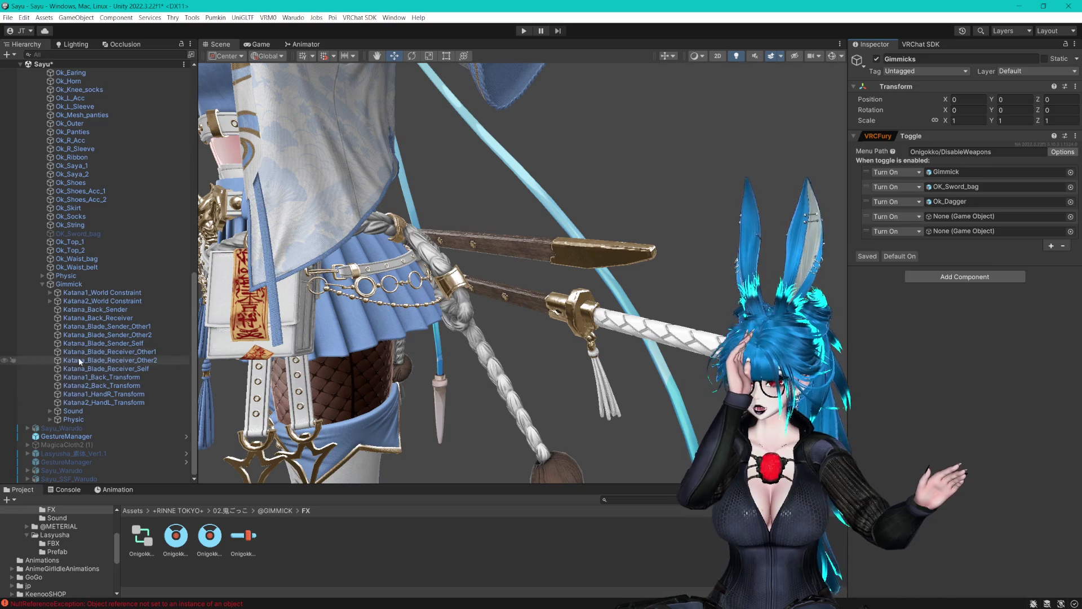
pyautogui.moveTo(70, 166)
pyautogui.mouseDown()
pyautogui.moveTo(507, 214)
pyautogui.moveTo(988, 221)
pyautogui.moveTo(1001, 235)
pyautogui.mouseUp()
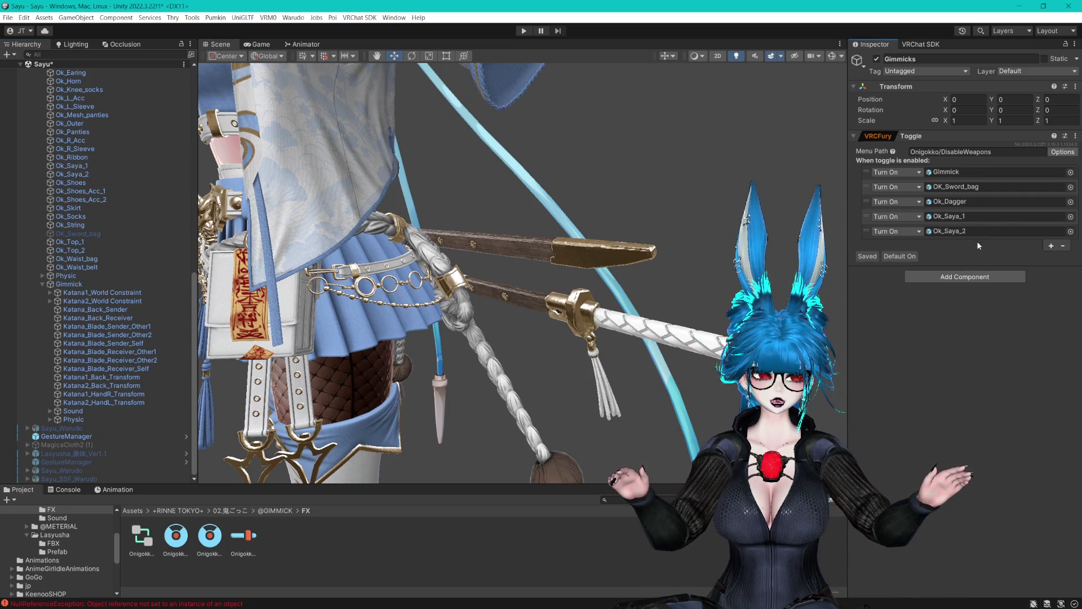
# Review OK_Sword_bag and Ok_Dagger, save the scene, and select GestureManager.
pyautogui.click(43, 282)
pyautogui.click(93, 368)
pyautogui.keyDown('ctrl'); pyautogui.click(83, 200); pyautogui.keyUp('ctrl')
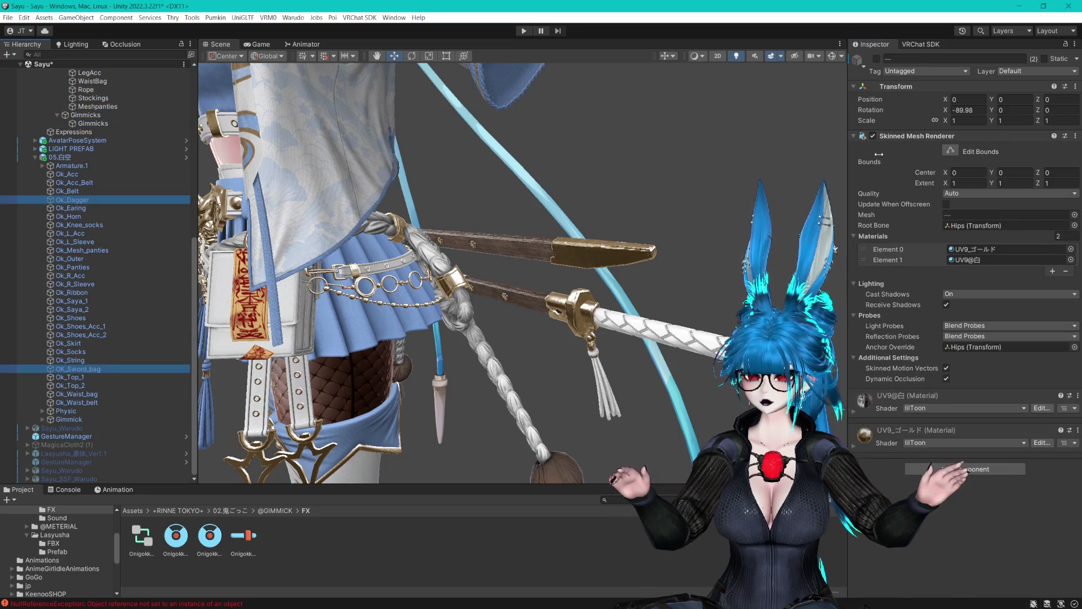
pyautogui.moveTo(620, 237)
pyautogui.mouseDown()
pyautogui.moveTo(497, 252)
pyautogui.moveTo(541, 243)
pyautogui.mouseUp()
pyautogui.scroll(-3, 541, 243)
pyautogui.scroll(2, 623, 208)
pyautogui.hotkey('ctrl', 's')
pyautogui.scroll(2, 623, 208)
pyautogui.scroll(10, 133, 163)
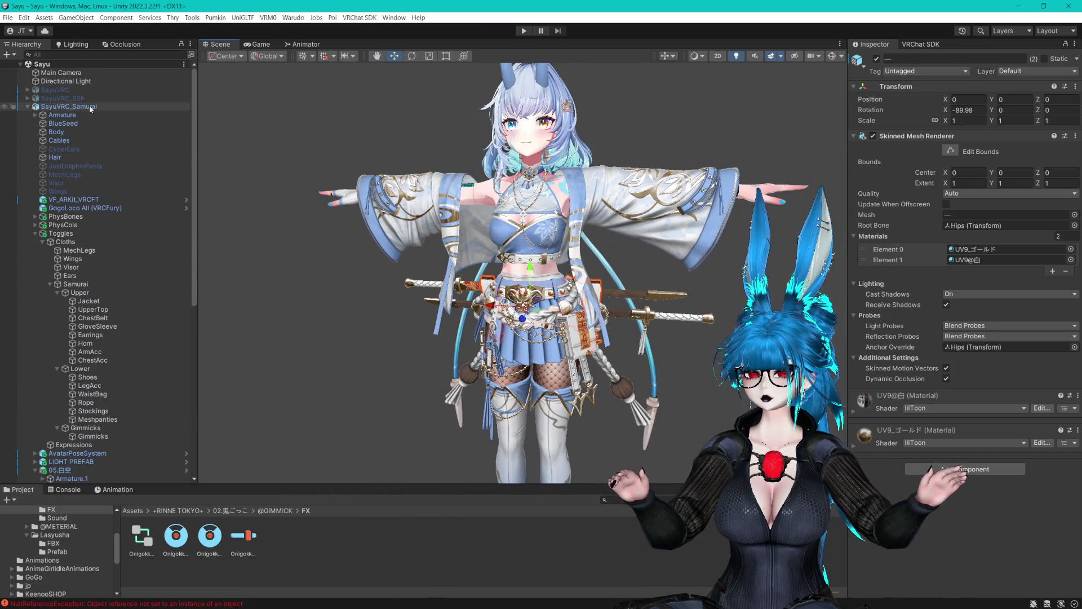
pyautogui.click(27, 107)
pyautogui.click(66, 124)
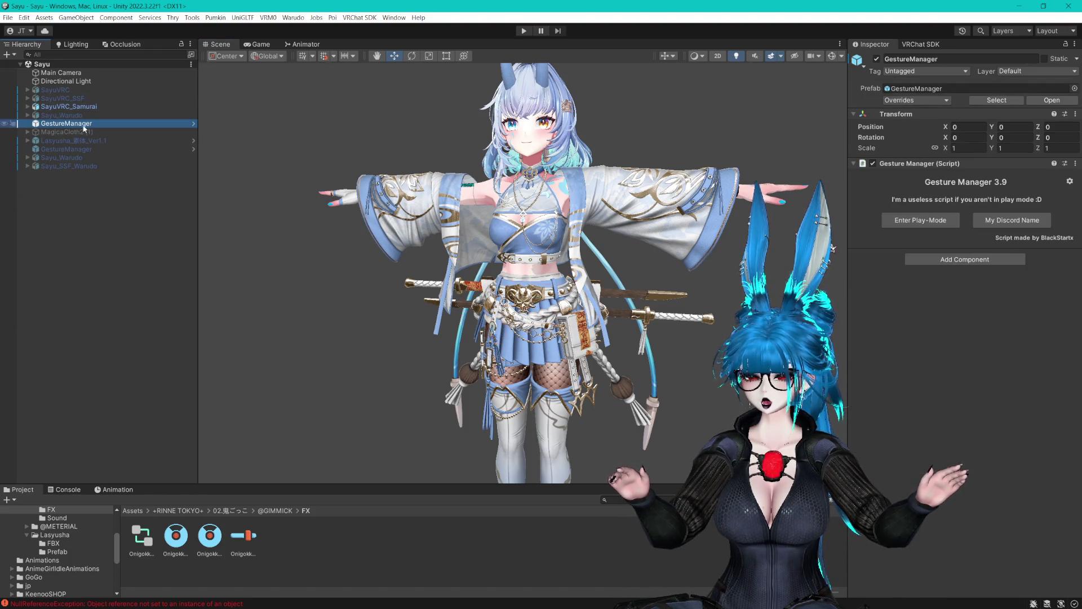
# Enter Play mode and switch on Expressions > Onigokko > DisableWeapons in the radial menu.
pyautogui.click(896, 218)
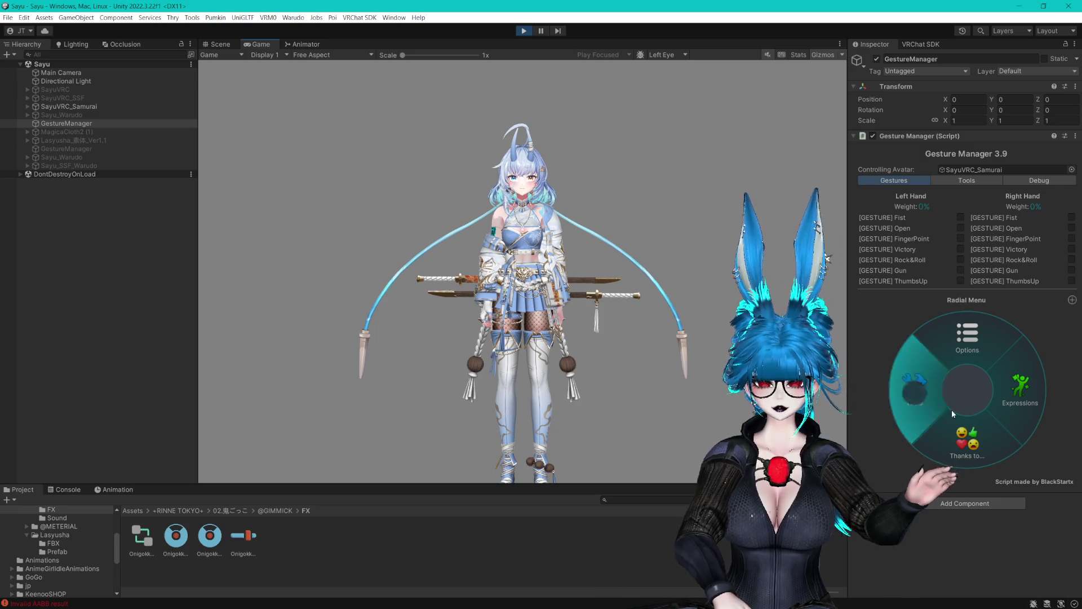
pyautogui.click(1016, 392)
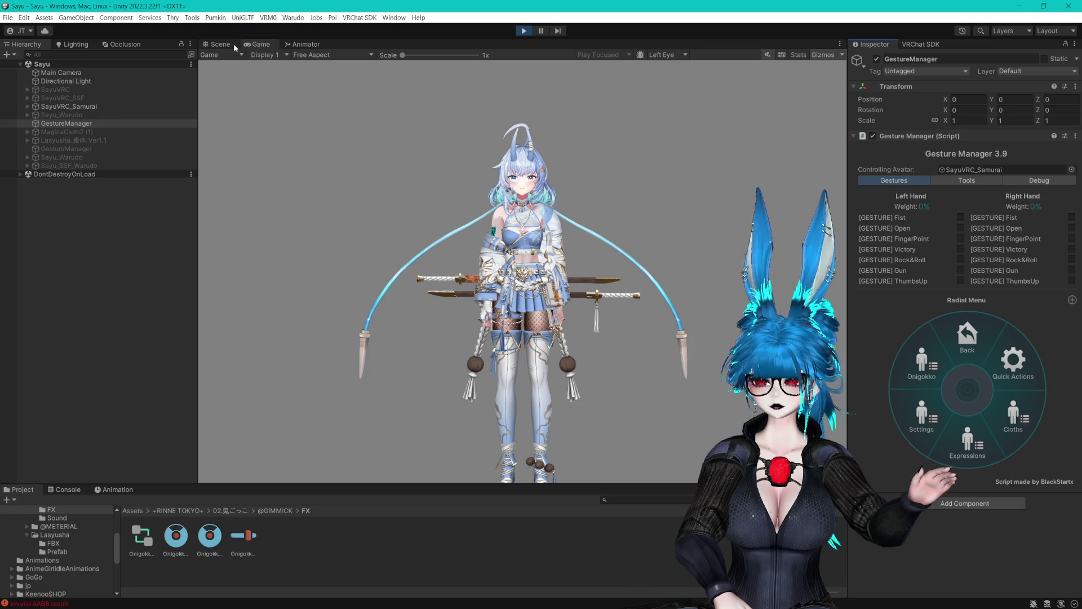
pyautogui.click(216, 44)
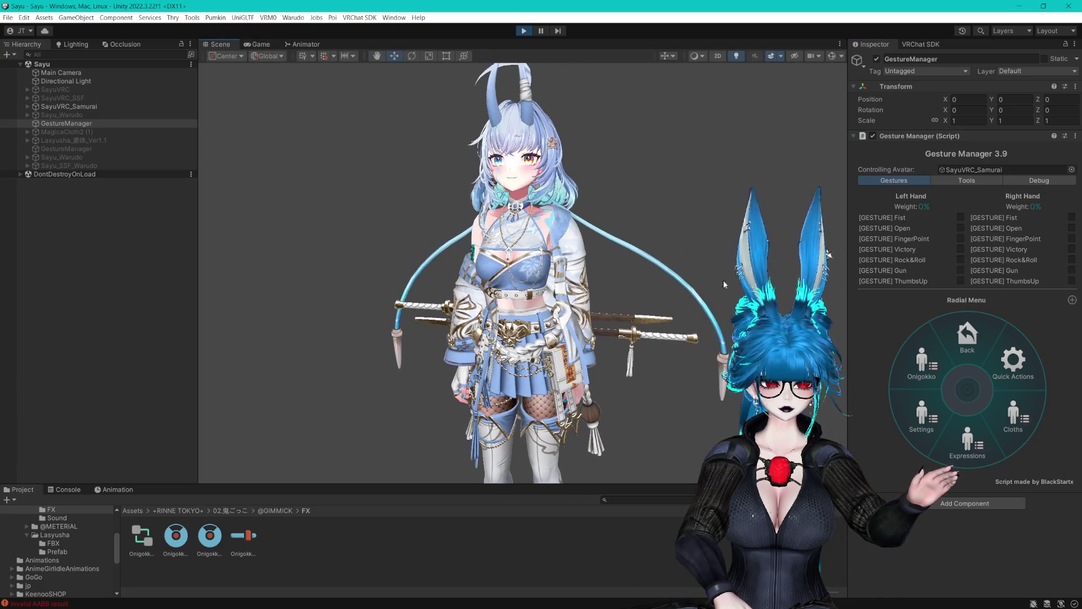
pyautogui.click(993, 414)
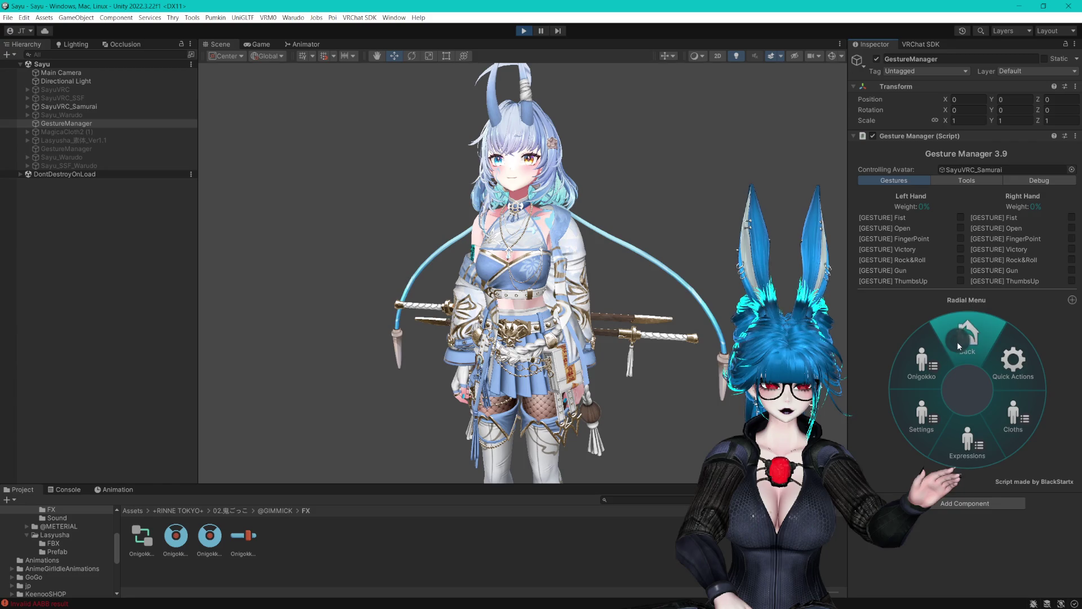
pyautogui.click(938, 363)
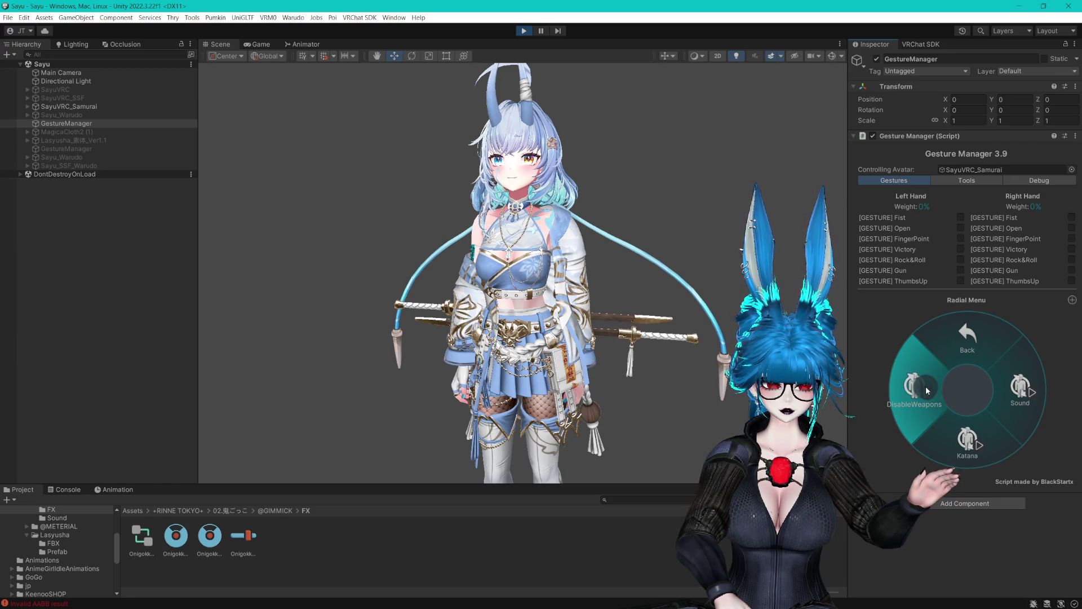
pyautogui.click(925, 385)
# Orbit around the avatar to confirm the swords are hidden, then go to the Cloths submenu.
pyautogui.scroll(3, 620, 284)
pyautogui.moveTo(619, 284); pyautogui.dragTo(417, 287)
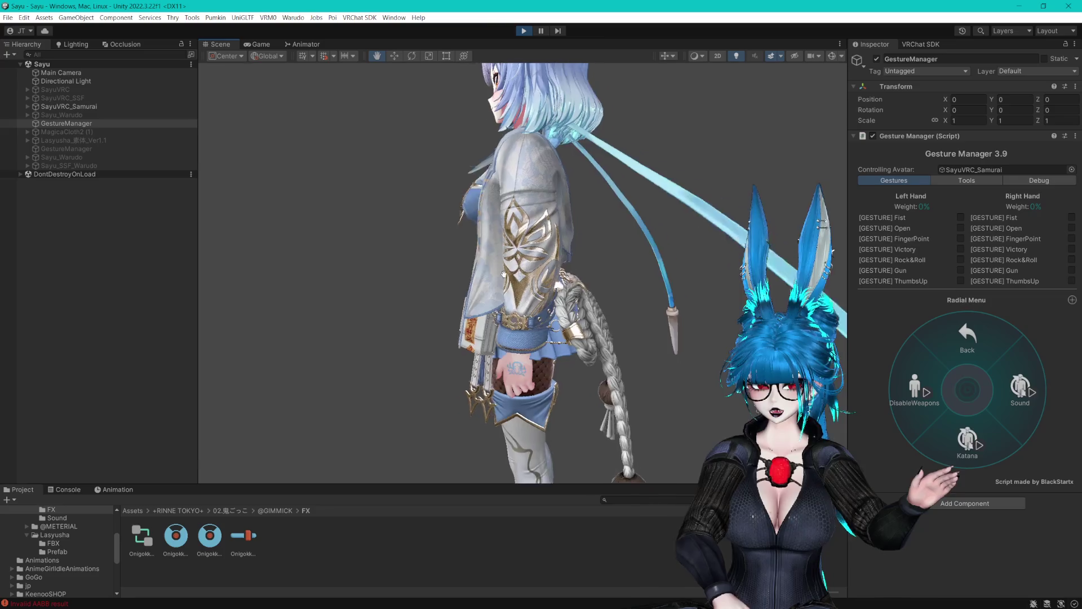
pyautogui.scroll(5, 560, 302)
pyautogui.scroll(-3, 595, 297)
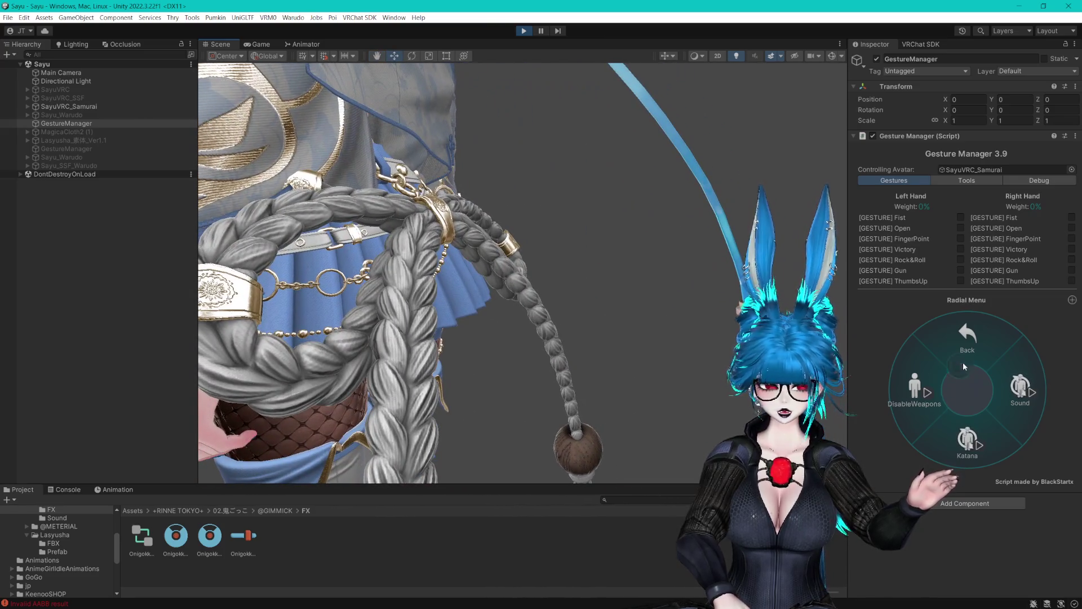
pyautogui.click(962, 364)
pyautogui.click(994, 414)
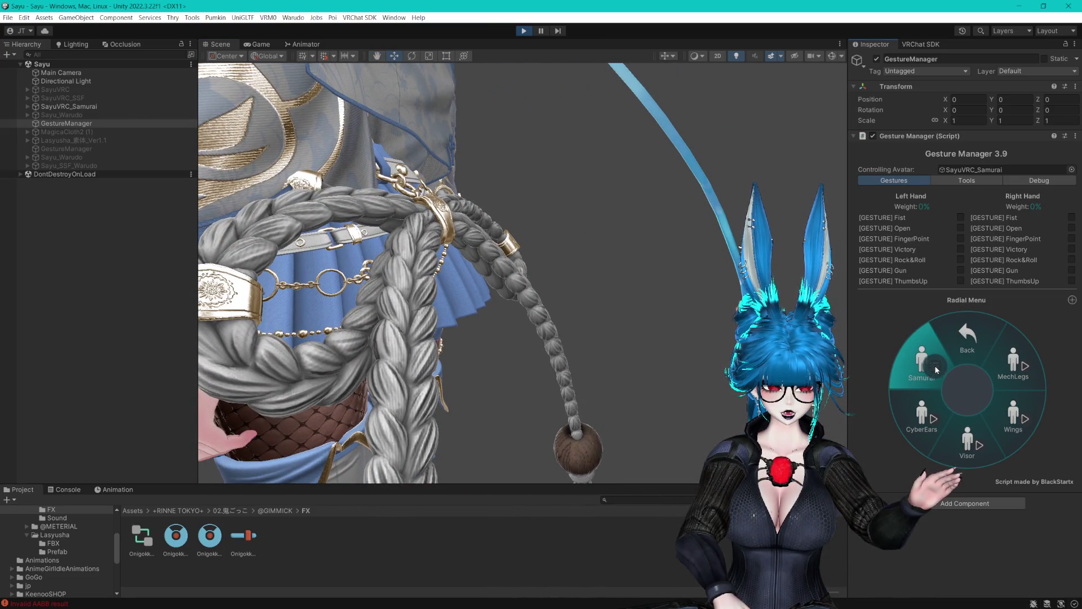